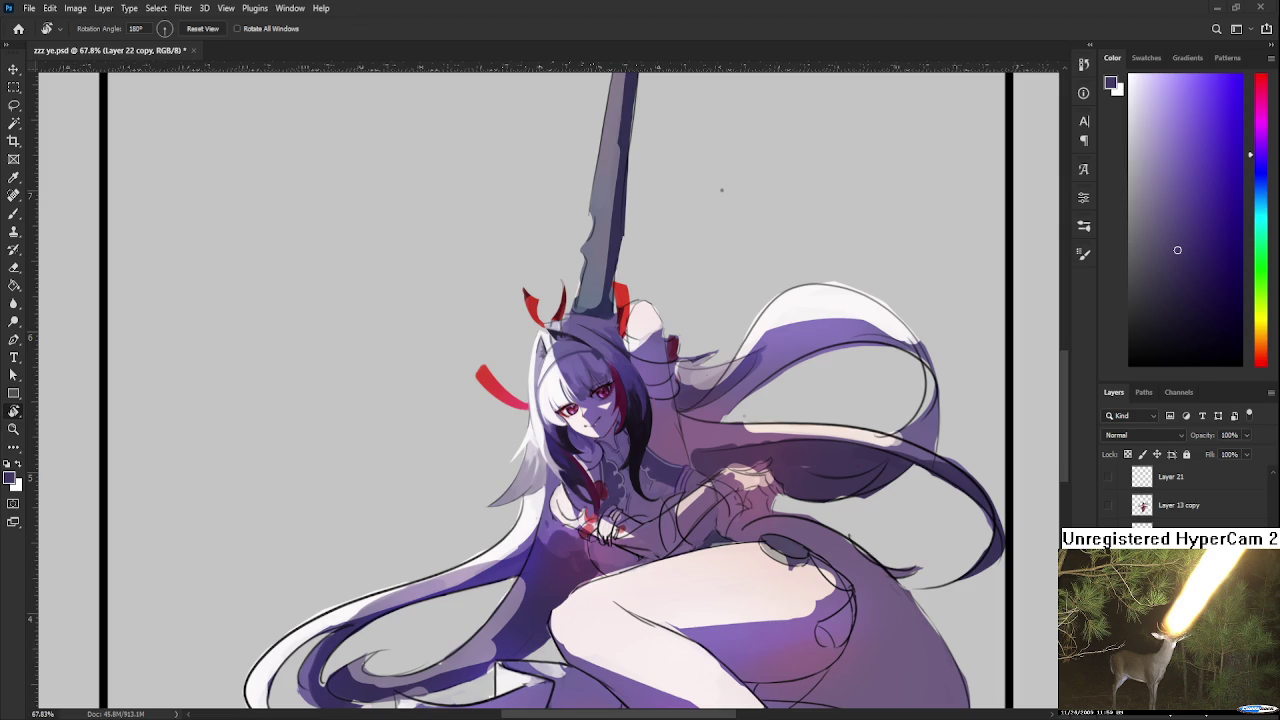
Place the floating castle painting and scale it down to fit the frame
scroll(640, 590, "down", 3)
scroll(625, 510, "up", 2)
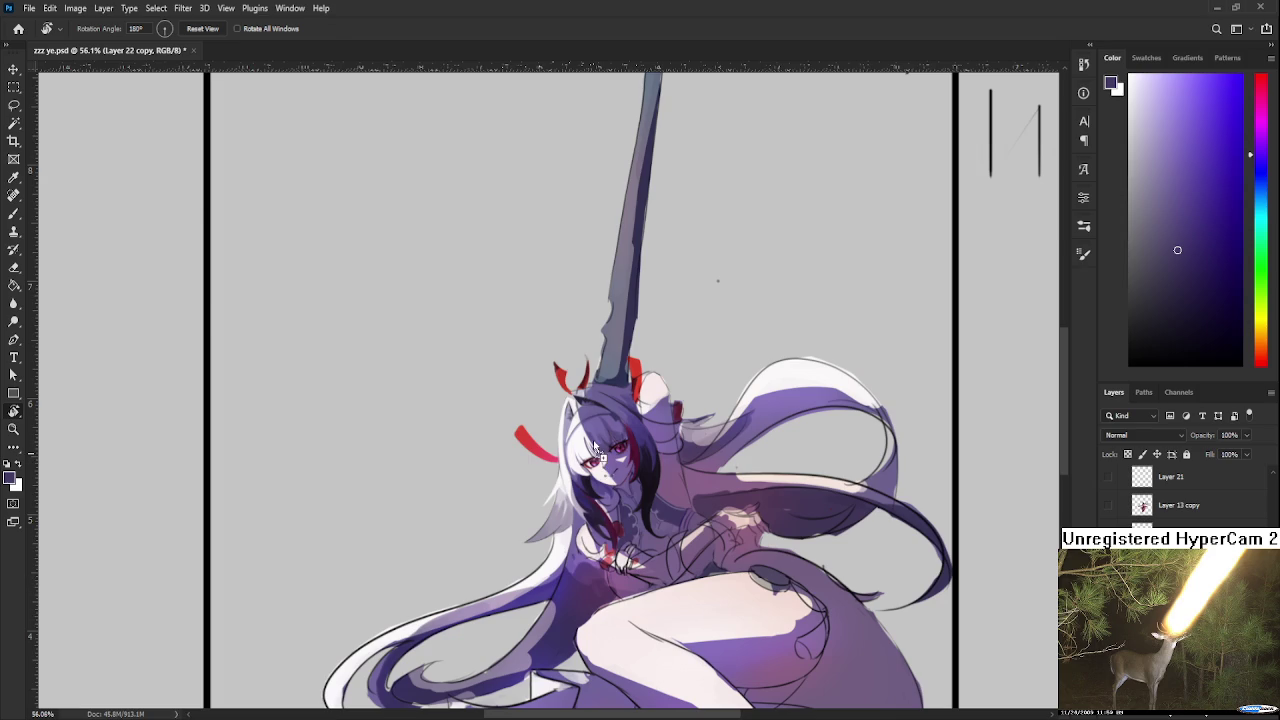
left_click_drag(593, 440, 589, 432)
scroll(589, 432, "down", 3)
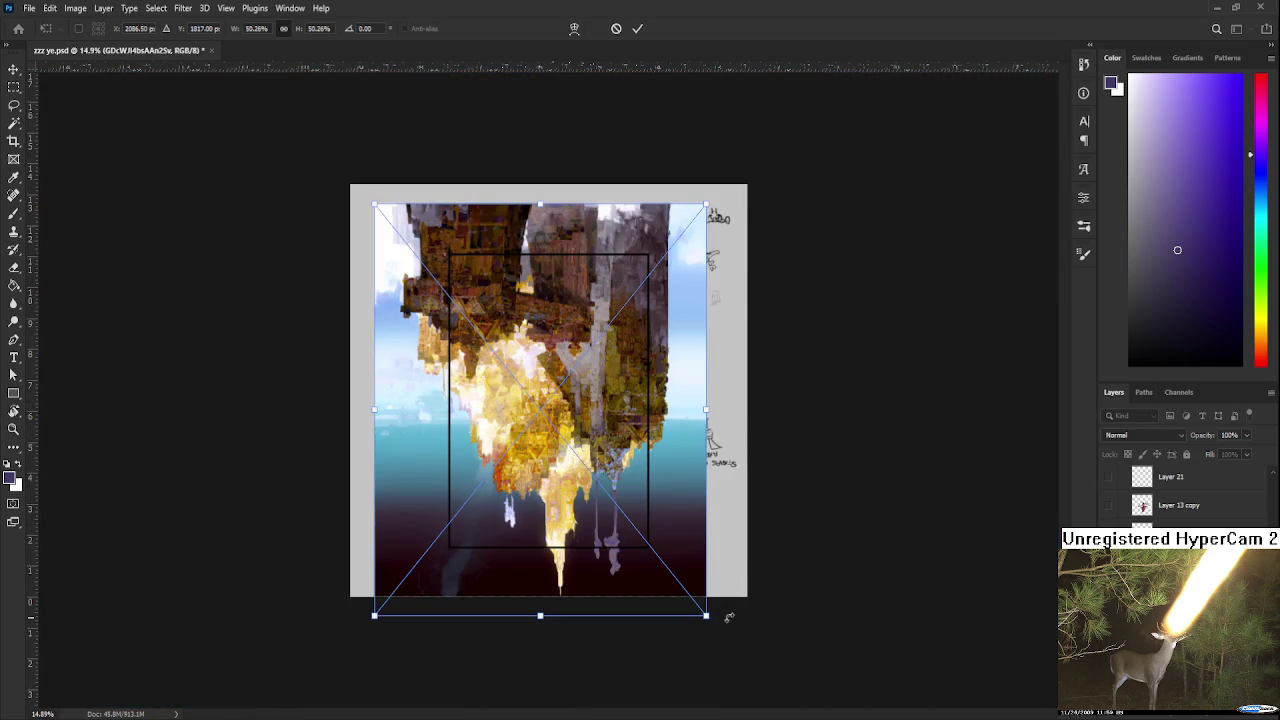
left_click_drag(704, 611, 674, 535)
key("Return")
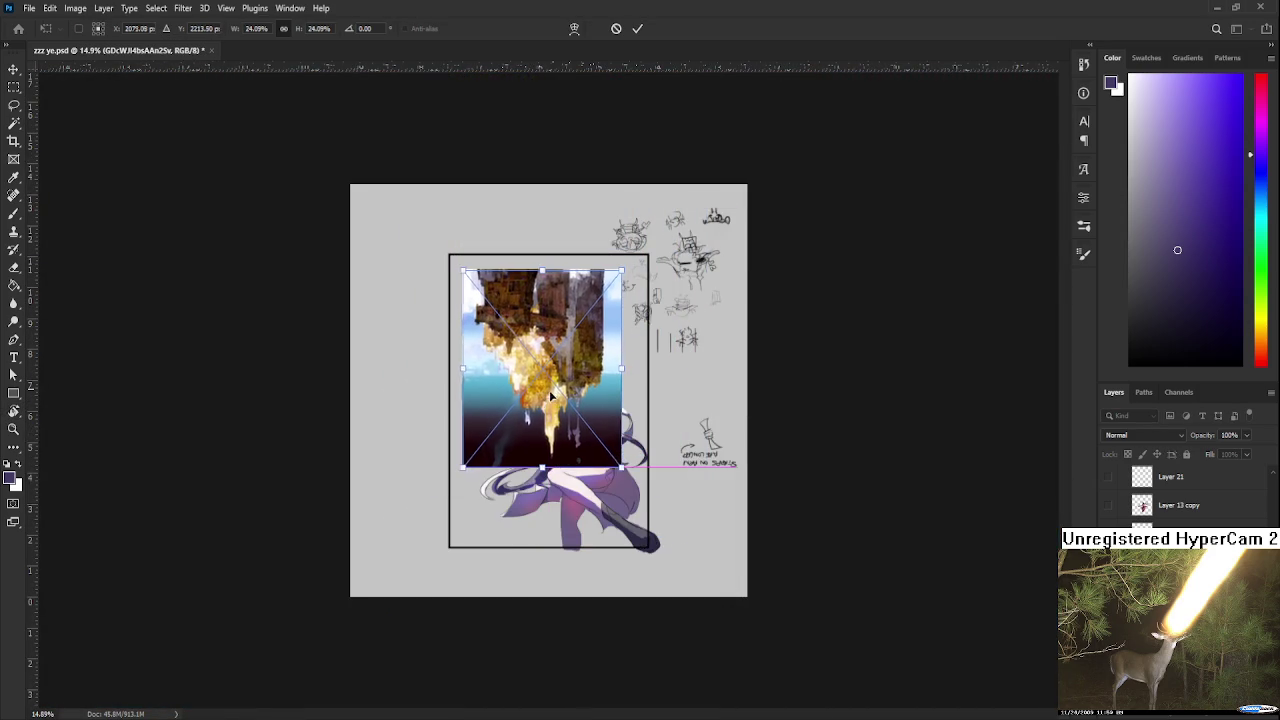
Turn the view upright and zoom around to inspect the castle painting
key("r")
left_click_drag(557, 392, 531, 487)
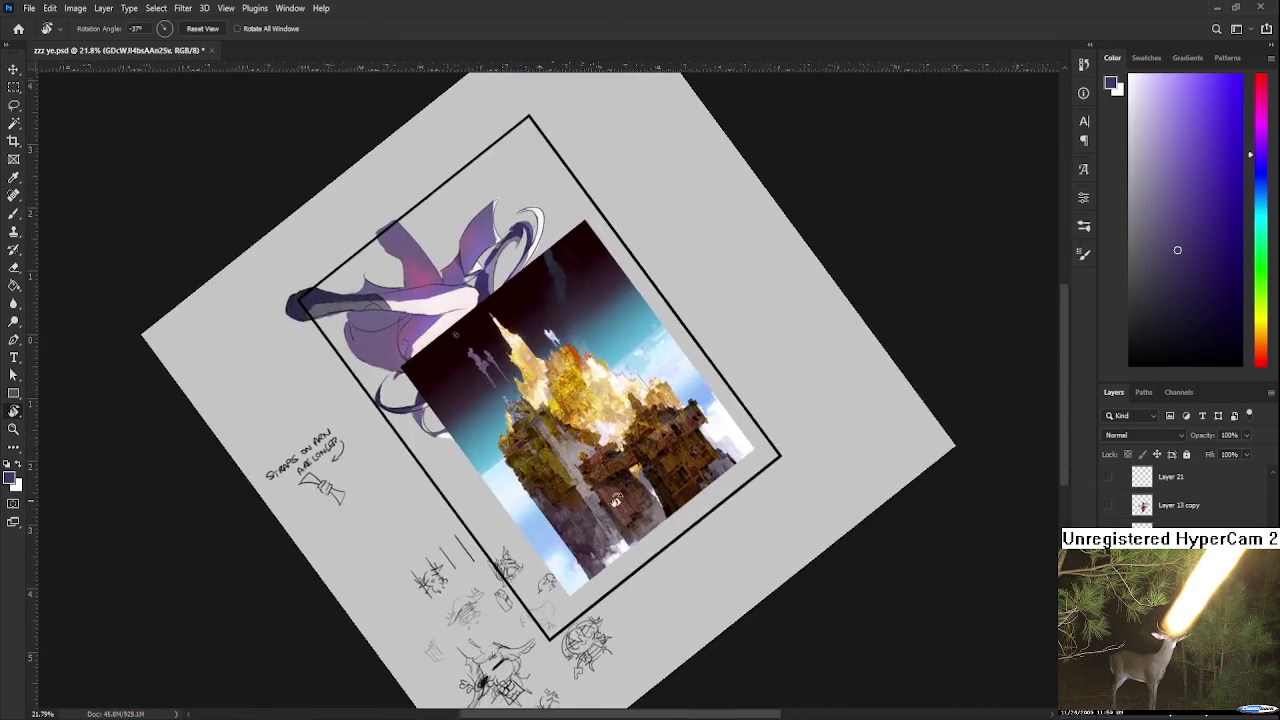
scroll(531, 487, "up", 2)
scroll(531, 487, "up", 4)
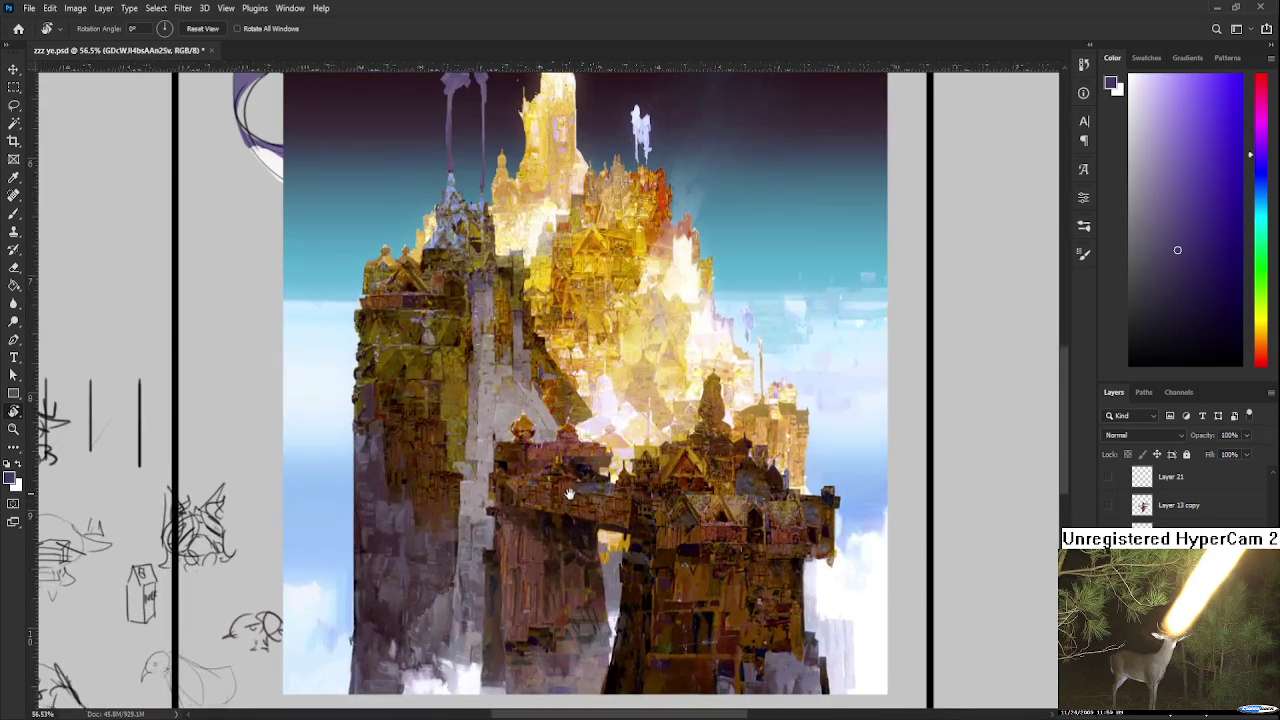
scroll(706, 470, "down", 1)
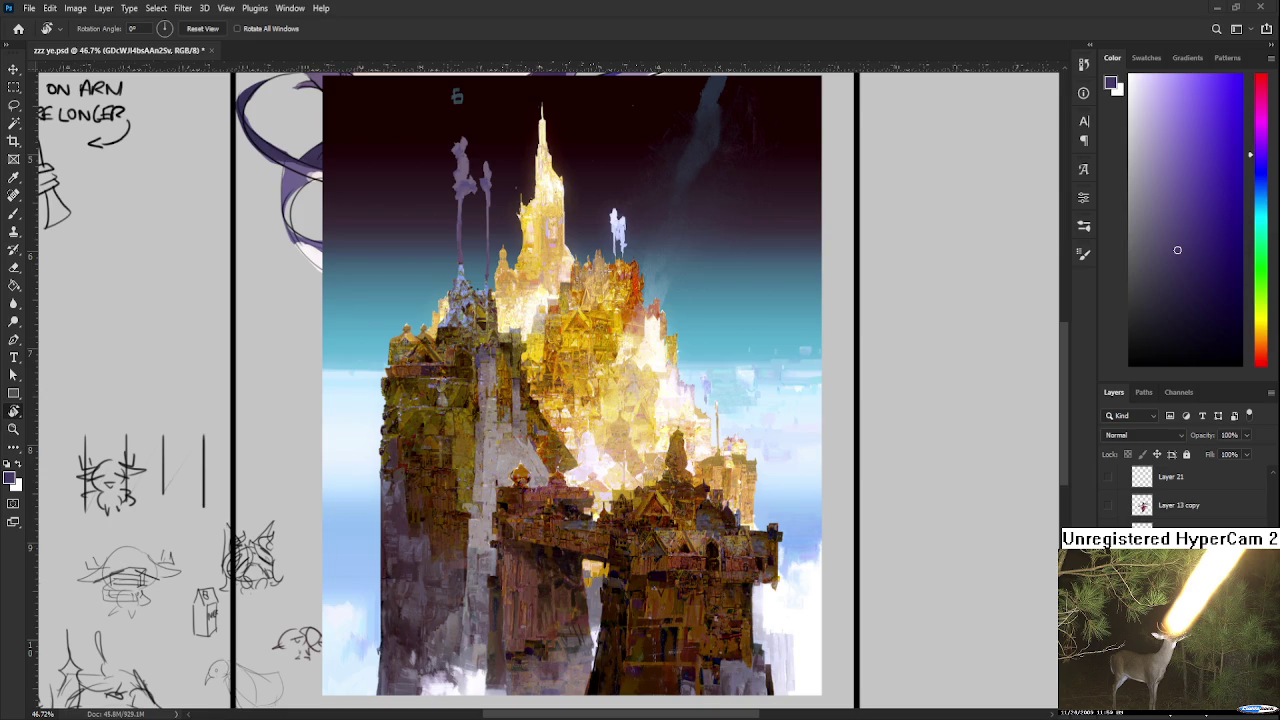
scroll(735, 558, "up", 3)
scroll(682, 518, "down", 2)
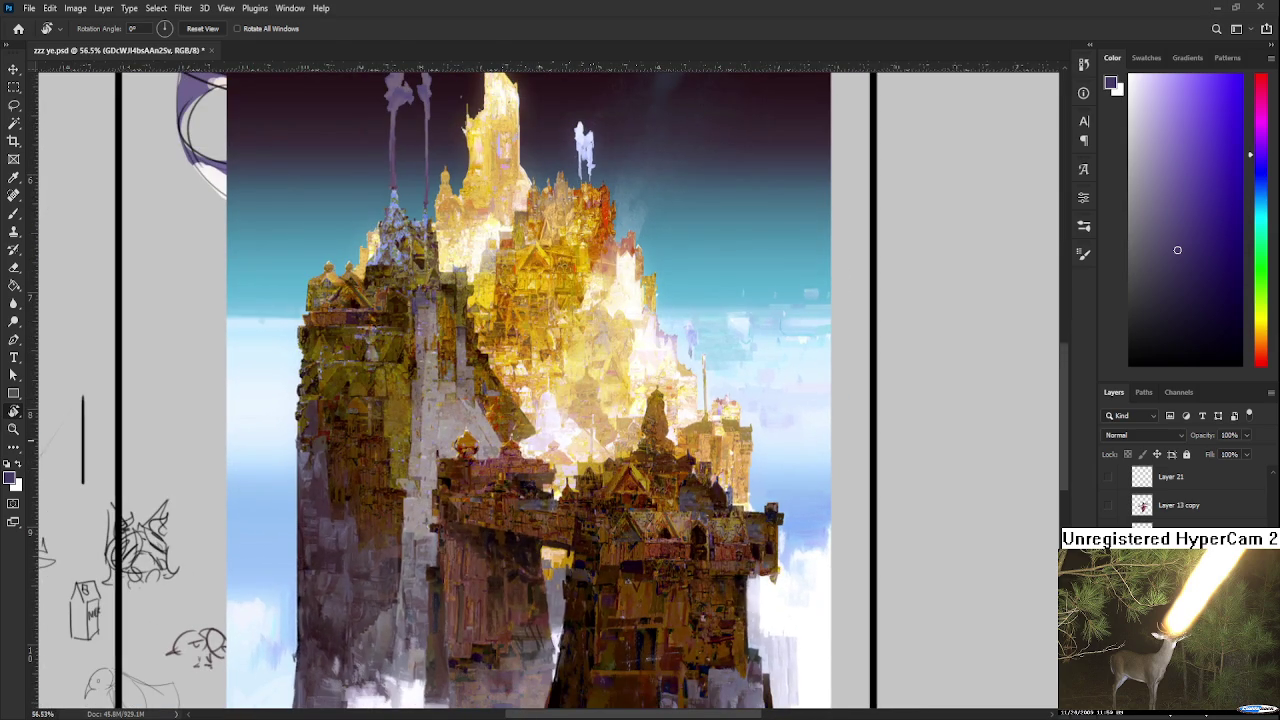
scroll(640, 484, "down", 3)
scroll(640, 484, "down", 1)
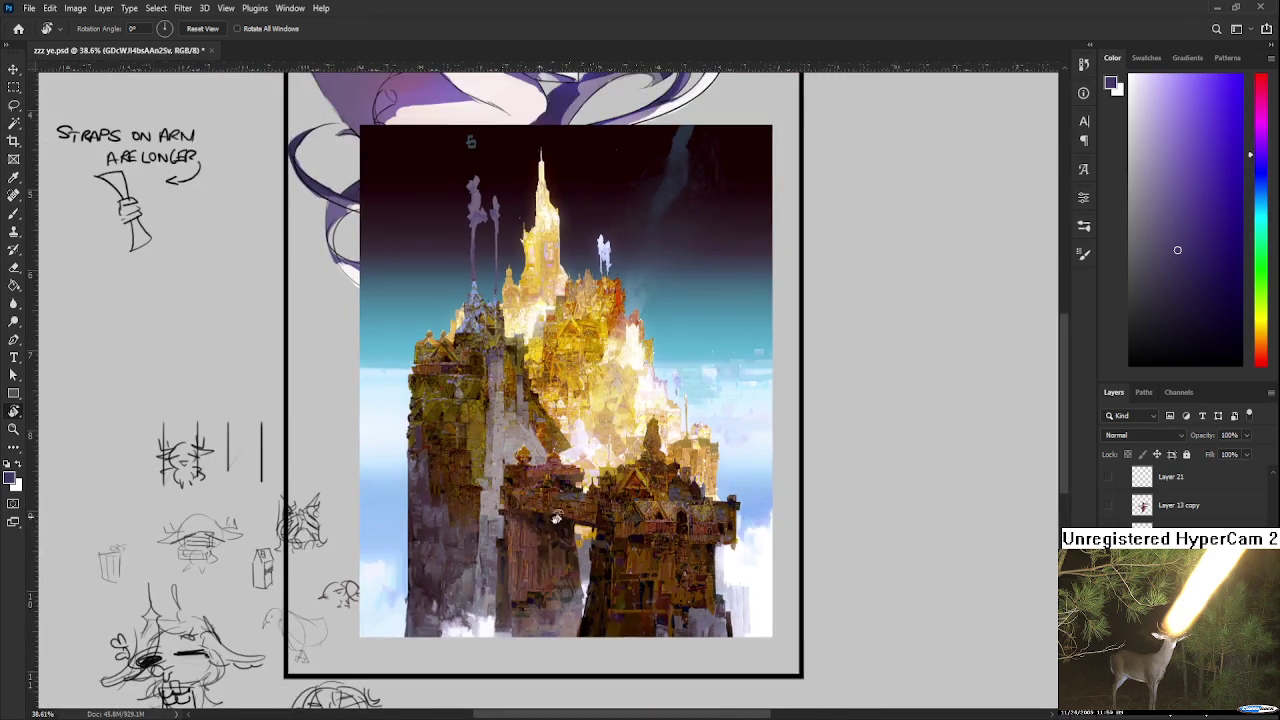
scroll(561, 527, "up", 2)
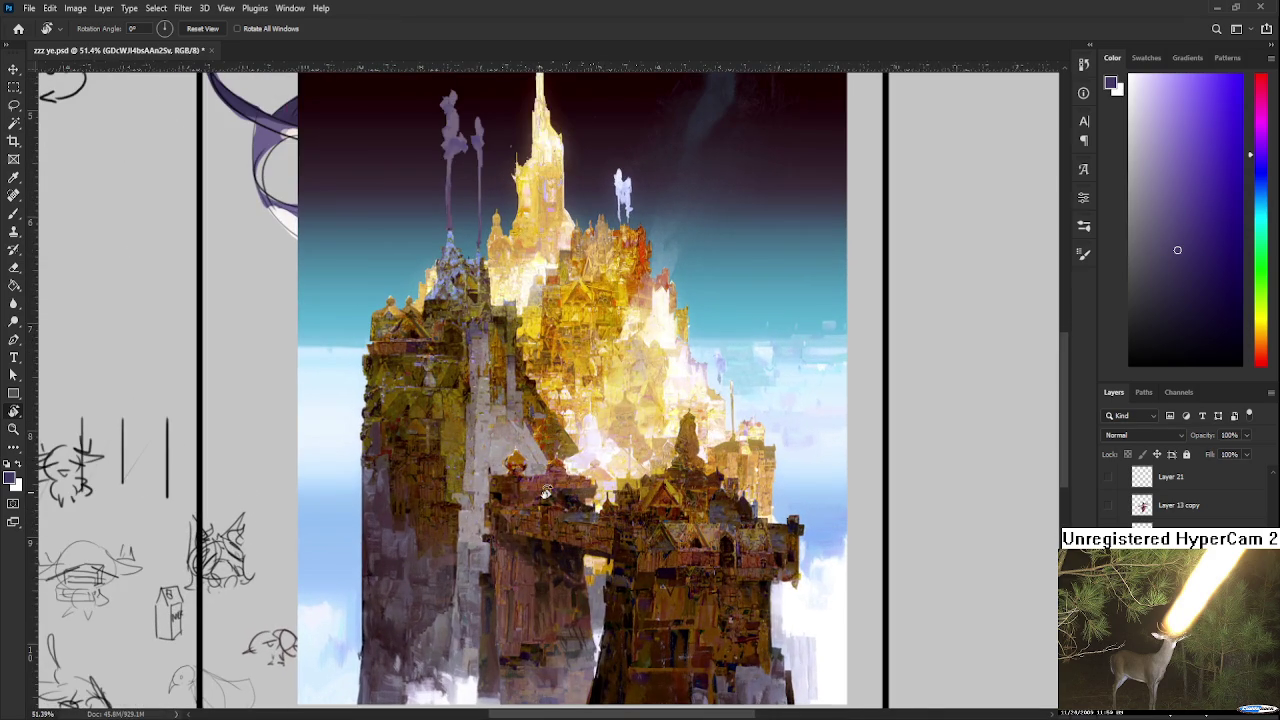
scroll(546, 492, "down", 1)
scroll(546, 492, "down", 1)
scroll(594, 476, "down", 1)
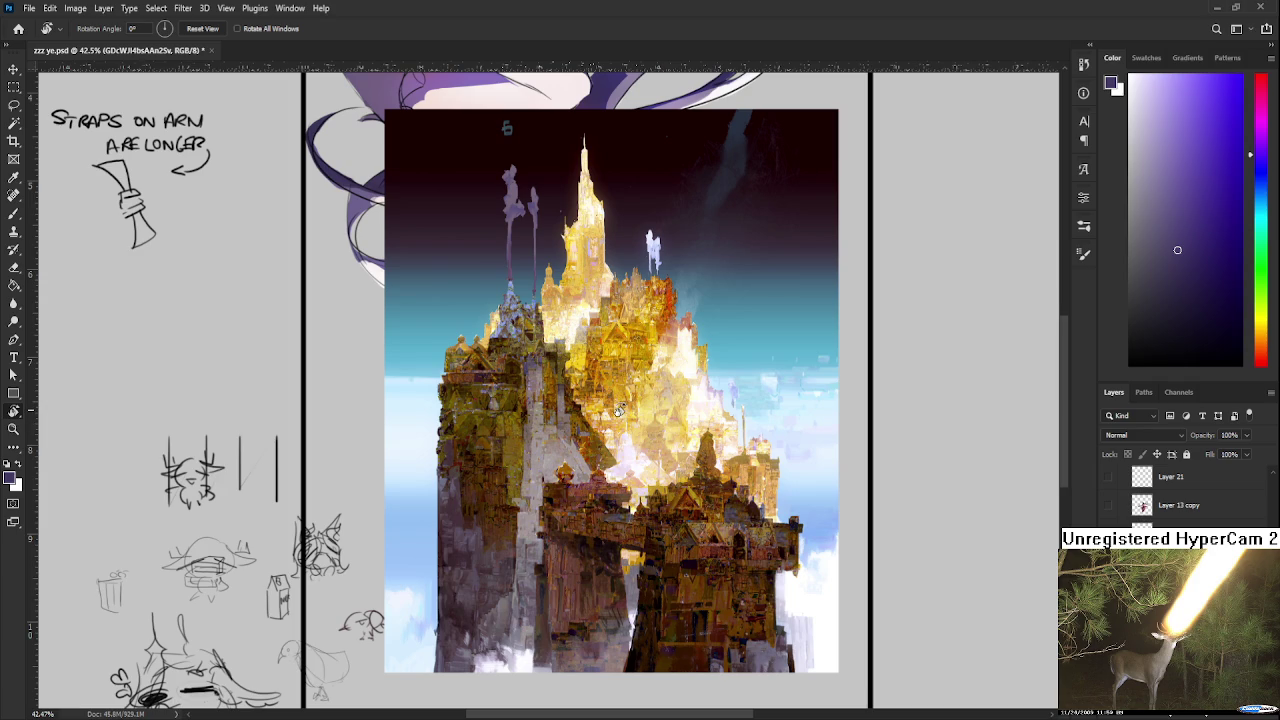
scroll(619, 410, "up", 1)
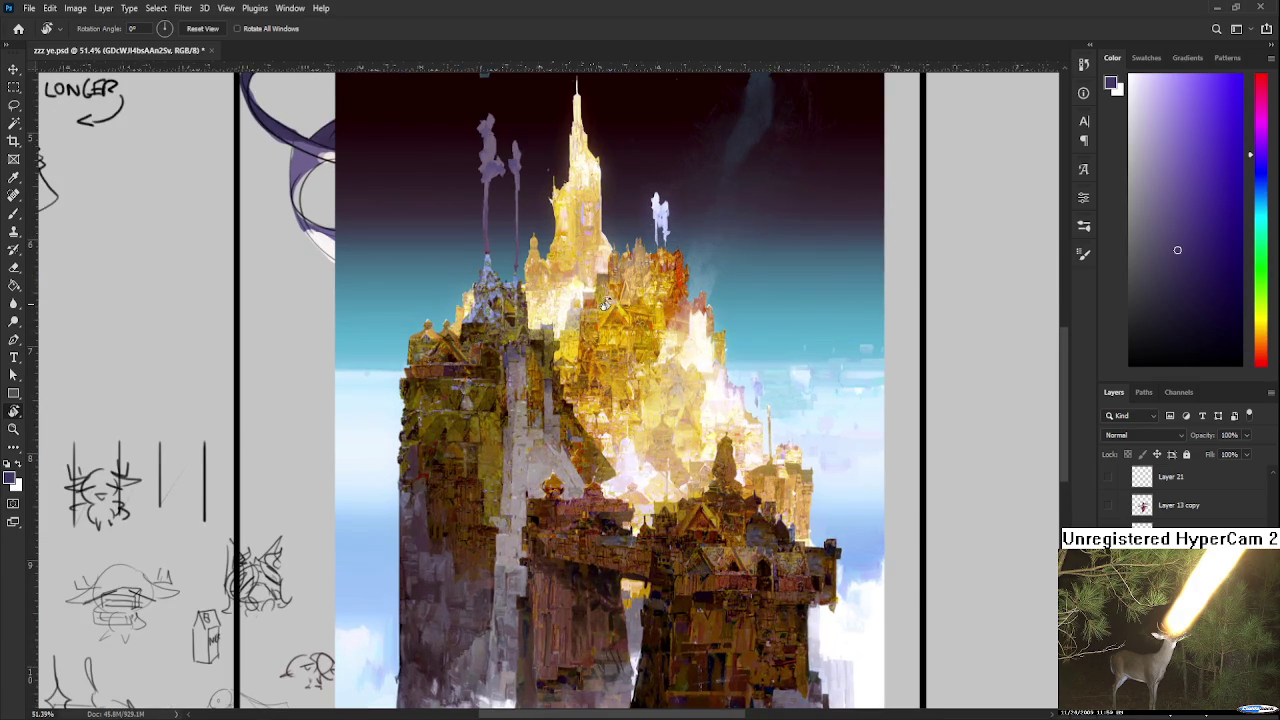
scroll(606, 304, "down", 1)
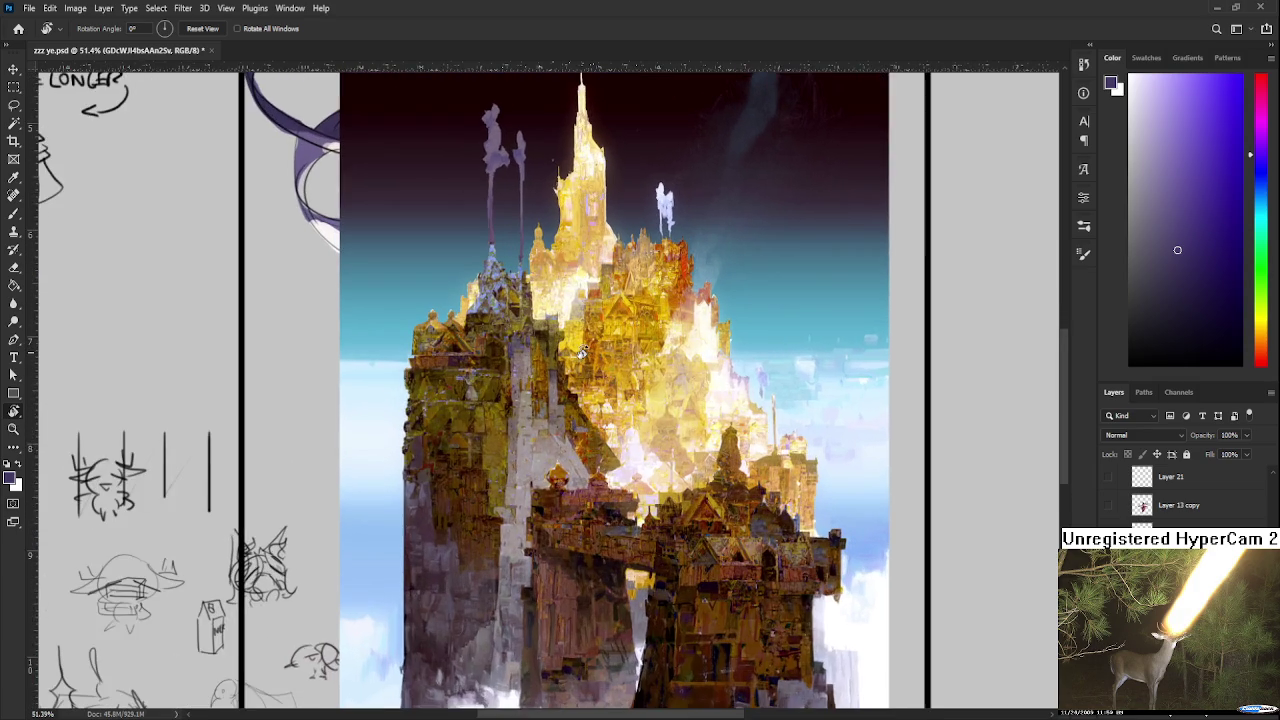
scroll(590, 370, "up", 1)
Delete the castle reference from the canvas
left_click_drag(592, 372, 570, 372)
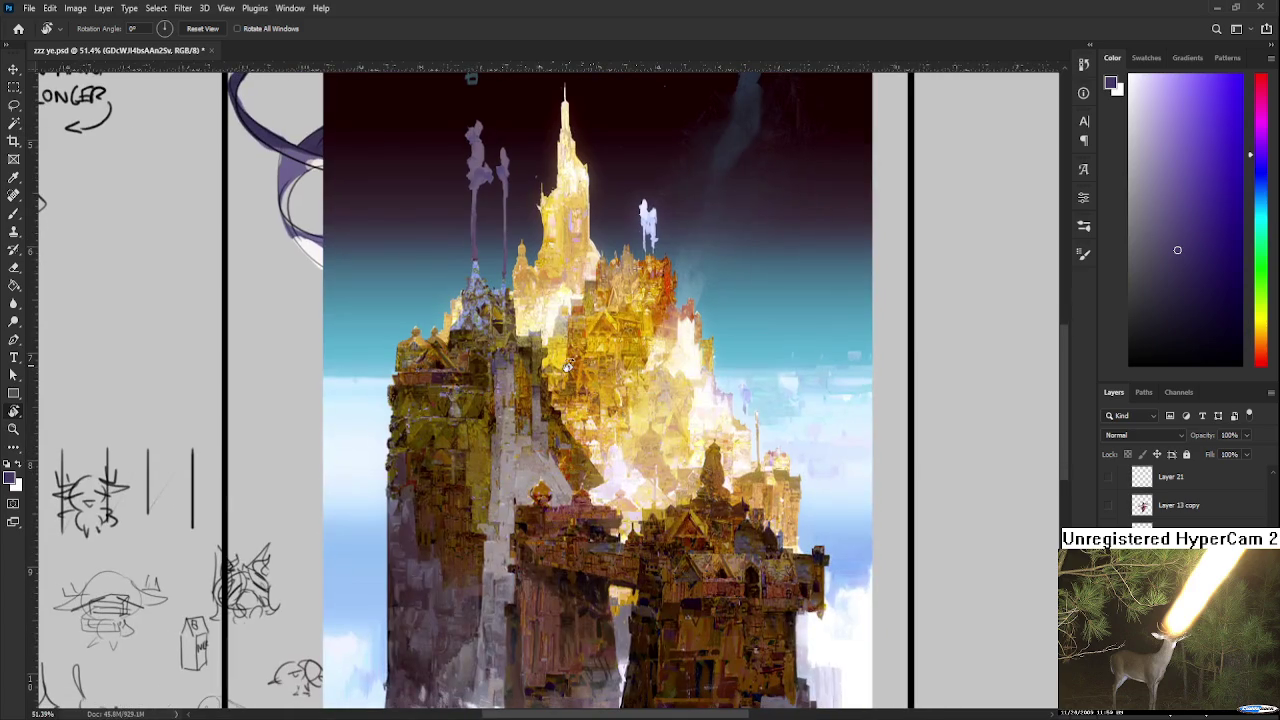
scroll(584, 456, "up", 1)
scroll(584, 458, "down", 1)
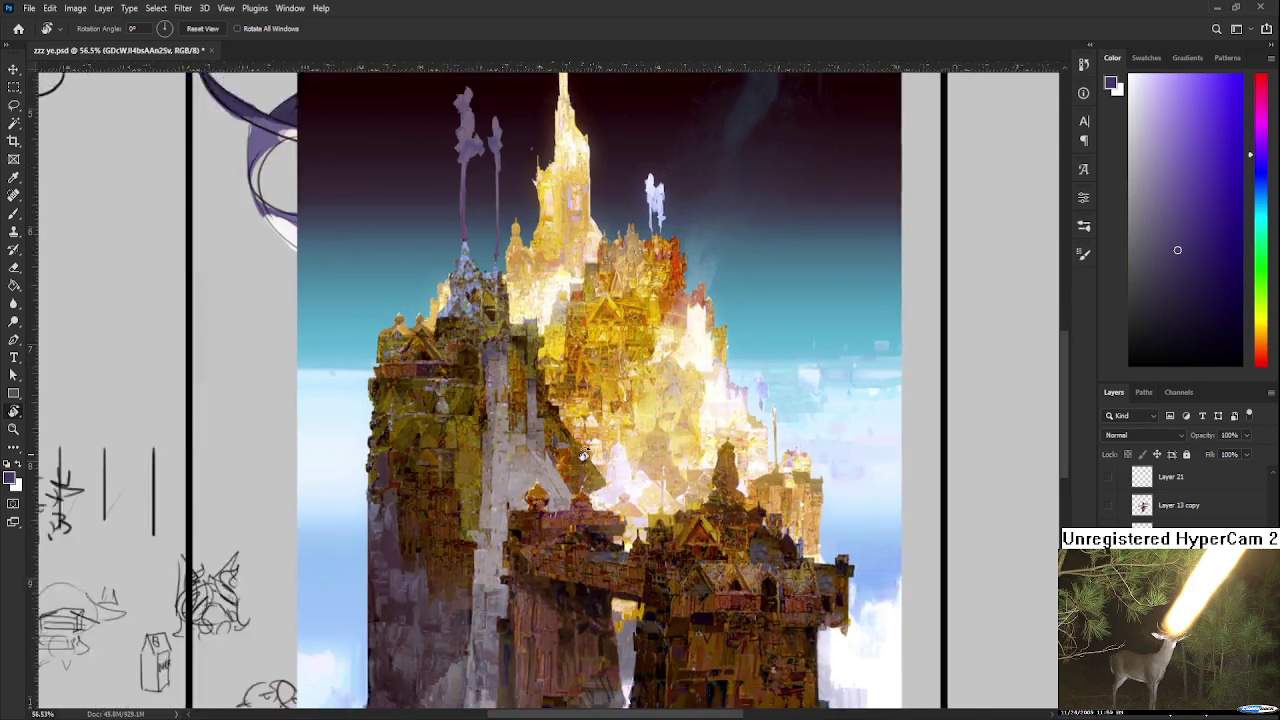
scroll(586, 460, "down", 1)
scroll(590, 466, "down", 1)
scroll(590, 466, "up", 1)
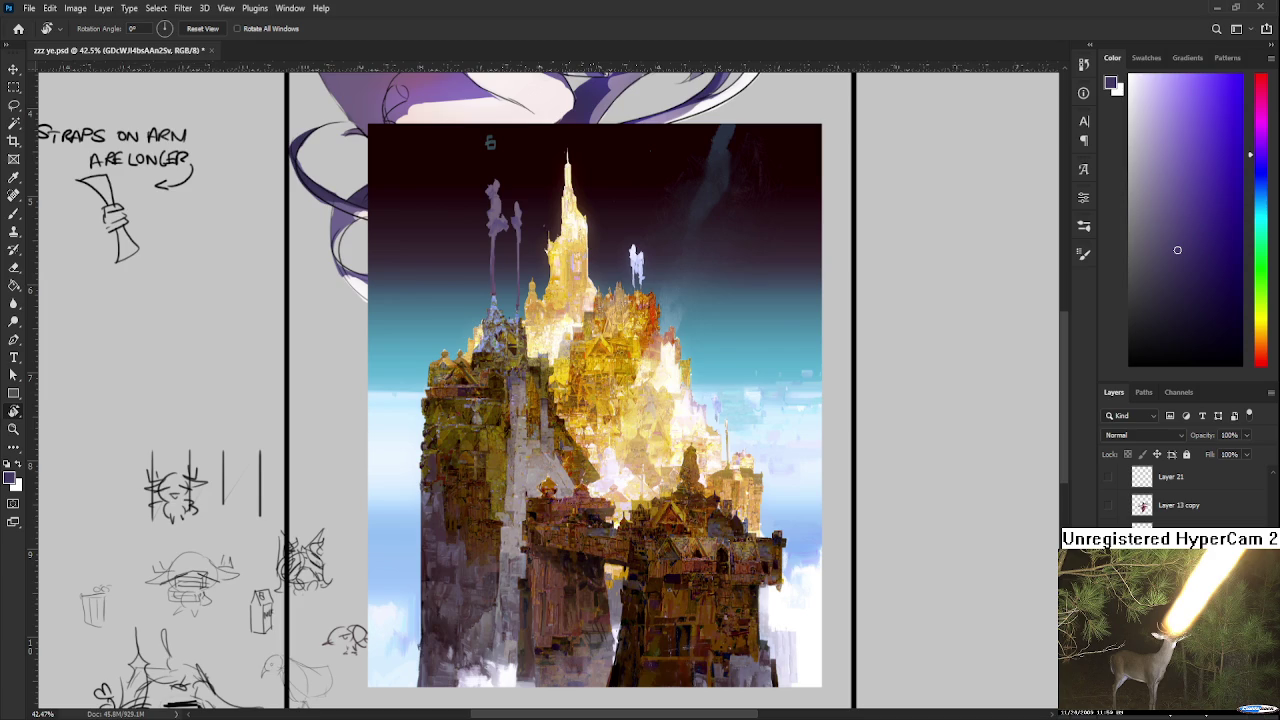
key("Delete")
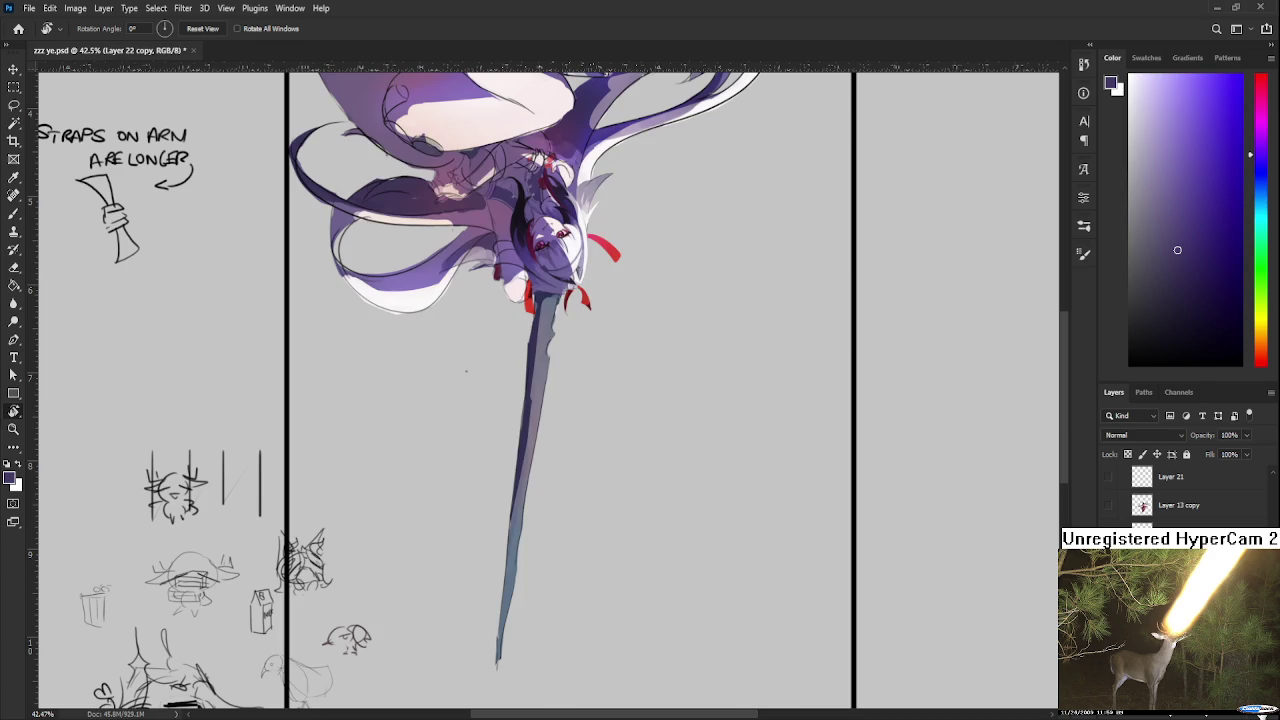
Place the night-street illustration and rotate the view back upright
mouse_move(639, 598)
left_mouse_down()
mouse_move(707, 534)
mouse_move(578, 274)
mouse_move(254, 161)
left_mouse_up()
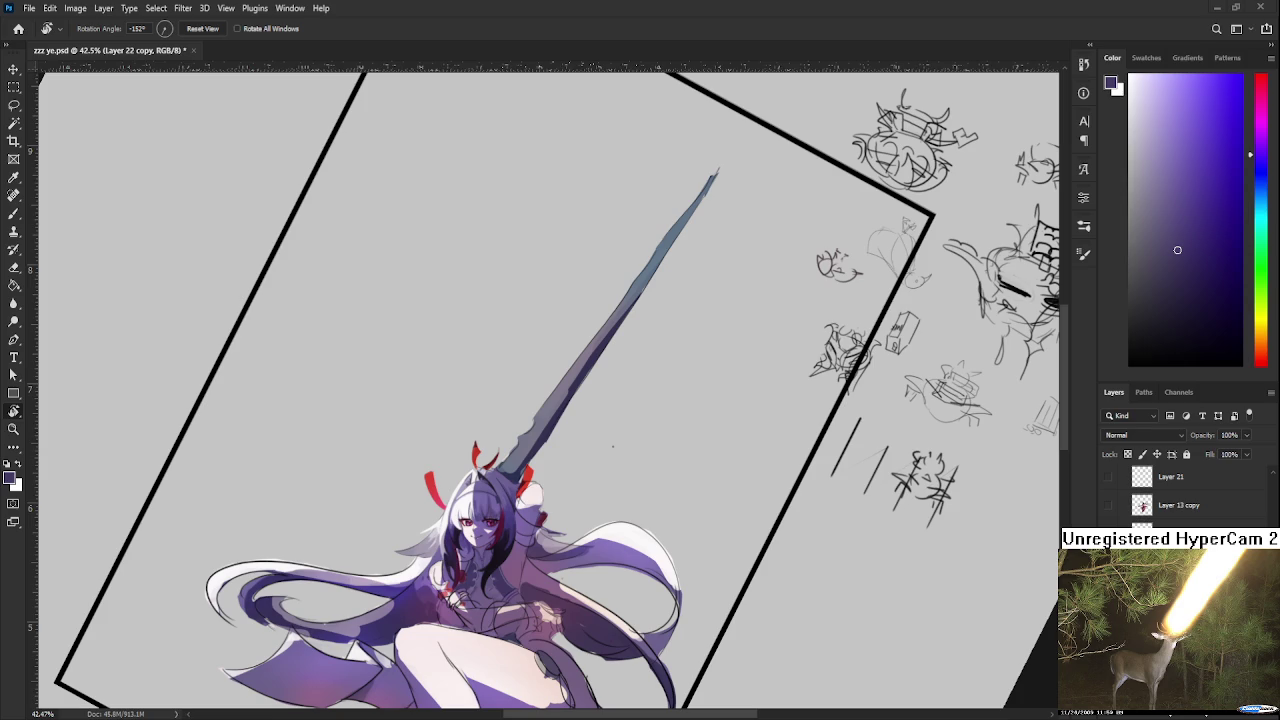
key("ctrl+minus")
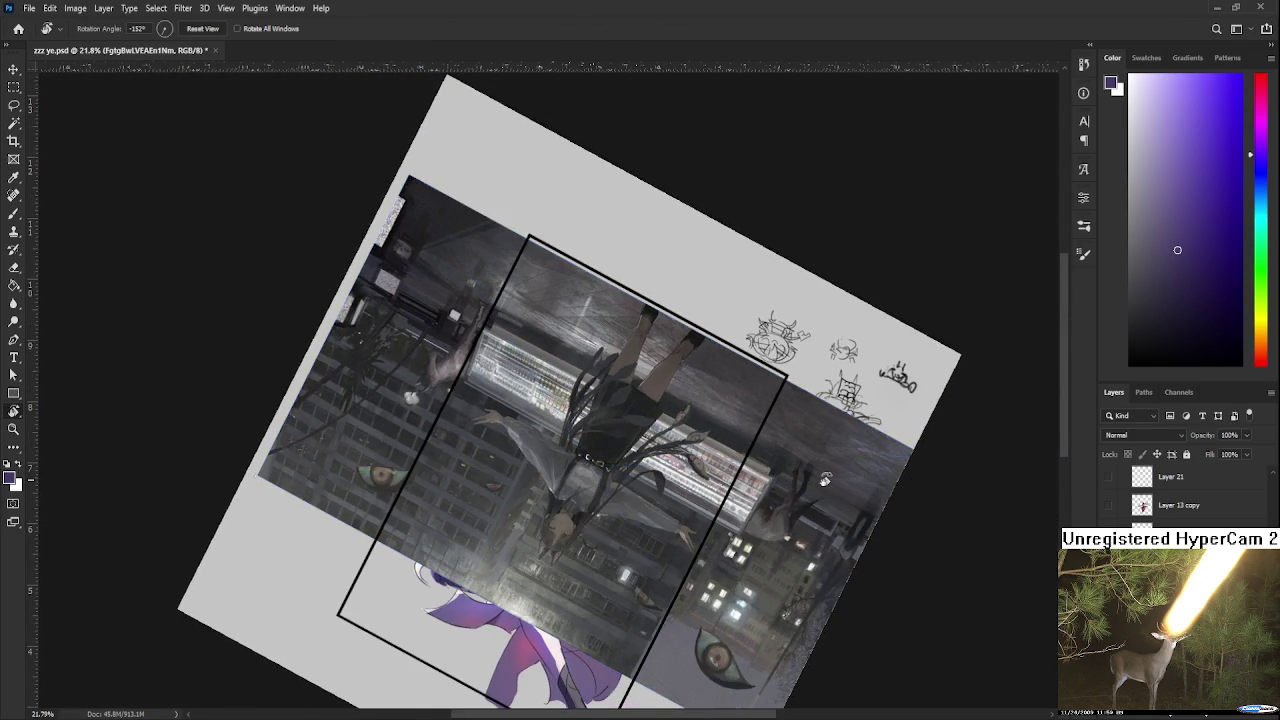
key("Return")
key("r")
left_click_drag(894, 417, 479, 507)
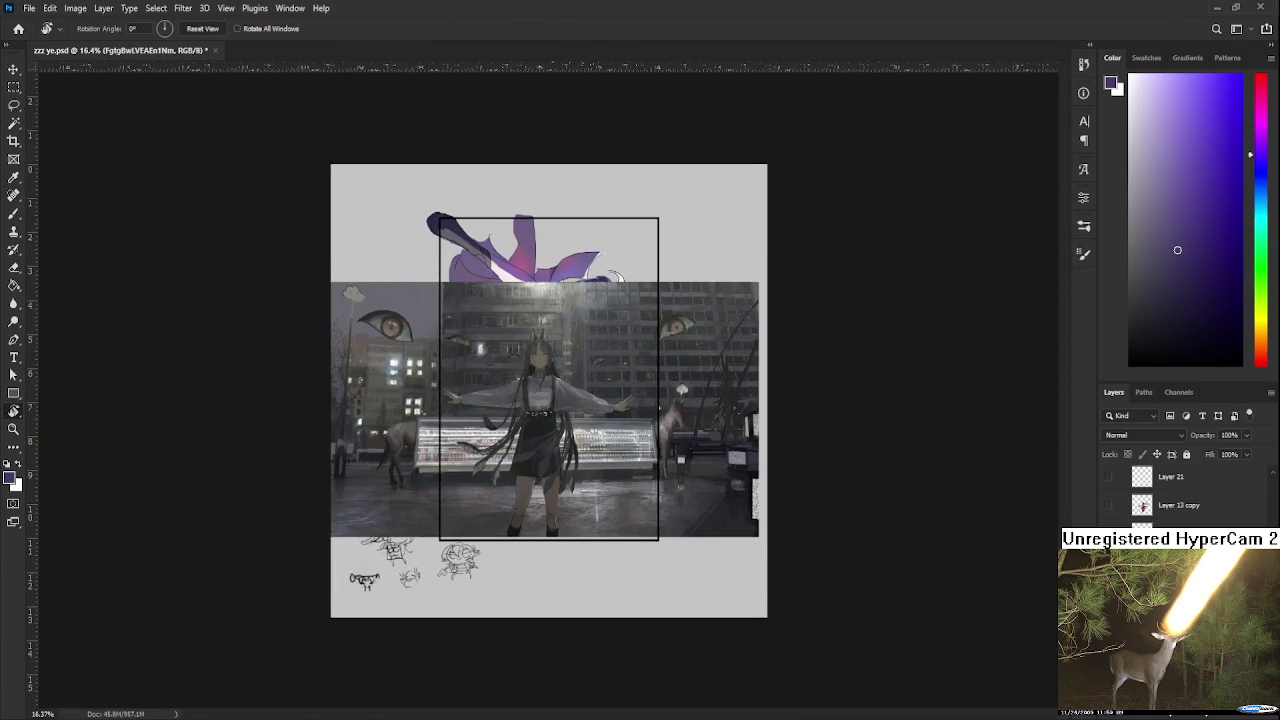
Move the street illustration below Hue/Saturation 1, then shrink and position it over the frame
mouse_move(1170, 505)
left_mouse_down()
mouse_move(1194, 481)
mouse_move(1194, 495)
left_mouse_up()
scroll(845, 470, "up", 1)
key("ctrl+t")
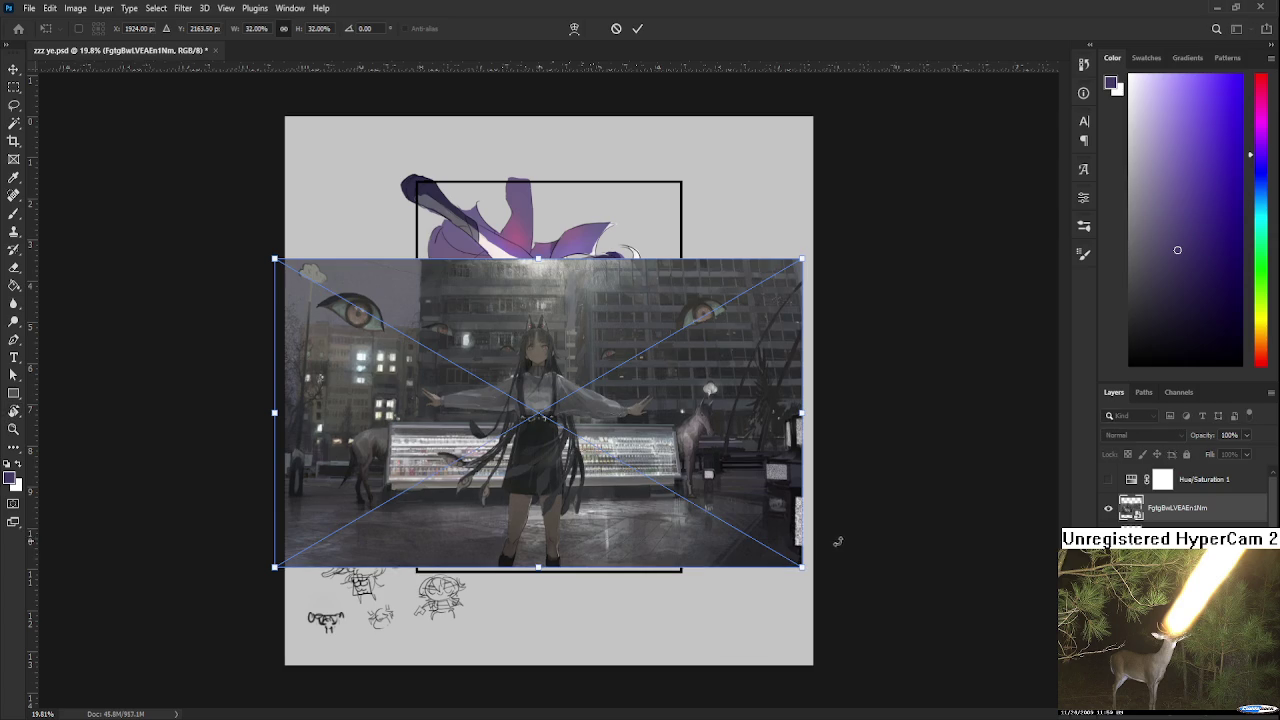
left_click_drag(805, 566, 700, 514)
left_click_drag(470, 380, 530, 400)
key("Return")
Zoom in and out around the placed street illustration to inspect it
key("r")
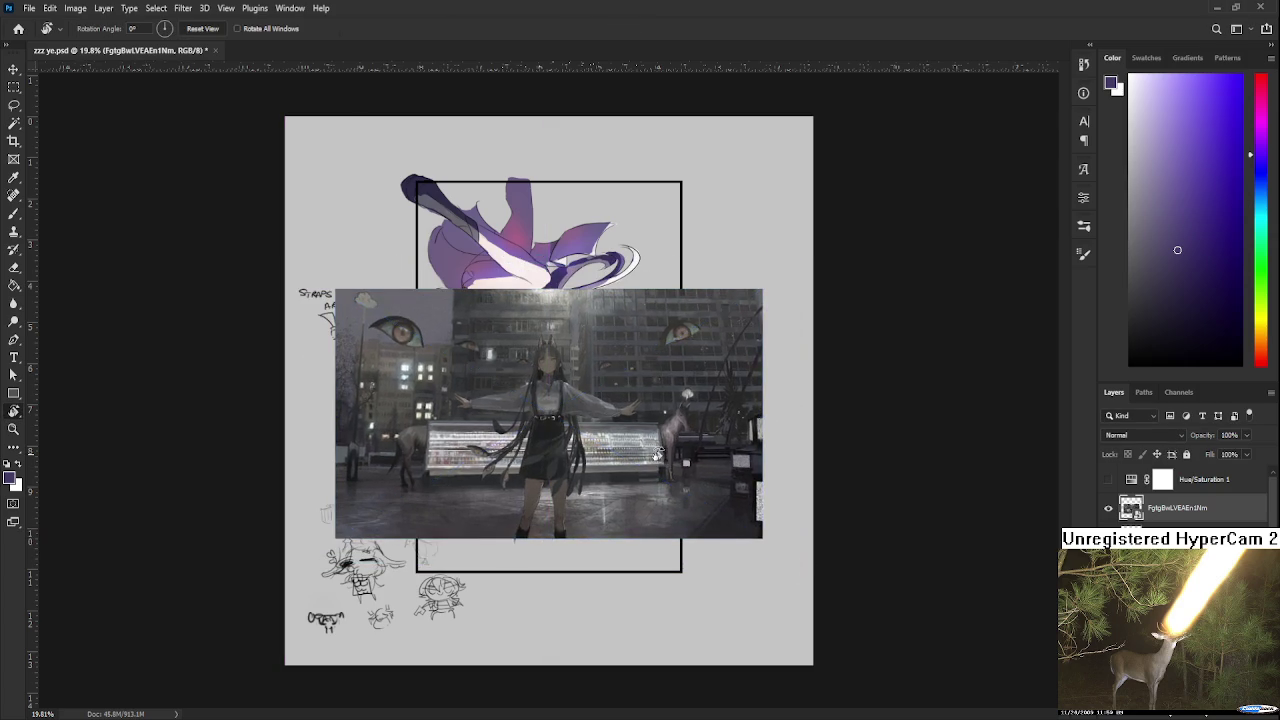
scroll(503, 390, "up", 1)
scroll(503, 390, "up", 2)
scroll(549, 502, "up", 2)
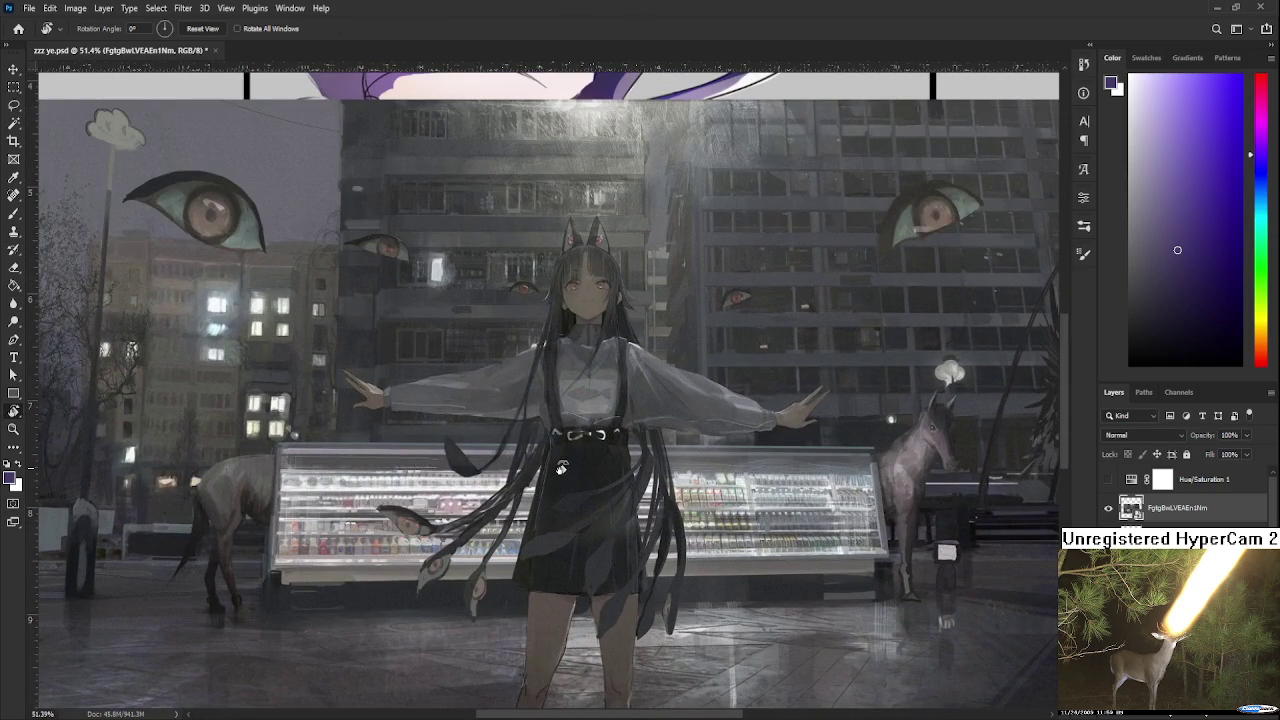
scroll(570, 448, "down", 2)
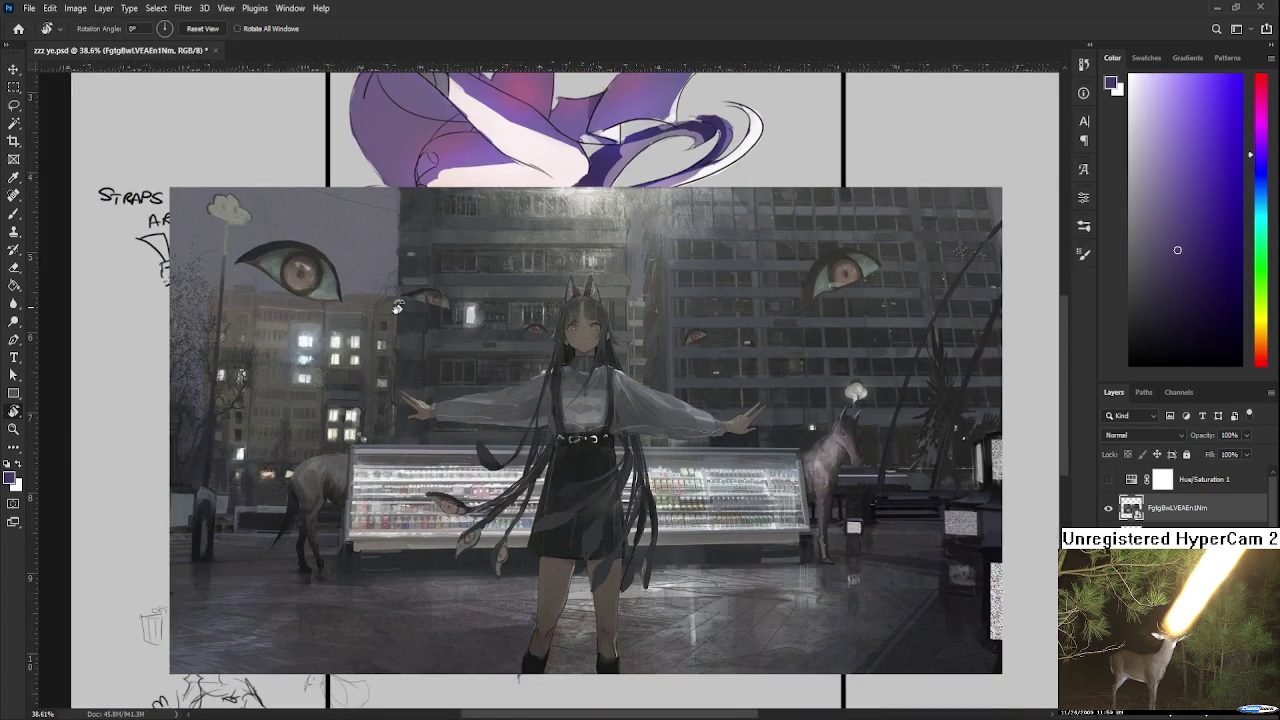
scroll(400, 292, "up", 3)
scroll(430, 305, "up", 2)
scroll(480, 370, "up", 2)
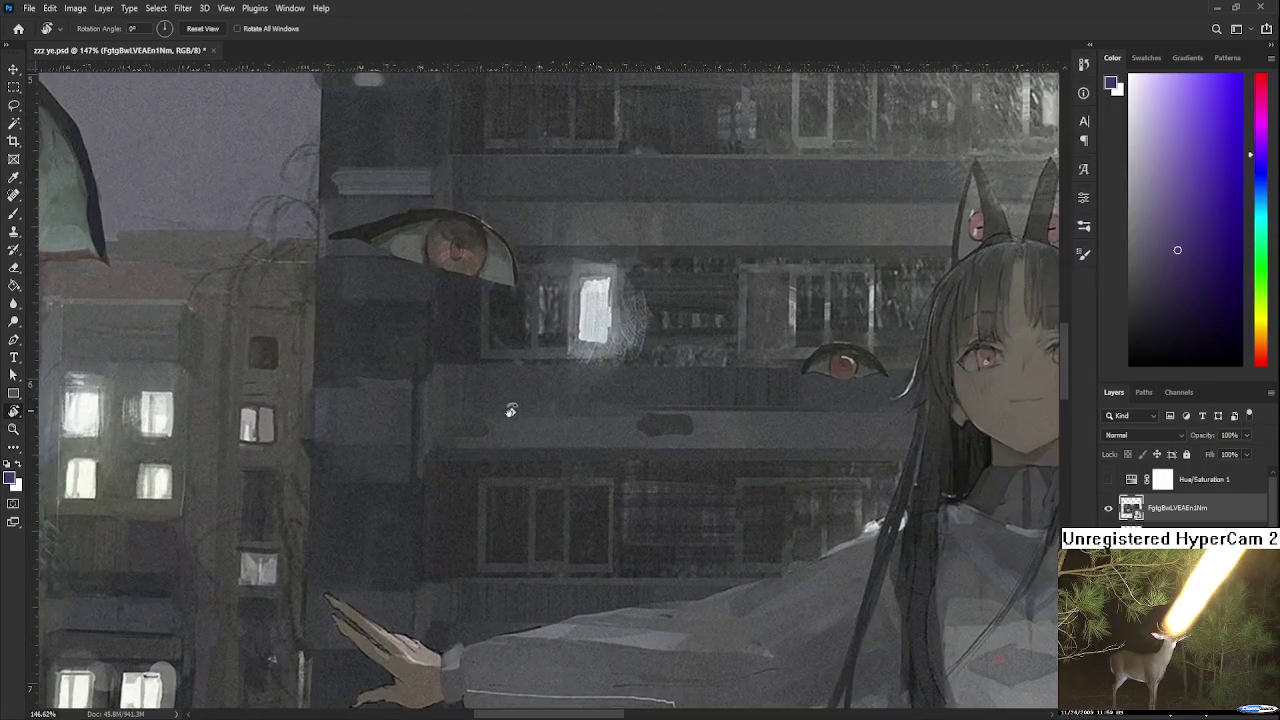
scroll(560, 400, "up", 1)
scroll(590, 398, "down", 1)
scroll(520, 415, "down", 1)
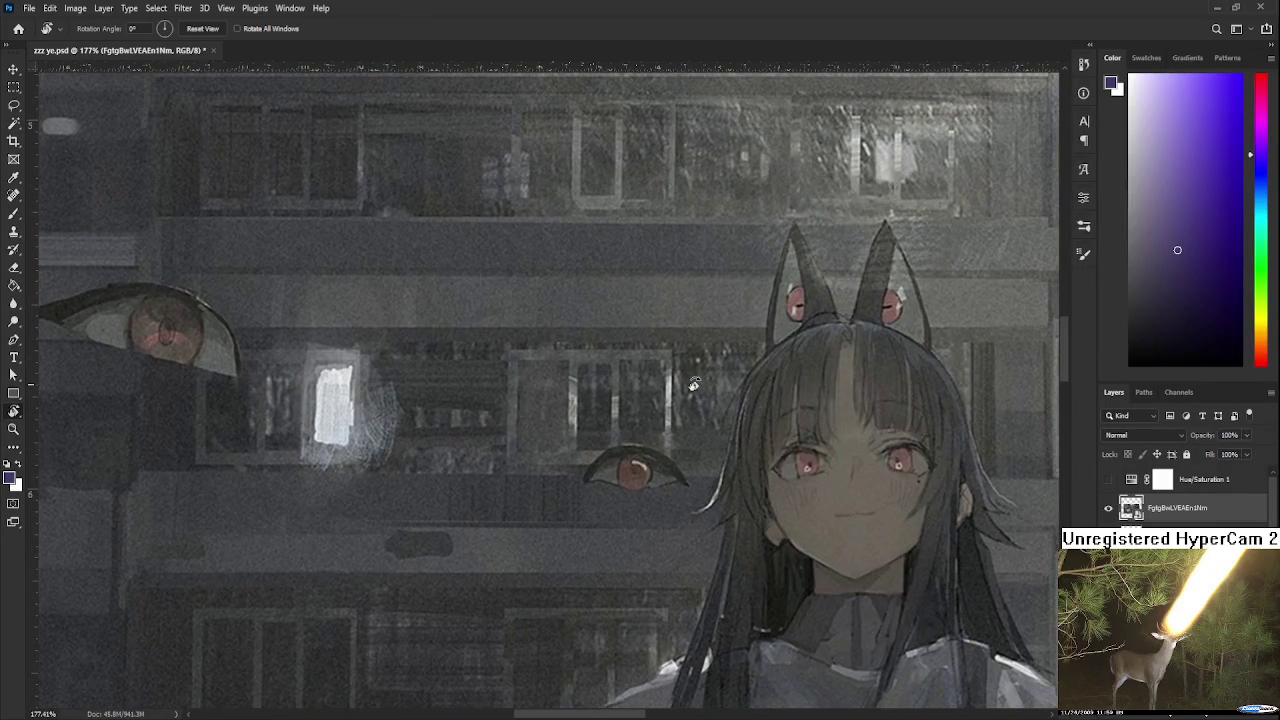
scroll(690, 384, "down", 2)
scroll(539, 490, "up", 1)
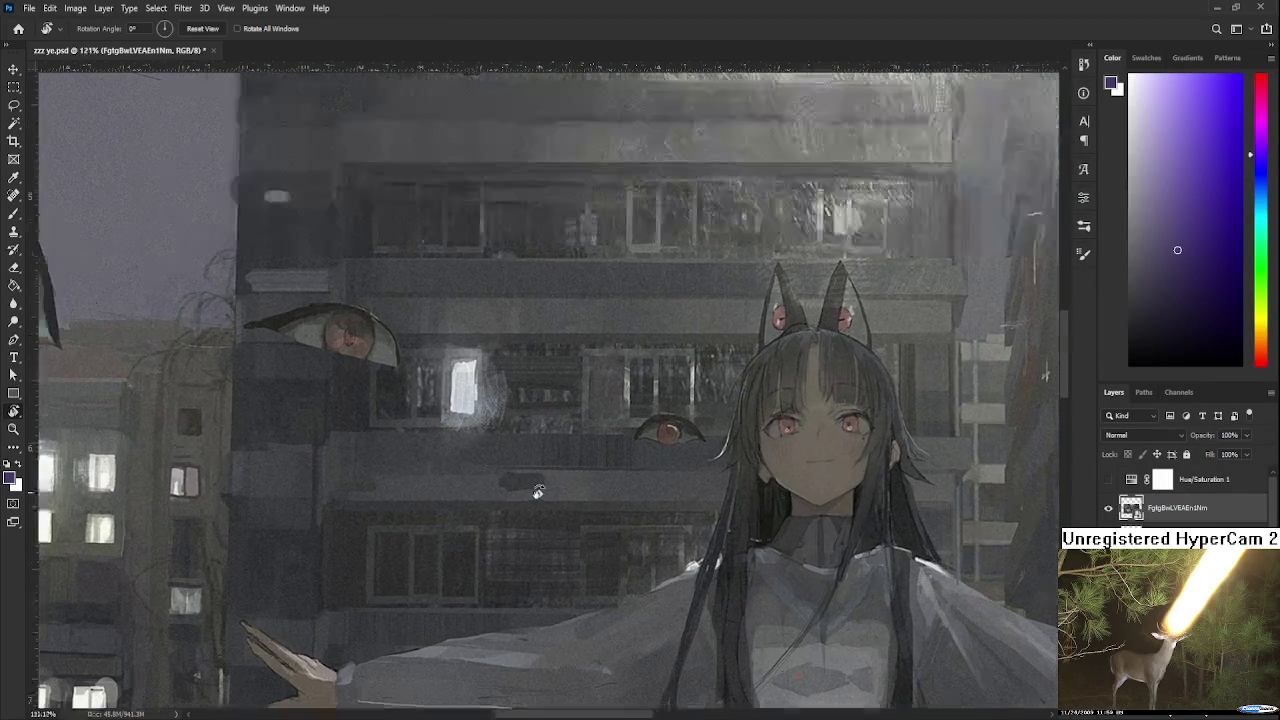
scroll(539, 485, "up", 1)
scroll(539, 485, "down", 2)
scroll(539, 488, "down", 1)
scroll(539, 492, "down", 1)
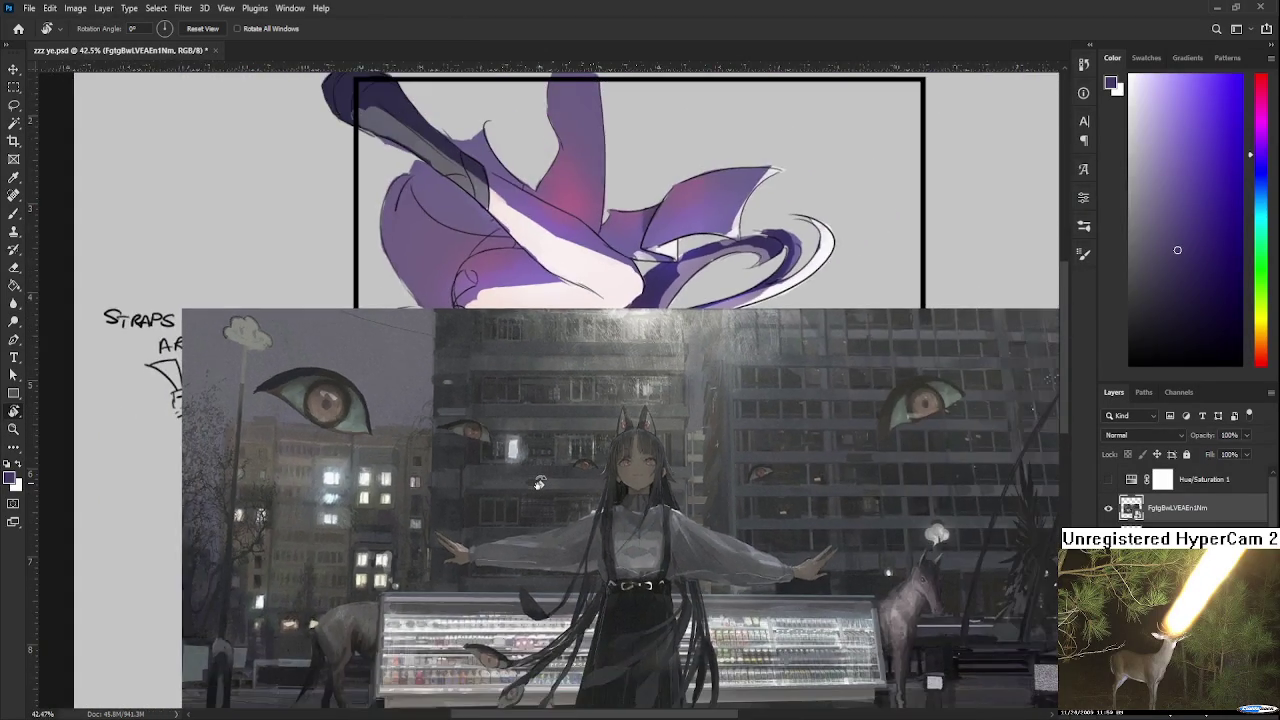
scroll(539, 496, "down", 1)
scroll(539, 497, "down", 1)
scroll(600, 450, "down", 1)
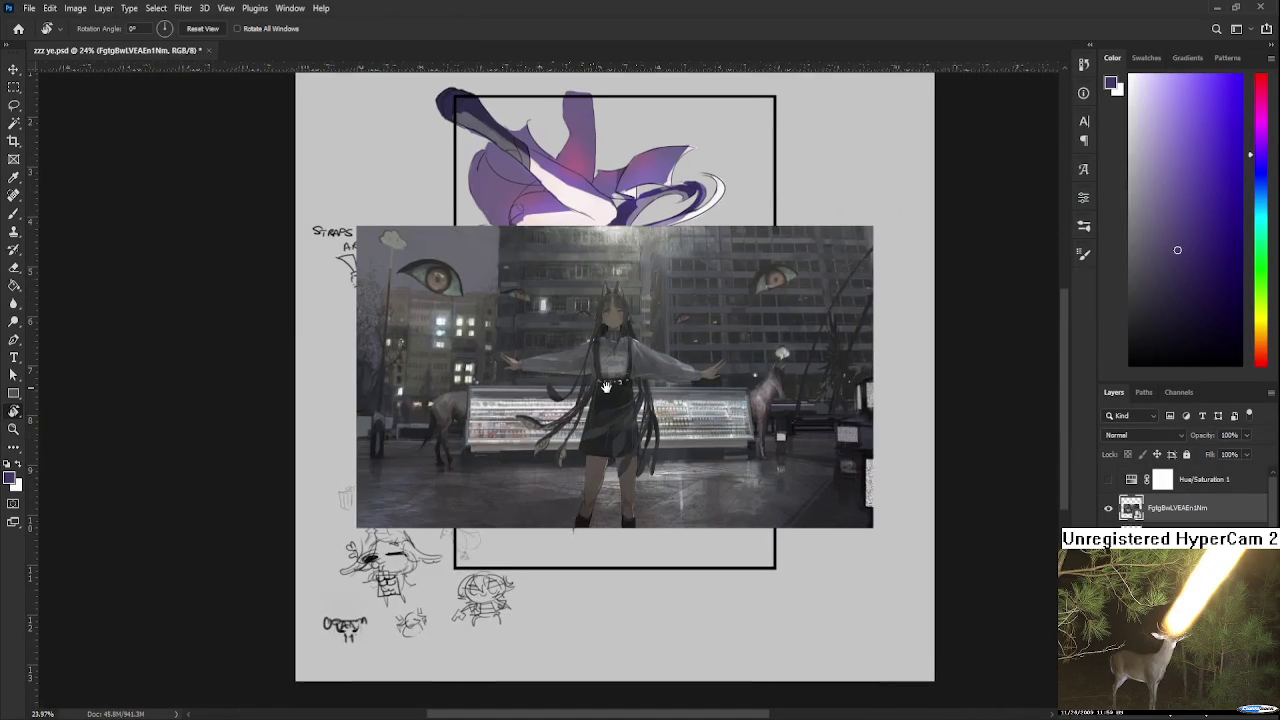
scroll(657, 449, "up", 1)
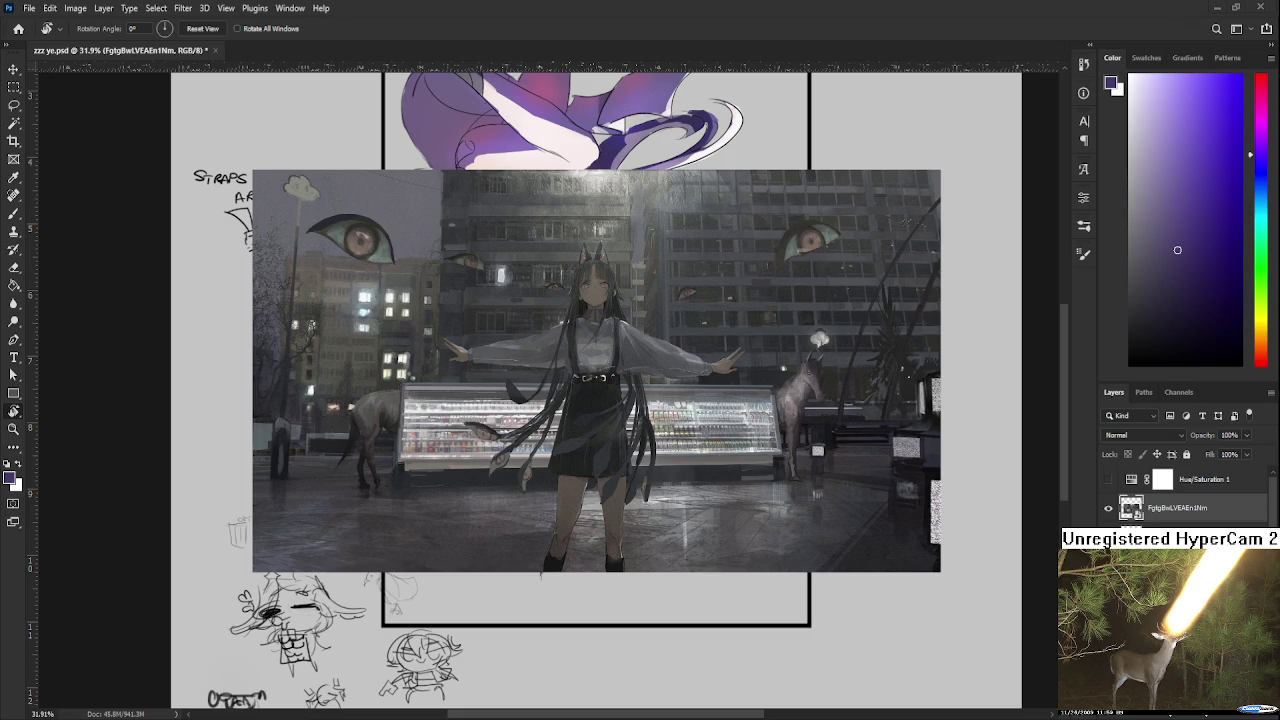
Bring the artwork back into view and hide the street reference photo
scroll(700, 560, "up", 2)
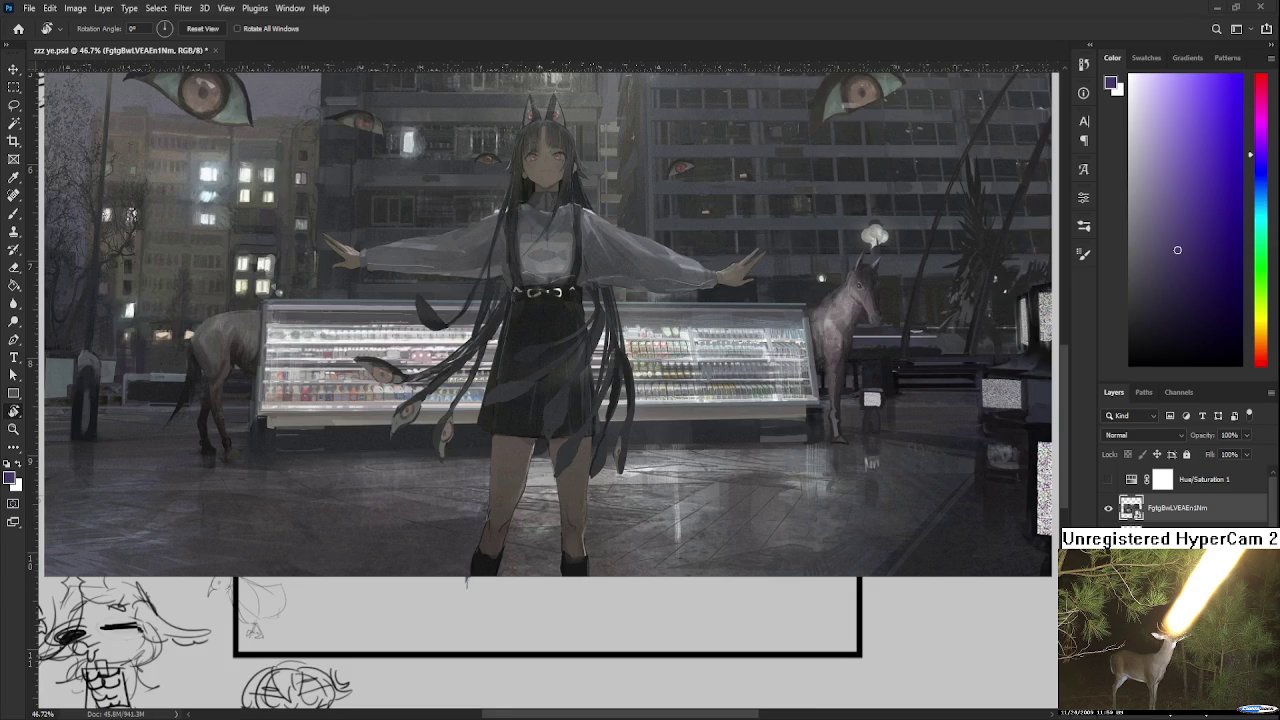
scroll(308, 380, "up", 1)
scroll(308, 380, "up", 1)
scroll(308, 380, "up", 1)
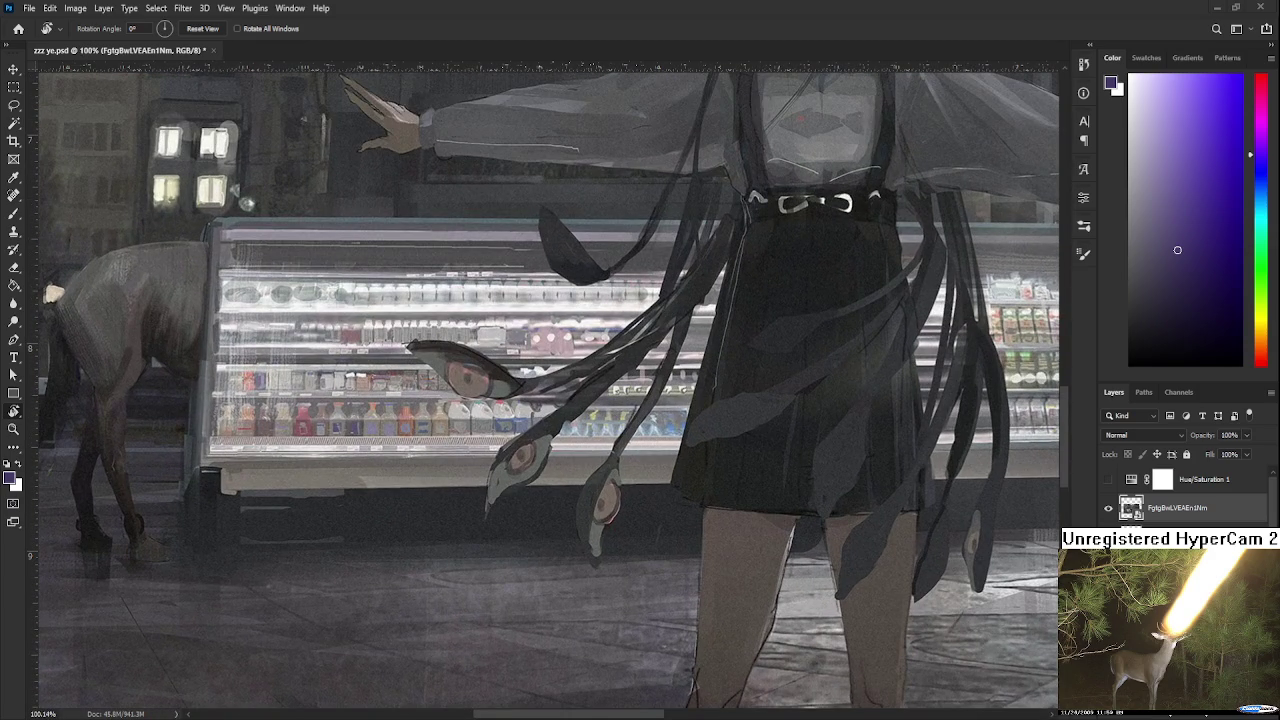
scroll(335, 430, "down", 1)
scroll(335, 430, "down", 1)
scroll(335, 430, "down", 1)
scroll(335, 430, "down", 1)
scroll(275, 340, "up", 1)
scroll(275, 340, "up", 1)
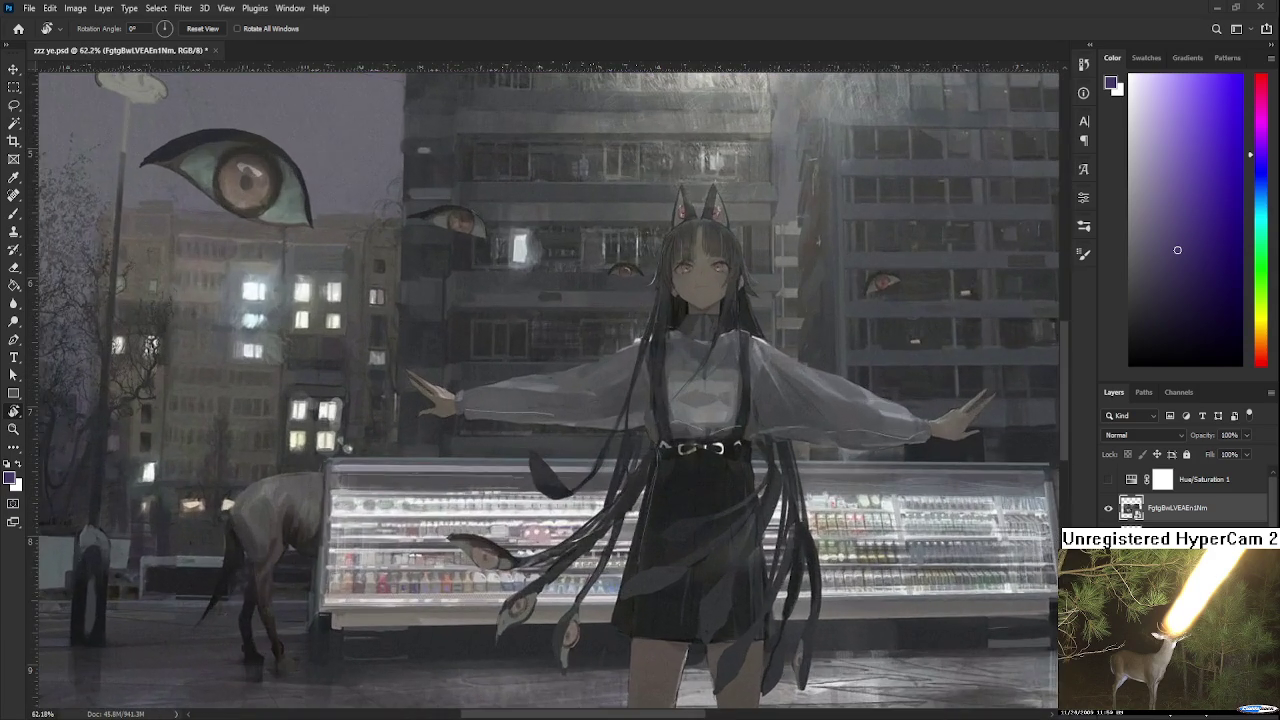
scroll(275, 340, "up", 1)
scroll(275, 340, "up", 1)
scroll(303, 424, "up", 1)
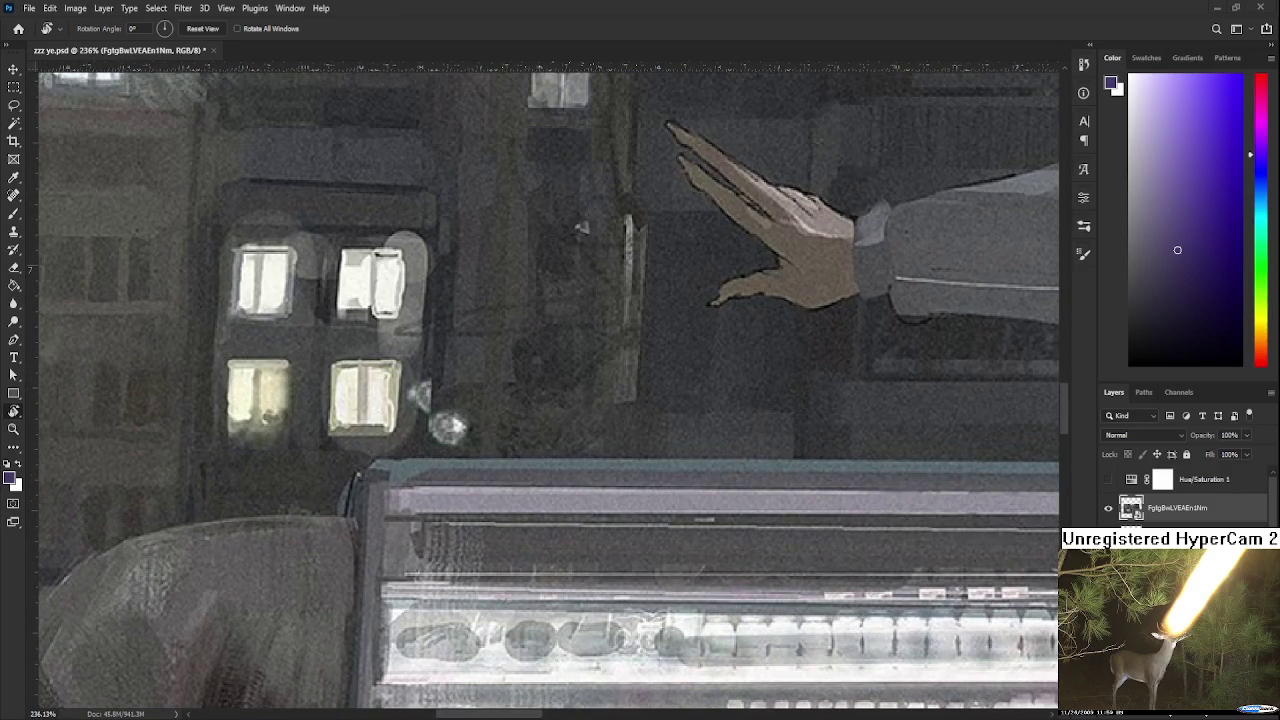
scroll(372, 300, "down", 1)
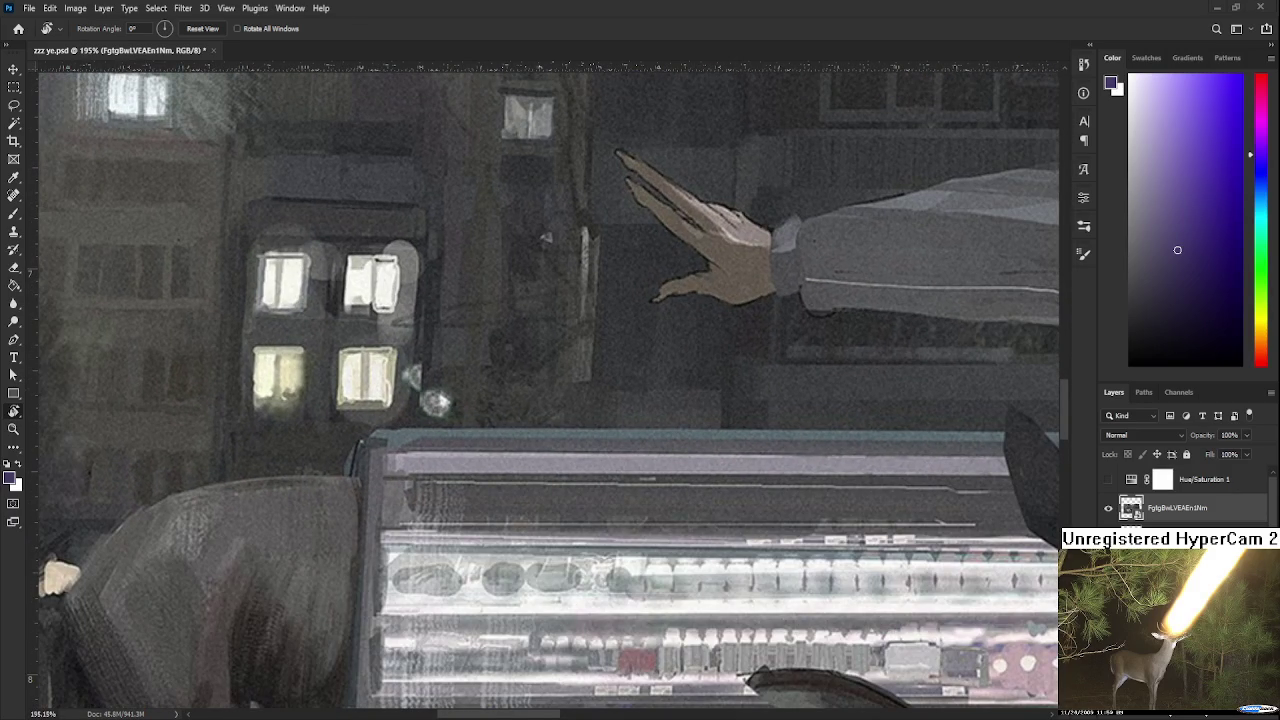
scroll(330, 280, "down", 2)
scroll(330, 280, "down", 1)
scroll(330, 280, "down", 1)
scroll(330, 280, "down", 1)
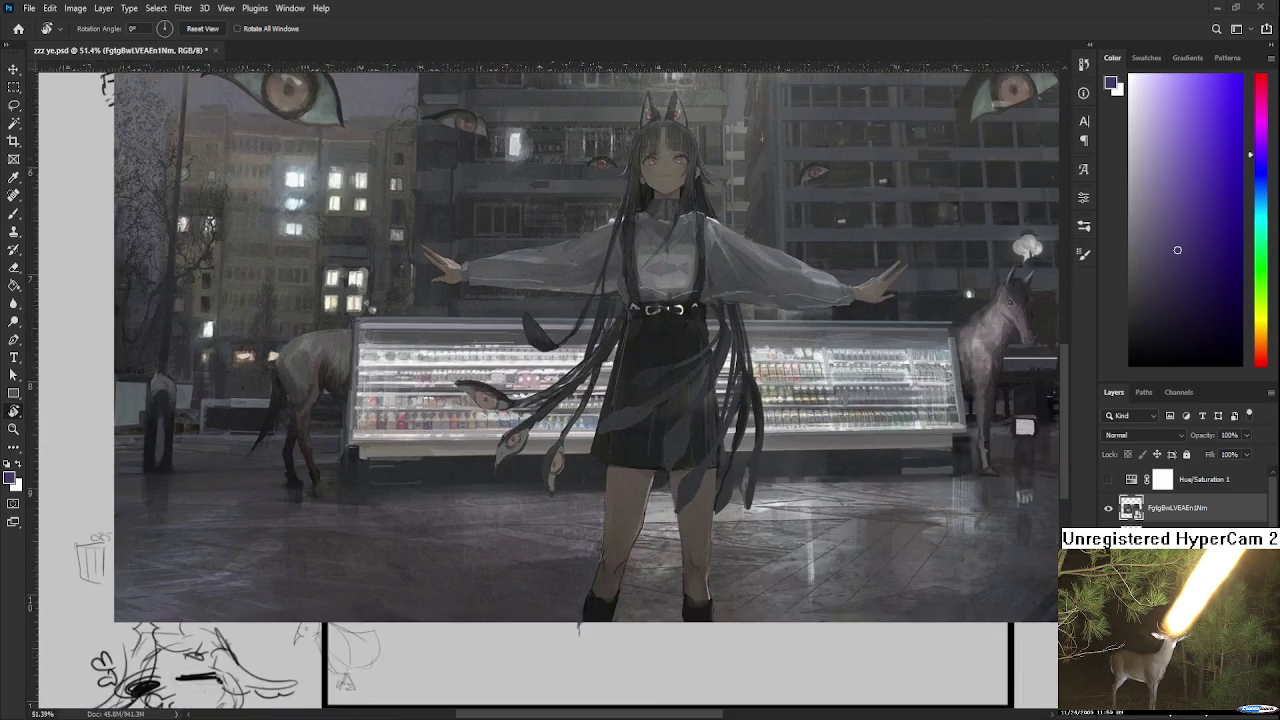
scroll(345, 270, "down", 1)
scroll(550, 420, "down", 1)
scroll(550, 420, "down", 1)
scroll(550, 420, "up", 1)
left_click_drag(557, 444, 580, 562)
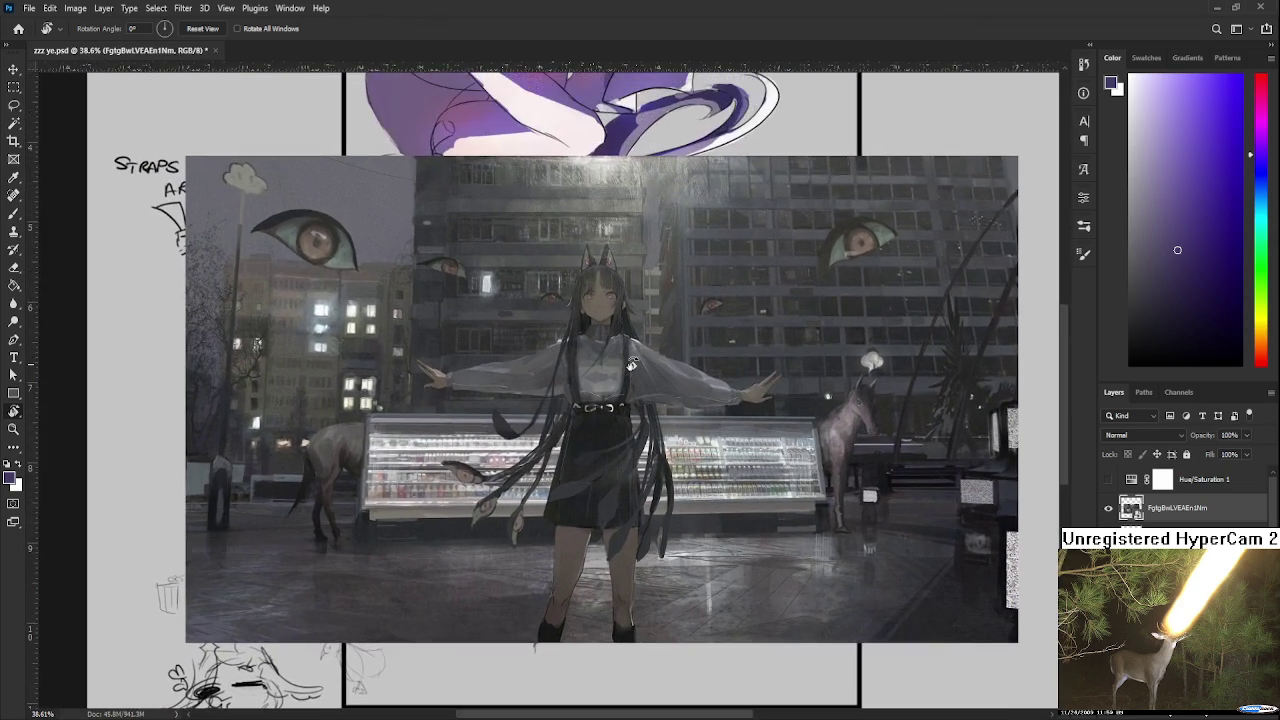
key("Delete")
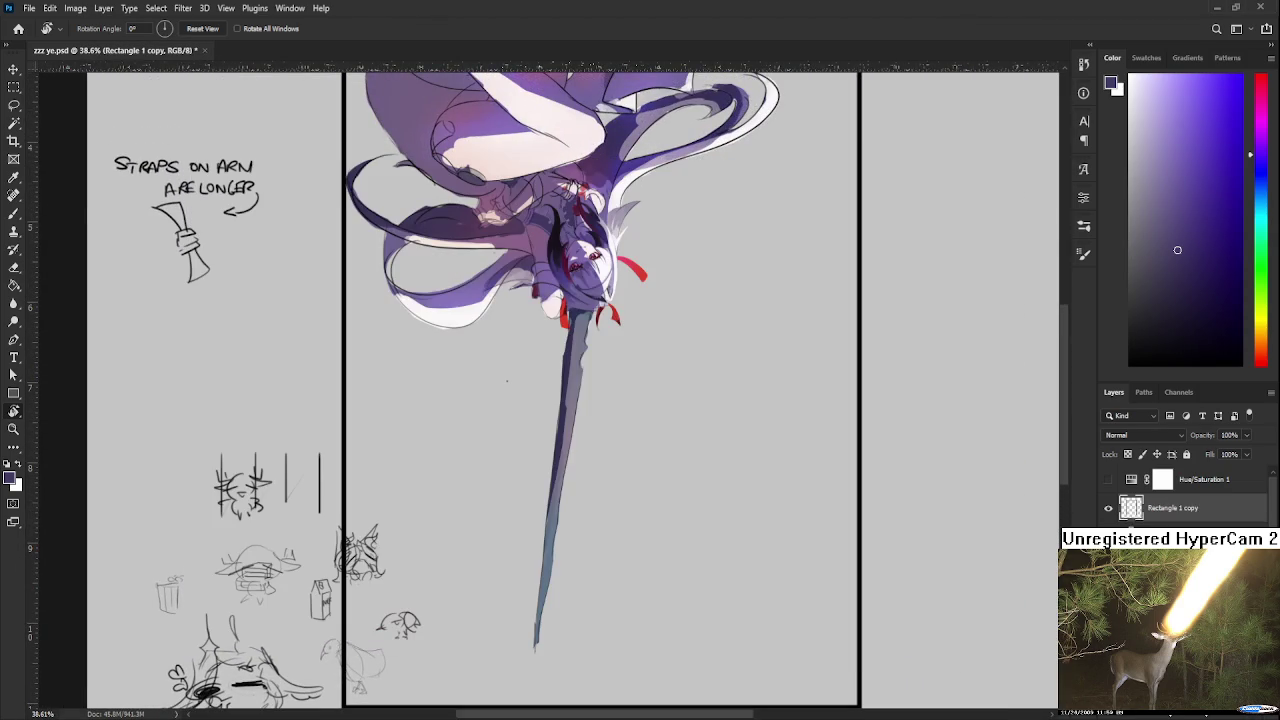
Rotate the view upright to 180°, zoom in on the girl's face, and select the Brush
scroll(786, 386, "up", 3)
left_click_drag(625, 514, 715, 409)
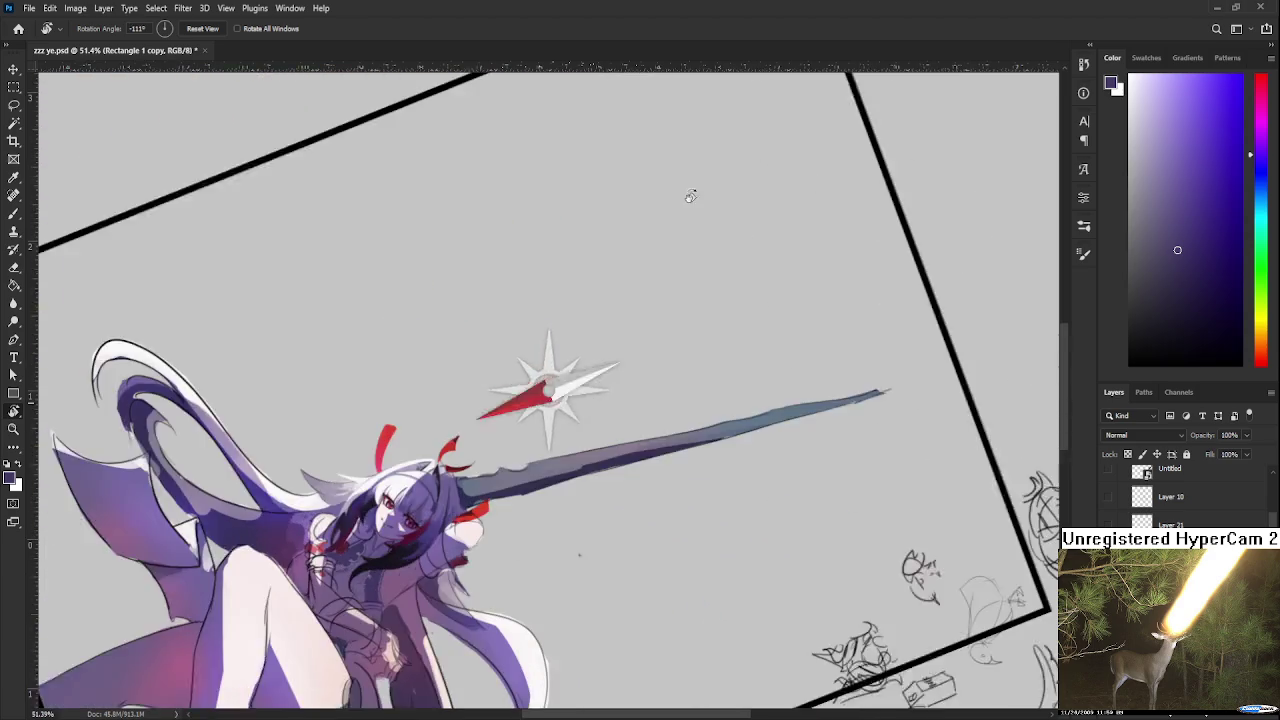
scroll(715, 409, "up", 5)
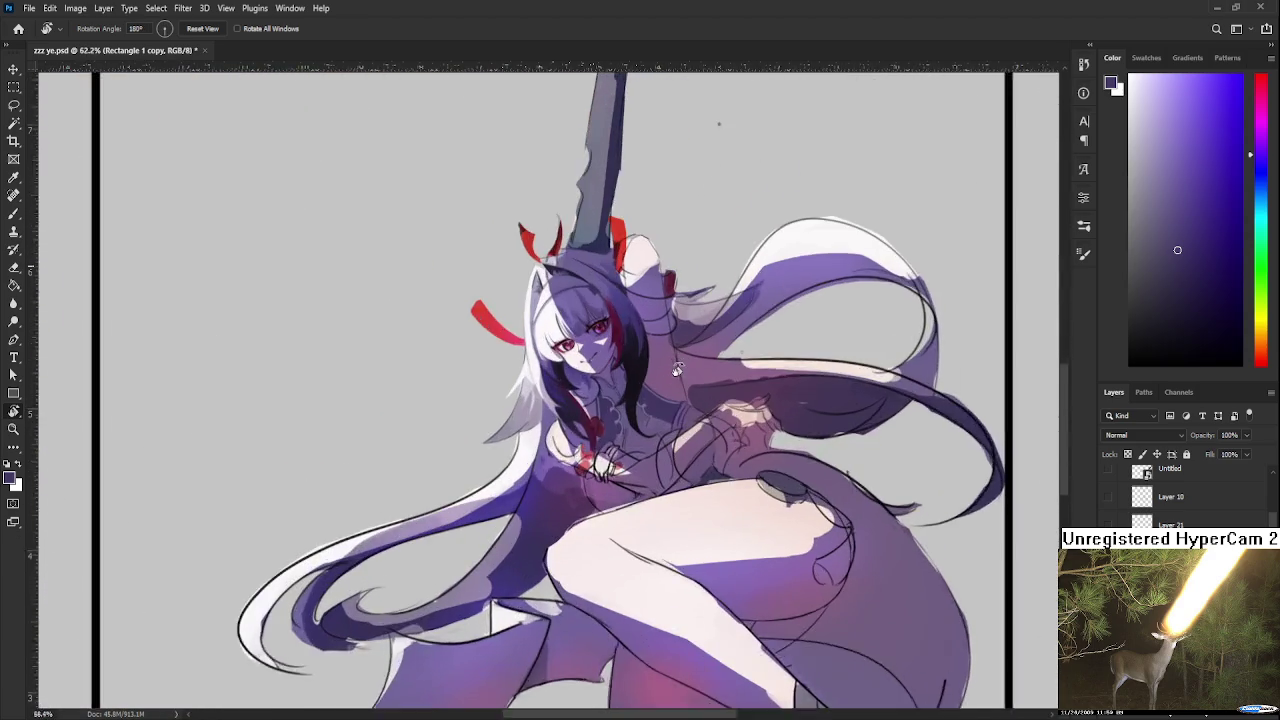
left_click_drag(715, 409, 634, 503)
scroll(634, 503, "up", 2)
key("b")
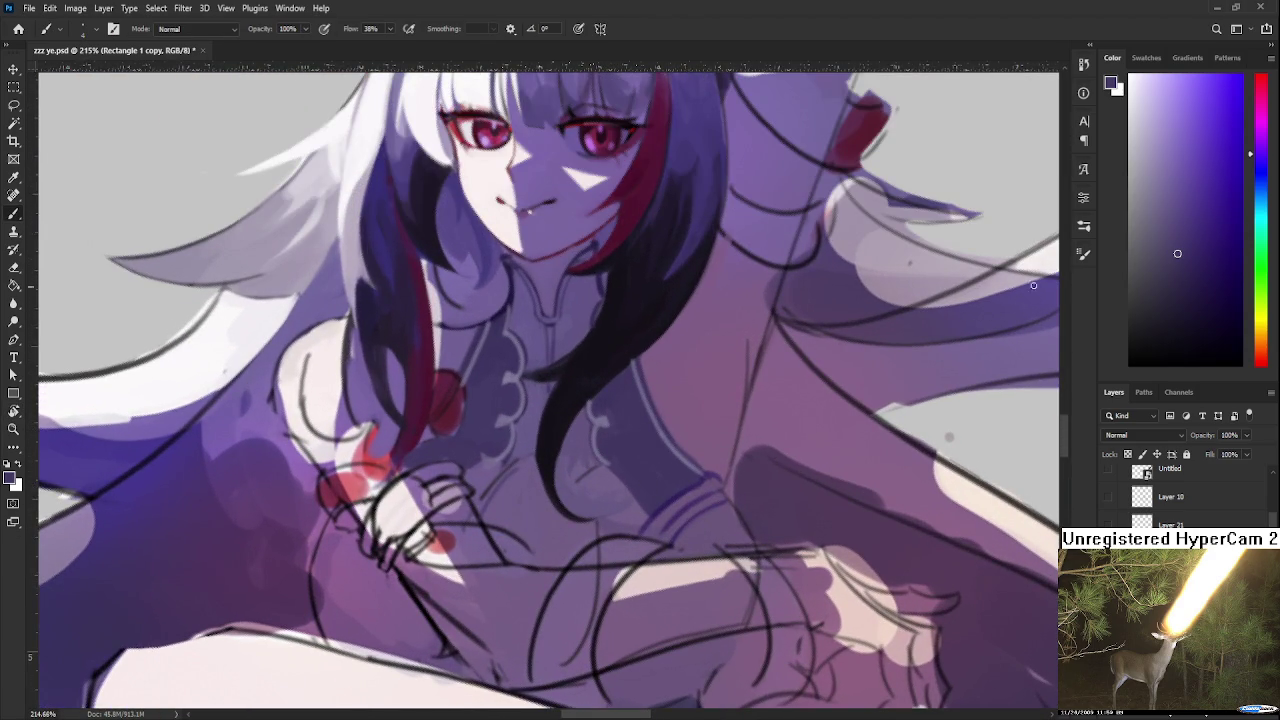
left_click(472, 401, "alt")
left_click(469, 432, "alt")
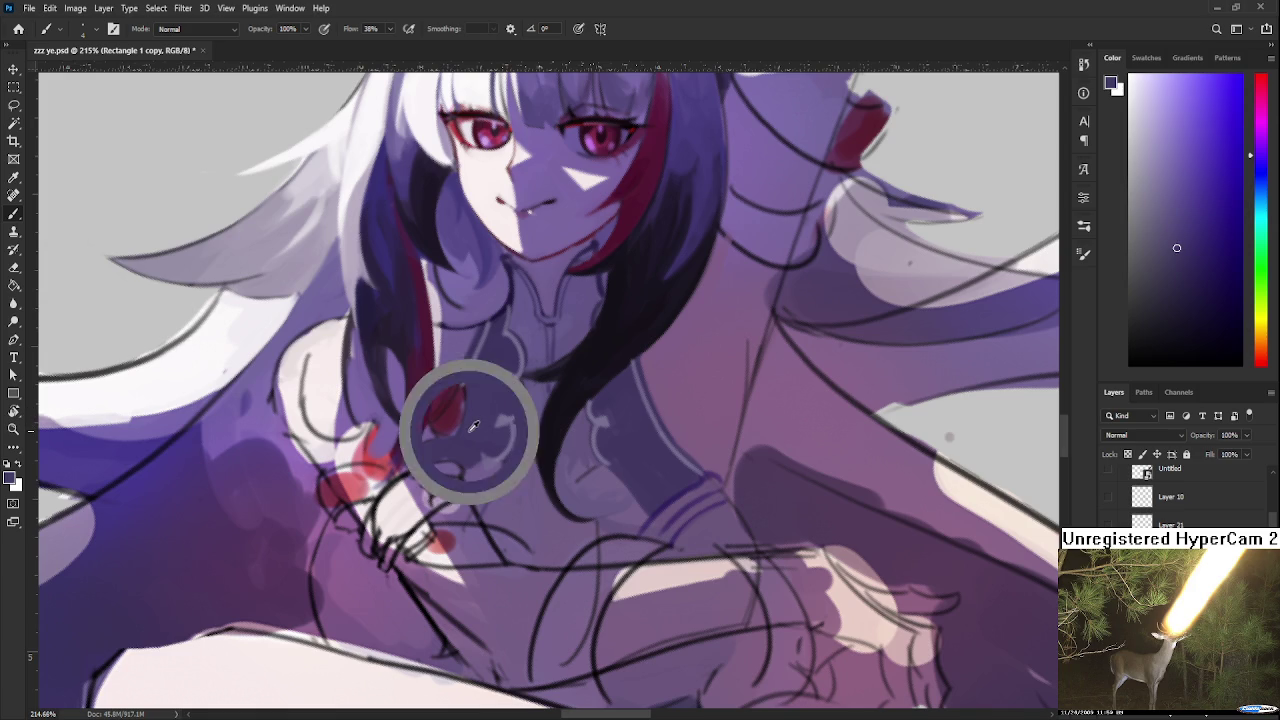
left_click(463, 423, "alt")
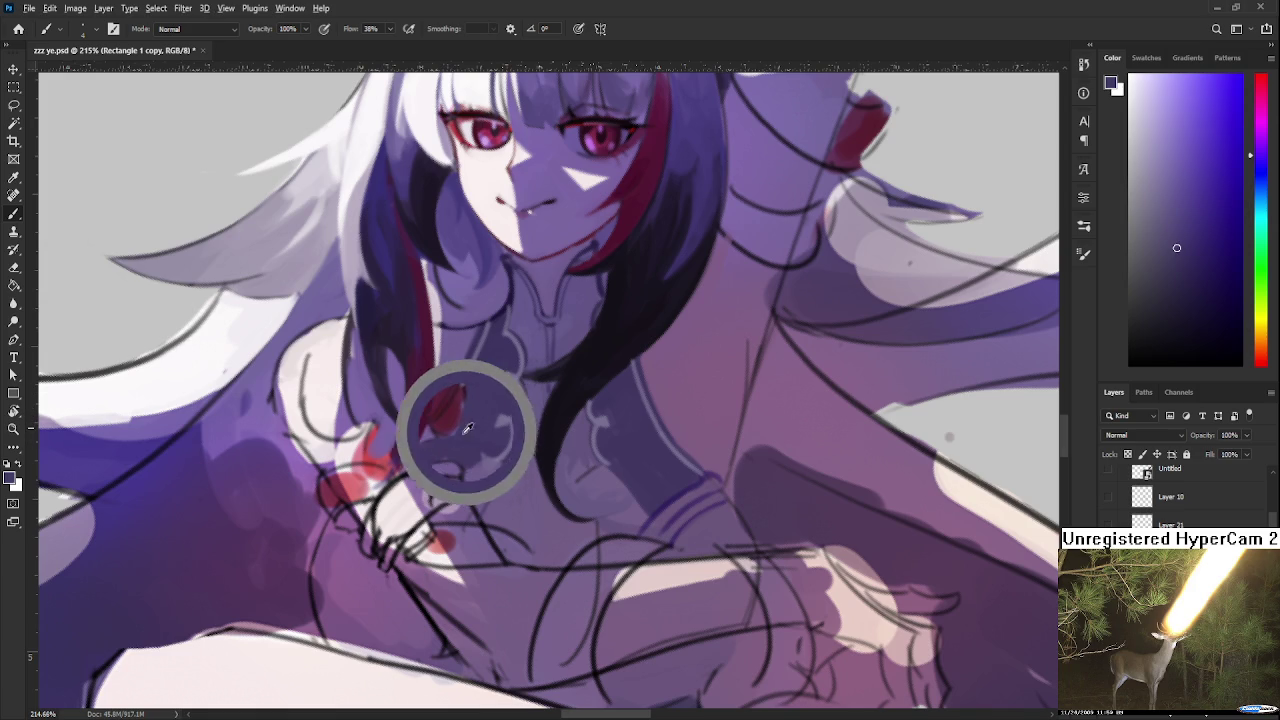
left_click(434, 440, "alt")
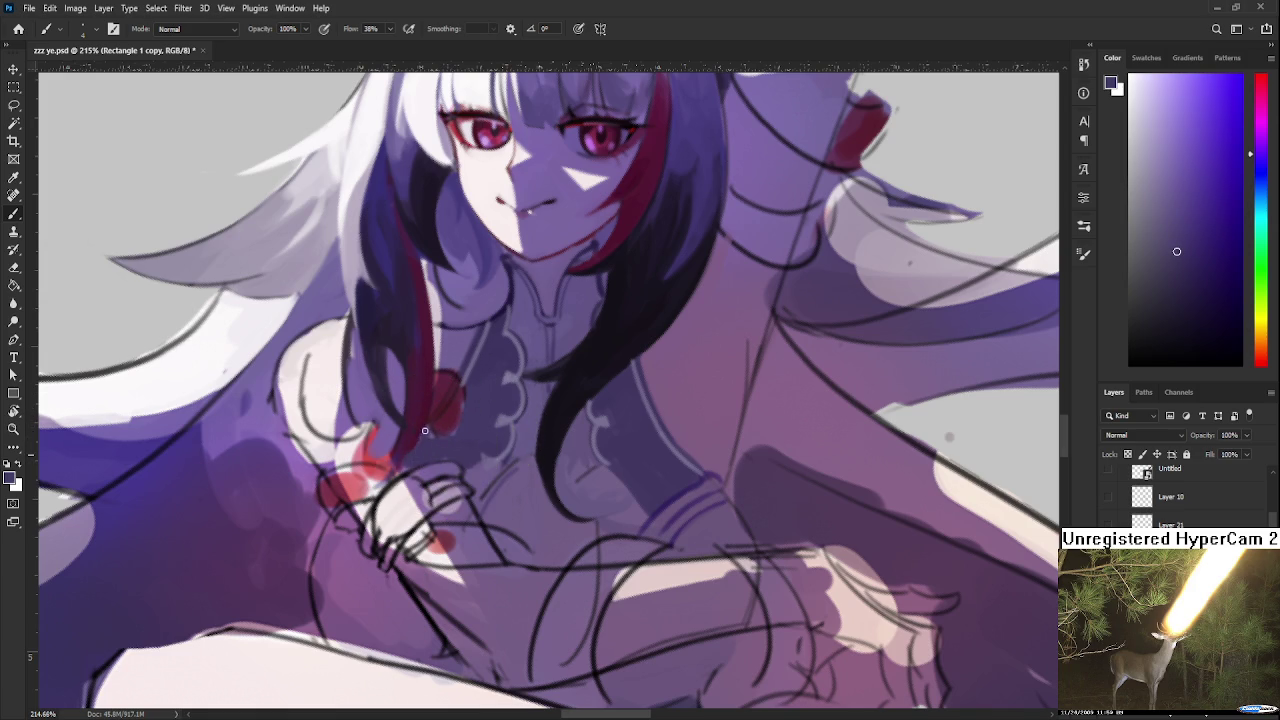
left_click(420, 437, "alt")
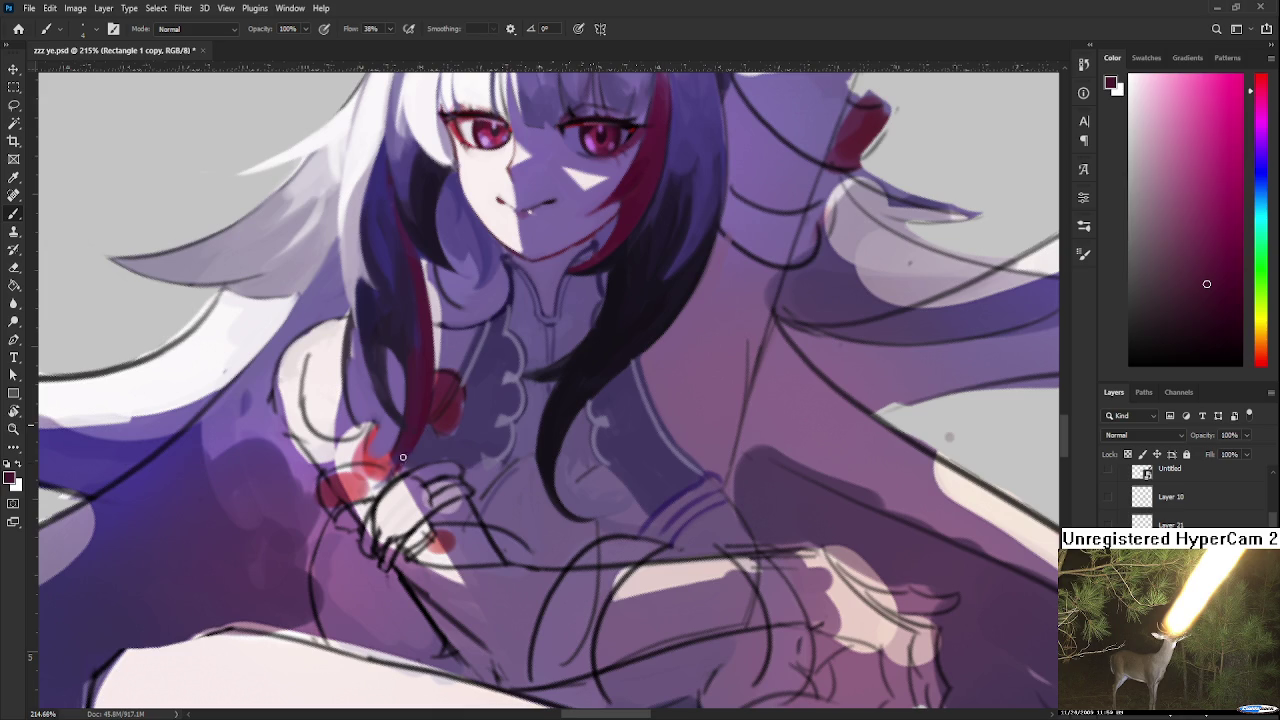
left_click(421, 451, "alt")
left_click(440, 456, "alt")
left_click(462, 446, "alt")
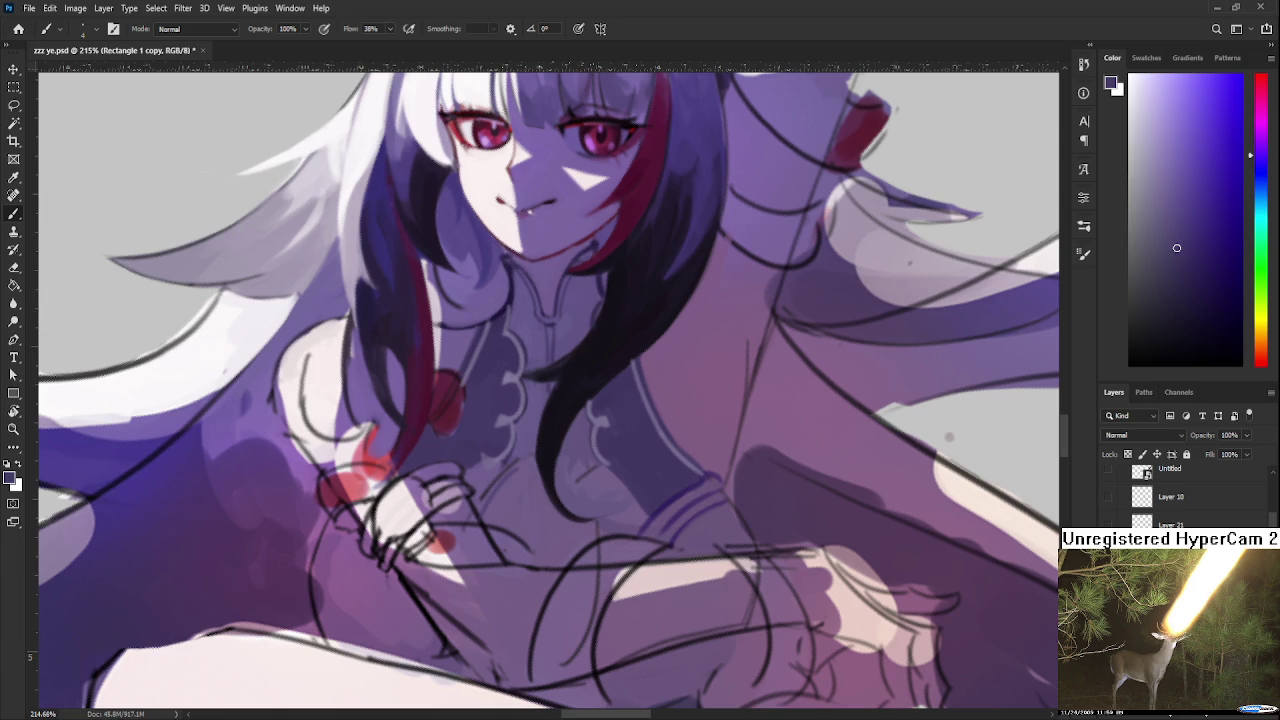
scroll(540, 529, "down", 2)
scroll(540, 529, "down", 2)
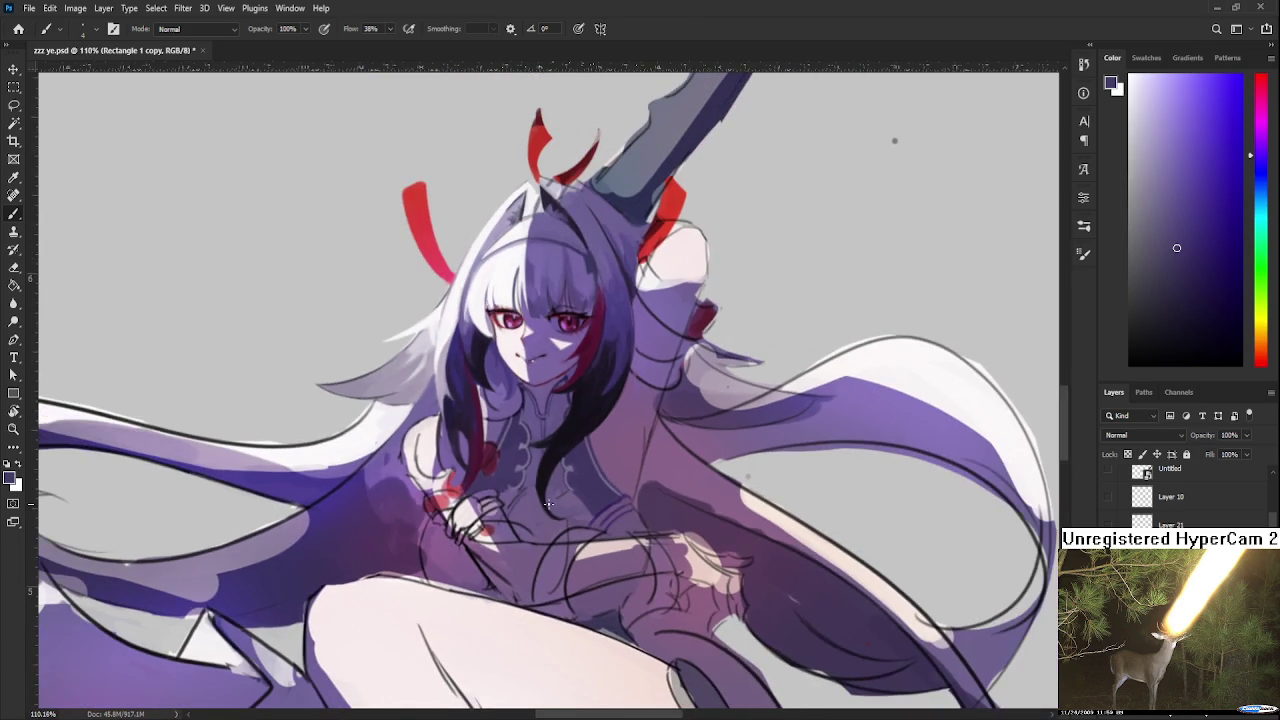
Sample a chest colour and save the document
left_click(600, 490, "alt")
key("ctrl+s")
scroll(614, 405, "down", 5)
scroll(614, 405, "up", 2)
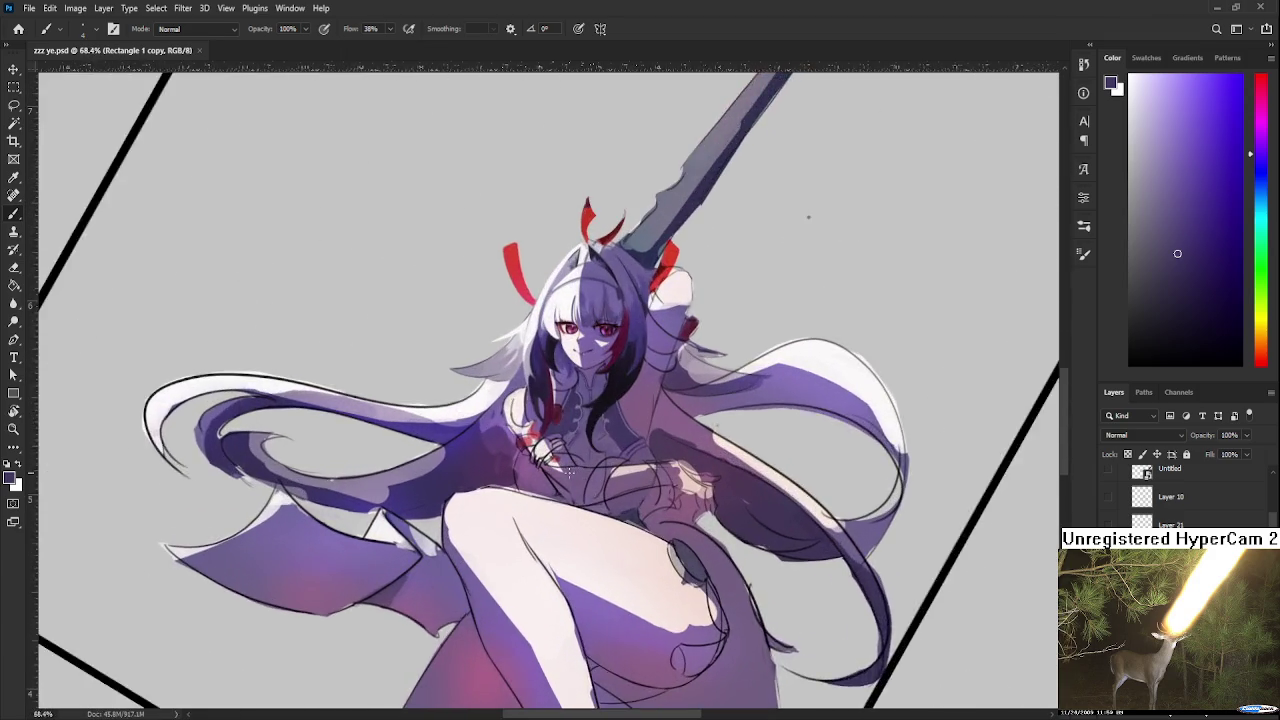
scroll(568, 464, "up", 2)
scroll(566, 462, "up", 2)
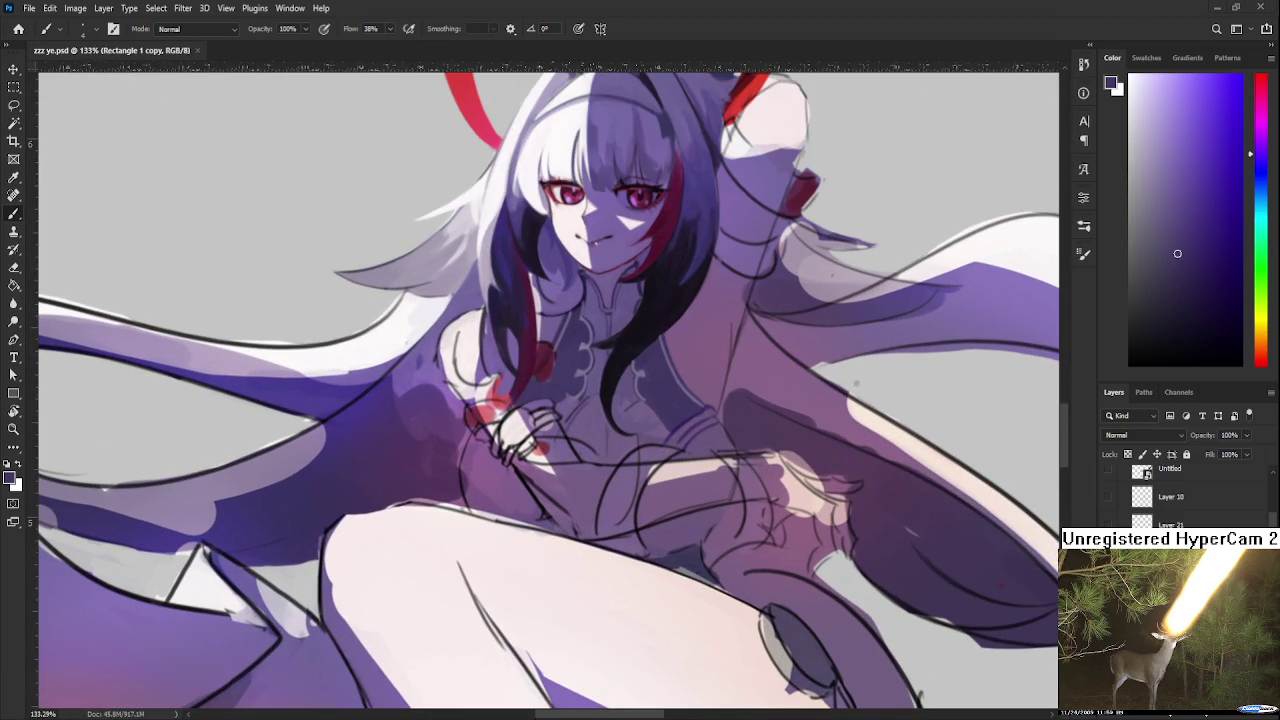
scroll(476, 492, "up", 2)
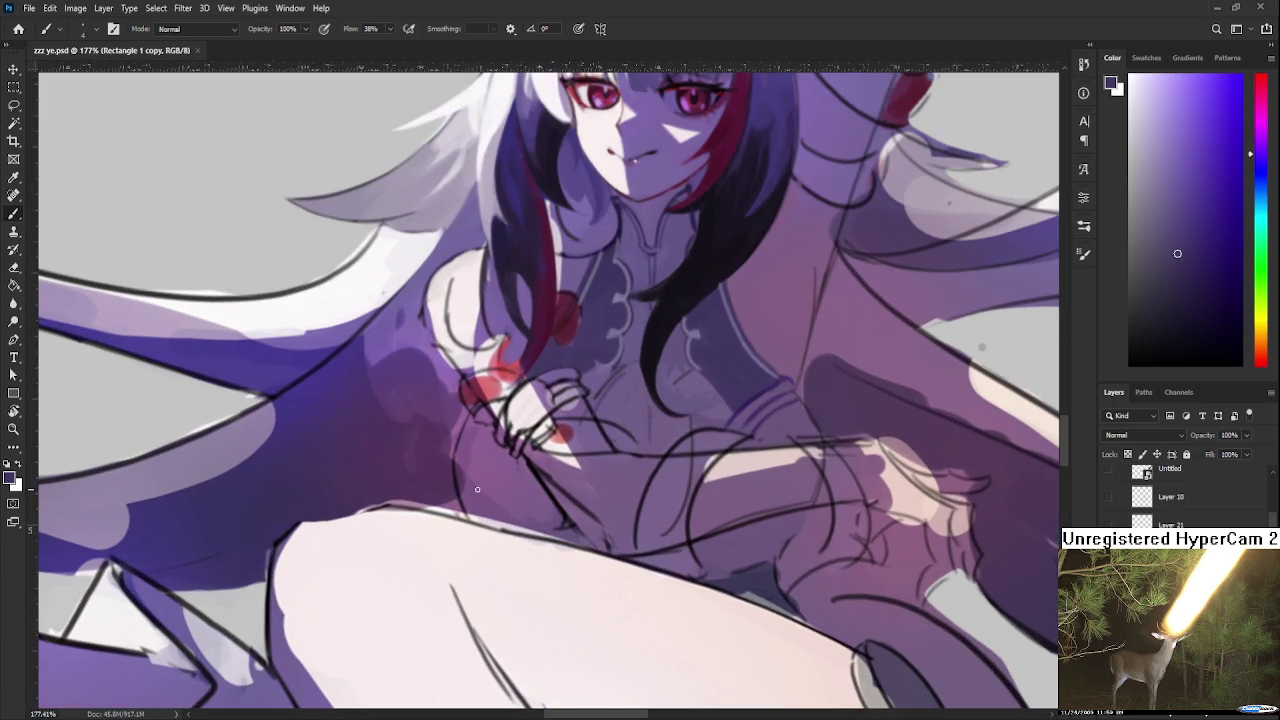
Sample the chest colour and sketch a thin curved line below the hands
left_click(758, 392, "alt")
left_click(762, 390, "alt")
mouse_move(522, 468)
left_mouse_down()
mouse_move(526, 525)
mouse_move(562, 538)
left_mouse_up()
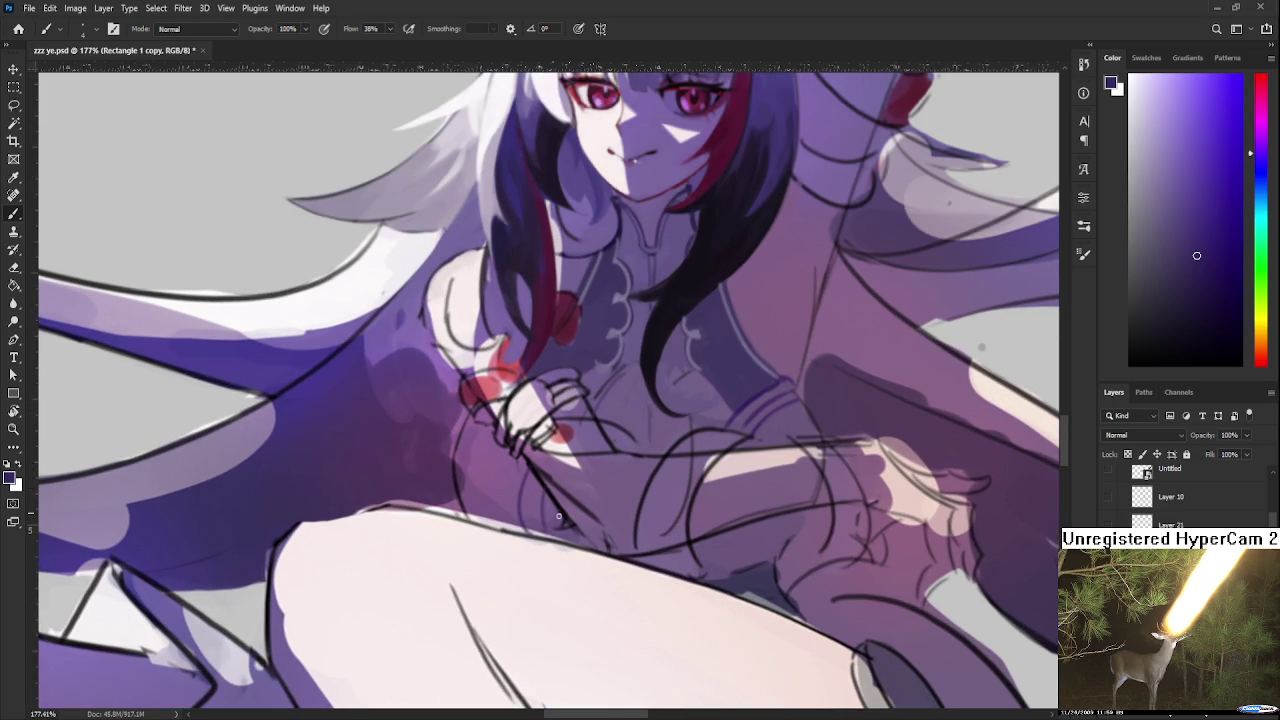
Sample pinkish purple tones and reveal the 2 copy group's red-haired figure
left_click(476, 458, "alt")
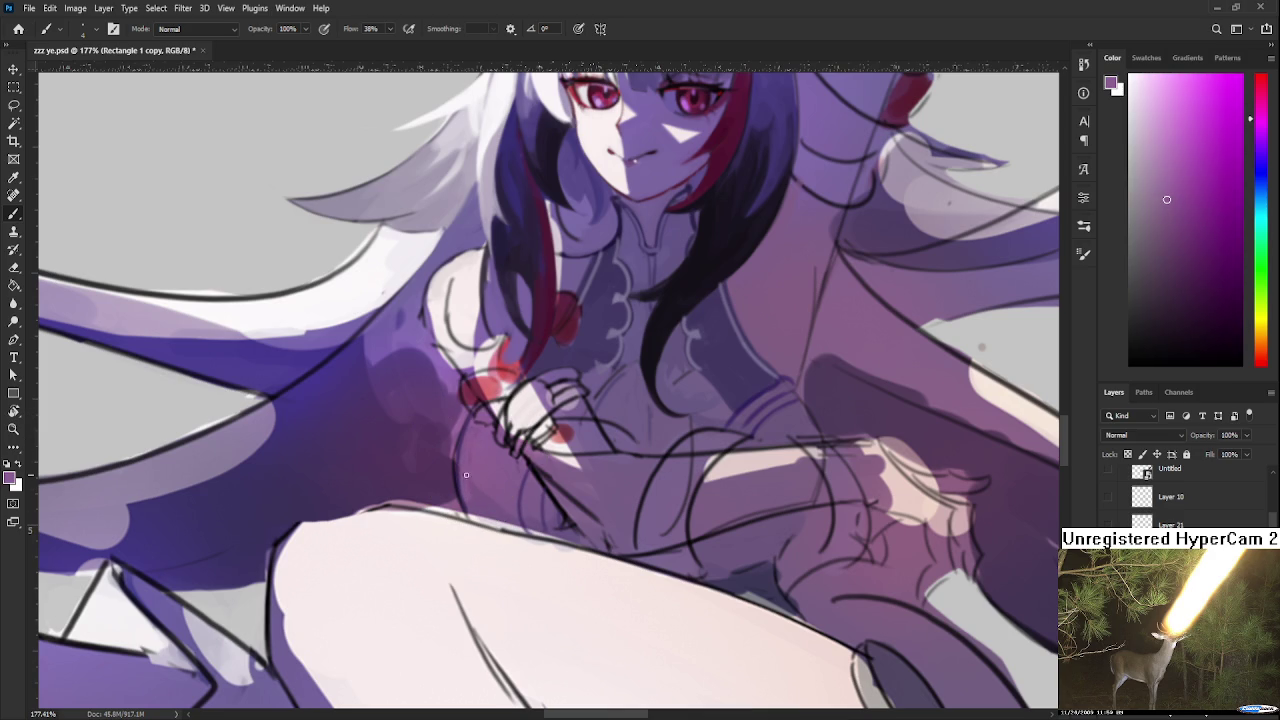
left_click(470, 480, "alt")
scroll(499, 487, "down", 2)
scroll(499, 487, "down", 2)
scroll(499, 487, "down", 2)
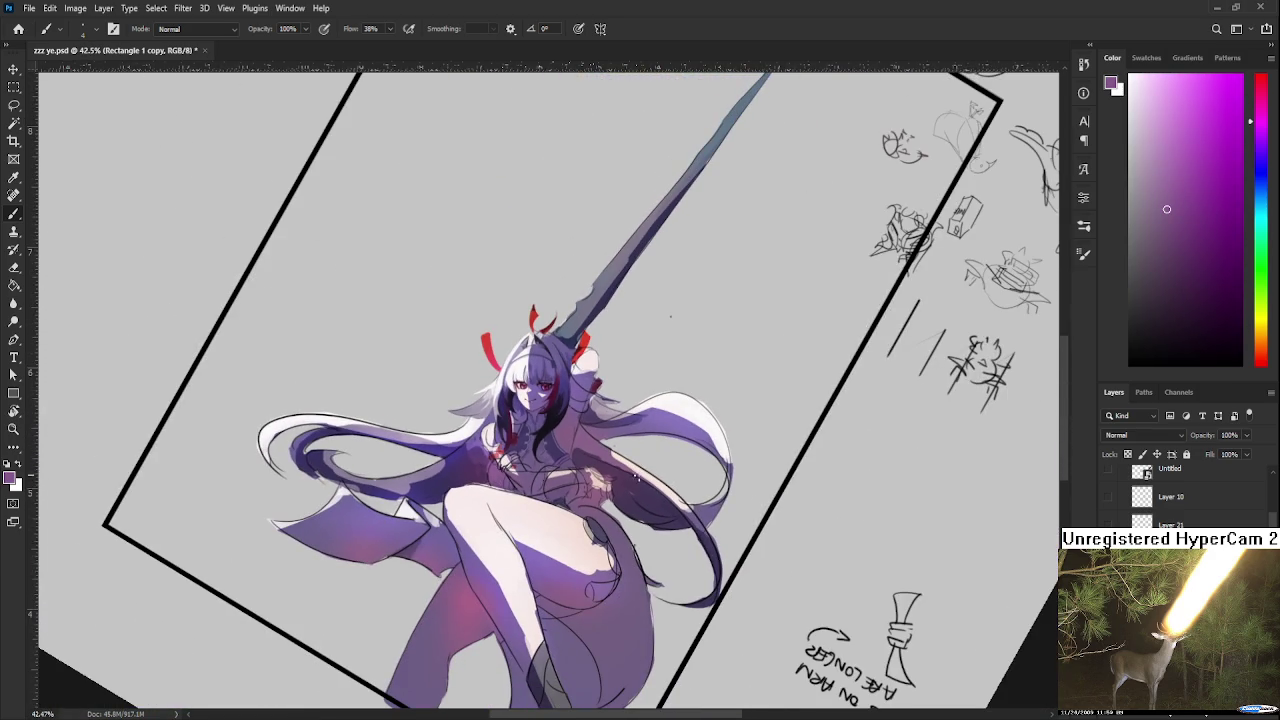
scroll(1170, 495, "up", 1)
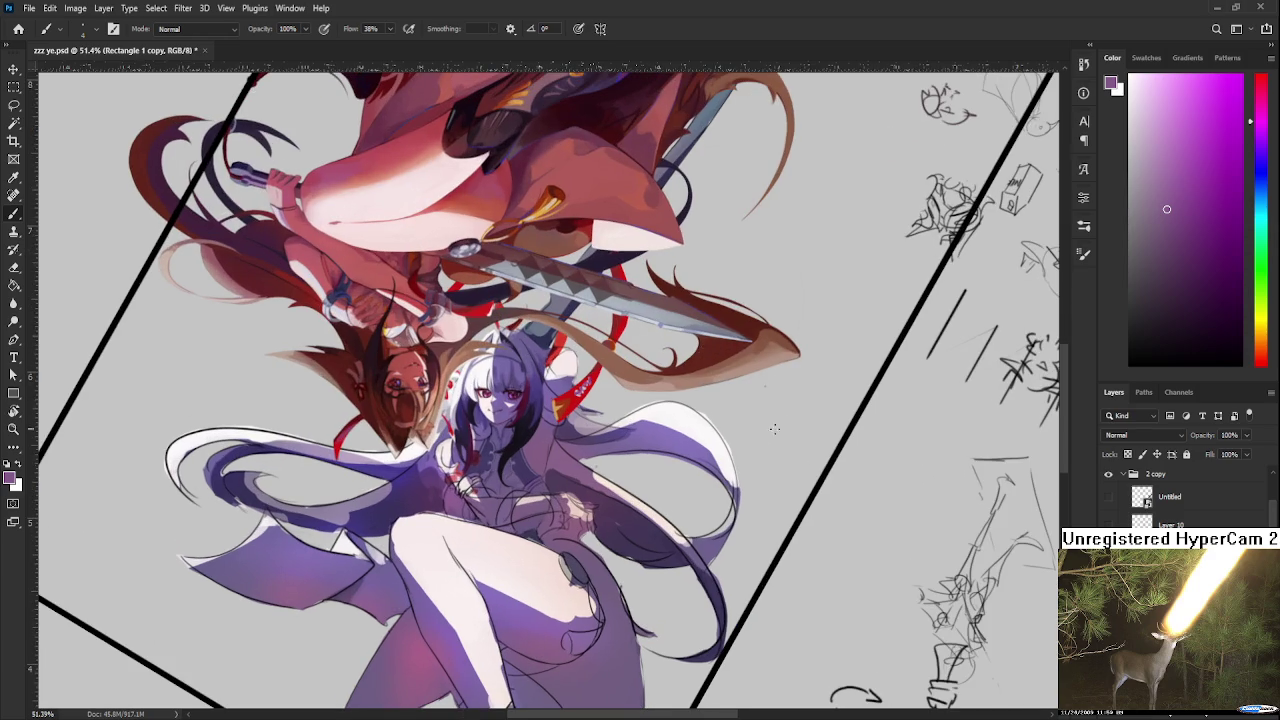
Rotate the view to about -142° and set black as the brush colour
key("r")
mouse_move(774, 428)
left_mouse_down()
mouse_move(758, 523)
mouse_move(798, 530)
left_mouse_up()
key("d")
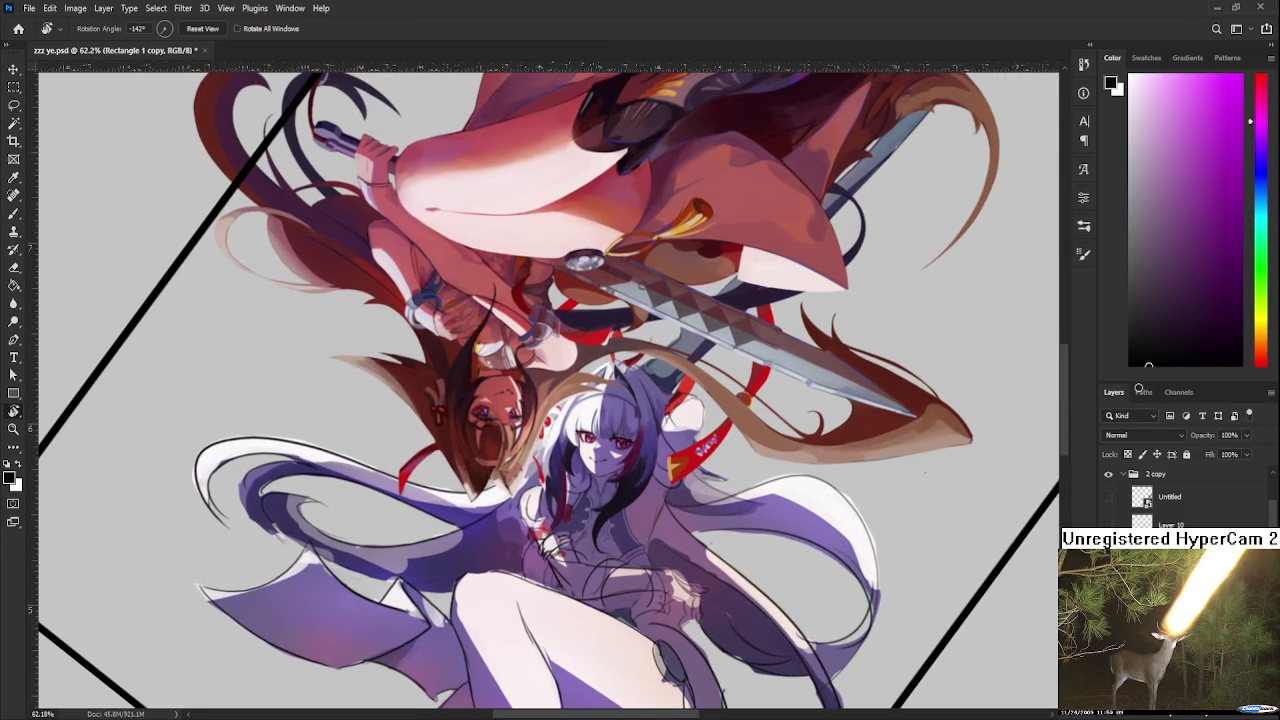
key("b")
Hand-letter DNNER EAT left of the figures, undoing the first attempt
mouse_move(197, 352)
left_mouse_down()
mouse_move(206, 384)
mouse_move(222, 386)
mouse_move(230, 356)
mouse_move(207, 386)
mouse_move(238, 350)
mouse_move(286, 344)
mouse_move(300, 324)
left_mouse_up()
key("ctrl+z")
key("ctrl+z")
left_click_drag(256, 402, 272, 384)
left_click_drag(260, 402, 294, 378)
left_click_drag(276, 356, 300, 344)
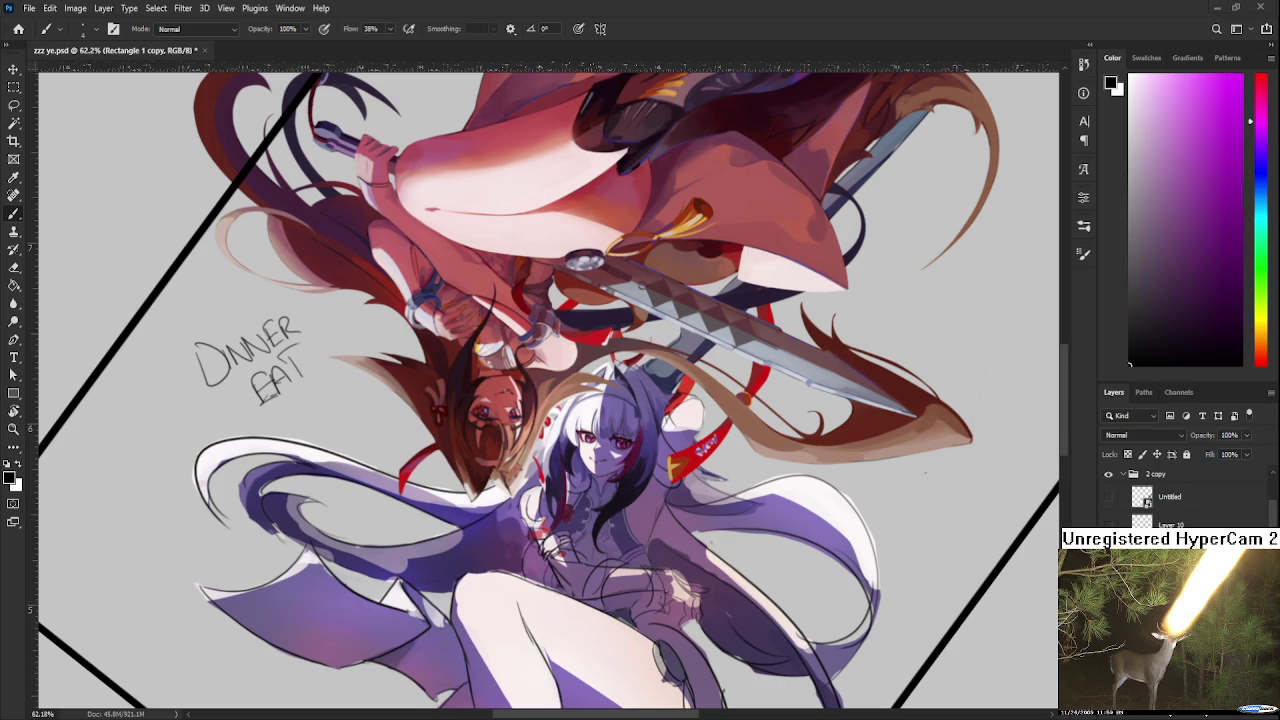
Hide the upside-down red-robed character and pan the view toward the DINNER EAT note
scroll(1180, 495, "up", 2)
scroll(1180, 495, "up", 2)
scroll(1180, 495, "down", 2)
key("ctrl+z")
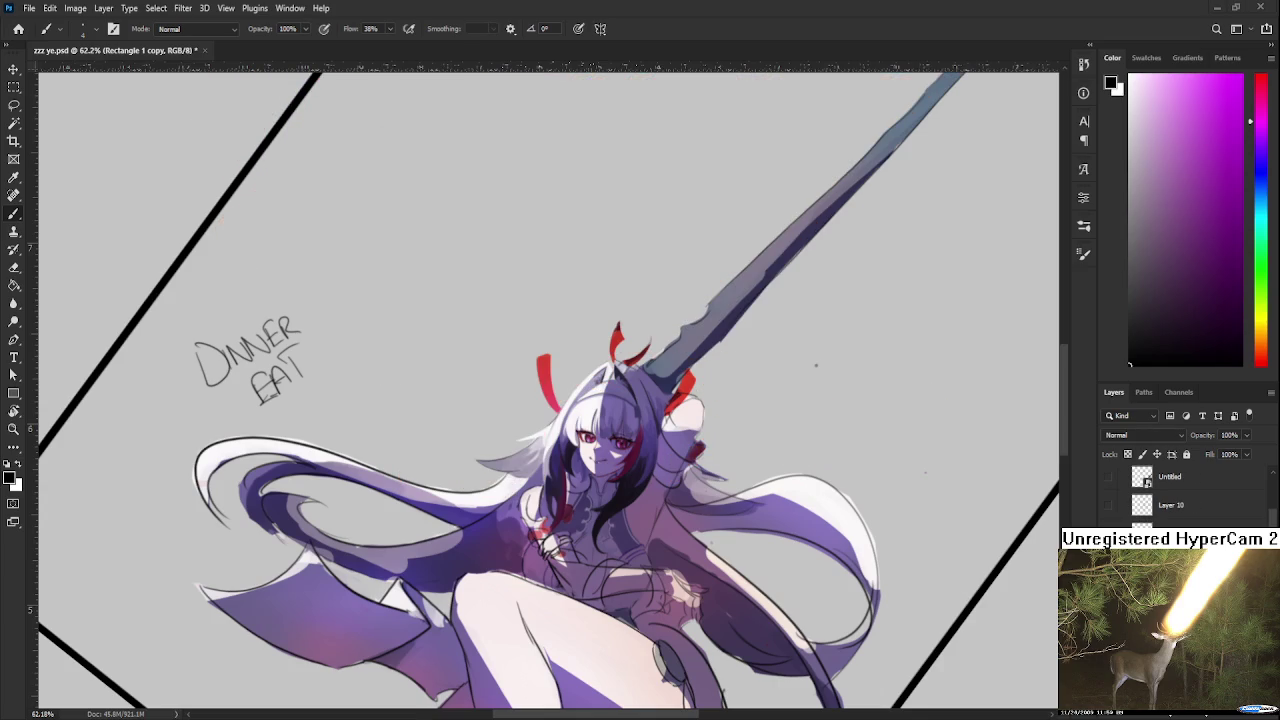
scroll(1180, 495, "down", 1)
mouse_move(300, 413)
left_mouse_down()
mouse_move(455, 478)
mouse_move(515, 425)
left_mouse_up()
With the Lasso tool active, toggle layer visibility to find which layer holds the DINNER EAT note
key("l")
left_click(522, 434)
left_click(1106, 548)
left_click(1106, 548)
scroll(1106, 510, "up", 2)
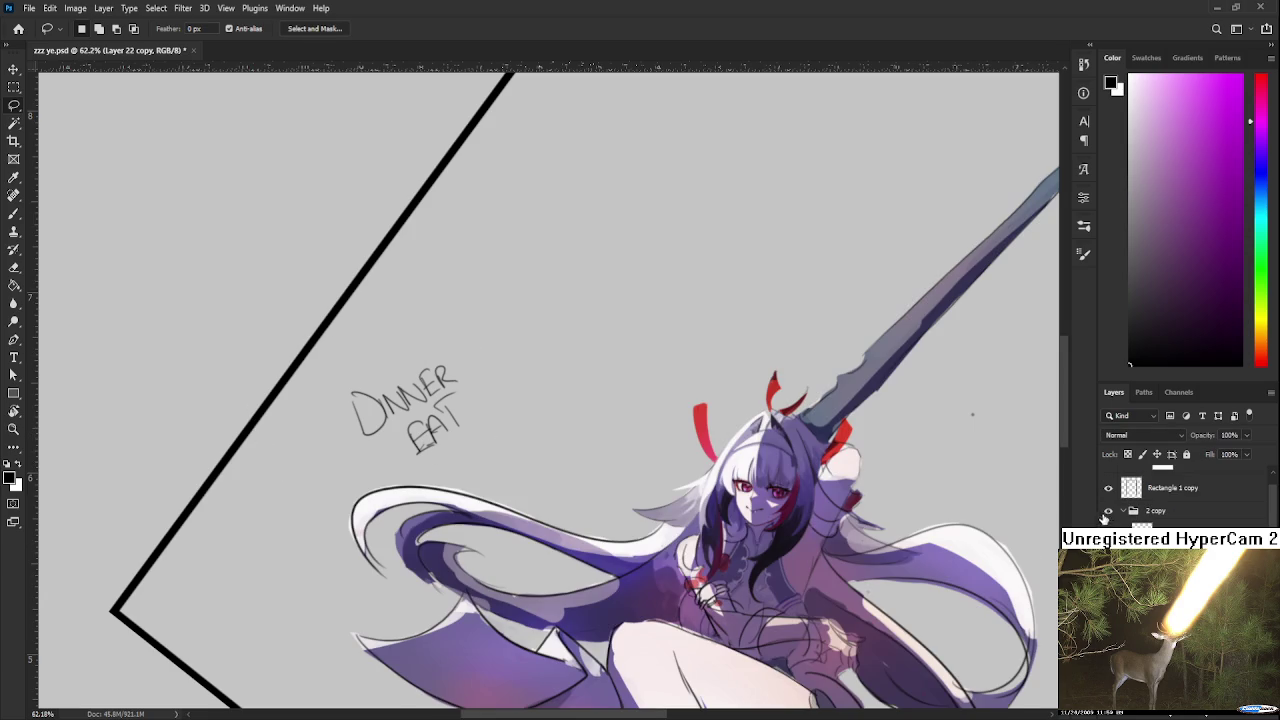
left_click(1108, 488)
left_click(1108, 488)
On the Rectangle 1 copy layer, lasso the DINNER EAT note and delete it
mouse_move(476, 460)
left_mouse_down()
mouse_move(447, 342)
mouse_move(546, 449)
left_mouse_up()
left_click(578, 477)
scroll(1180, 500, "up", 2)
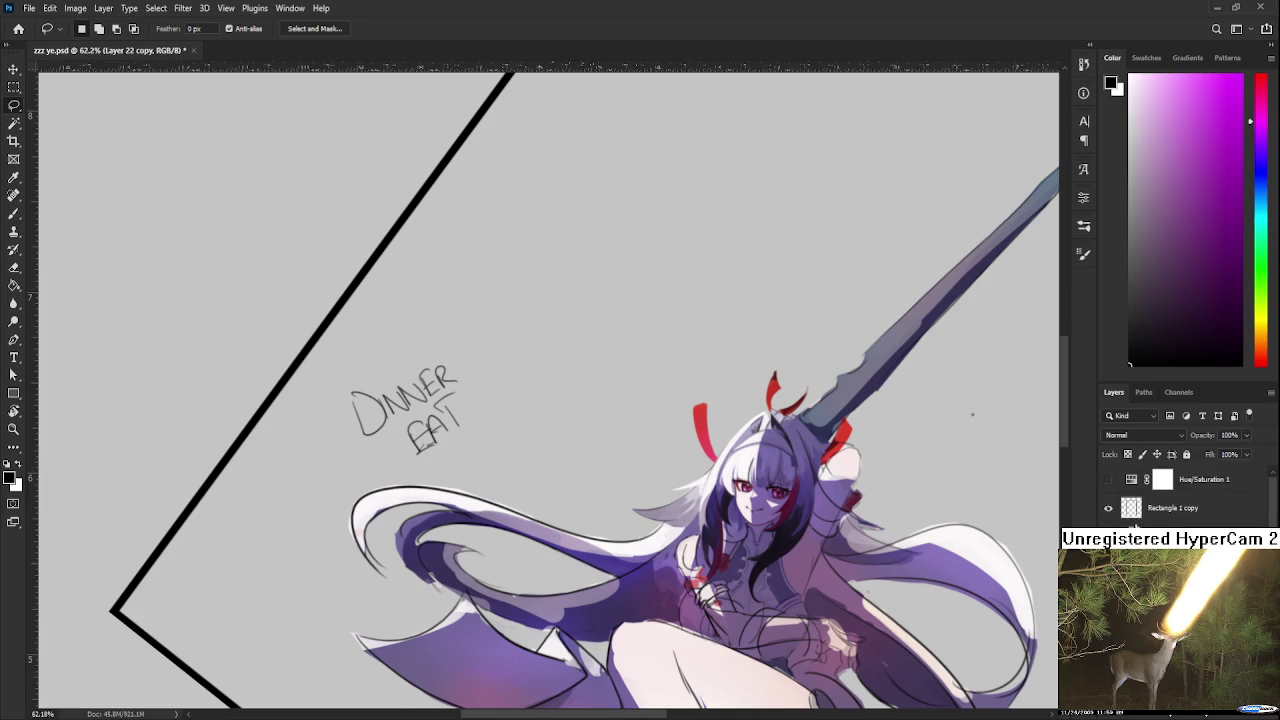
left_click(1172, 508)
left_click_drag(490, 462, 545, 419)
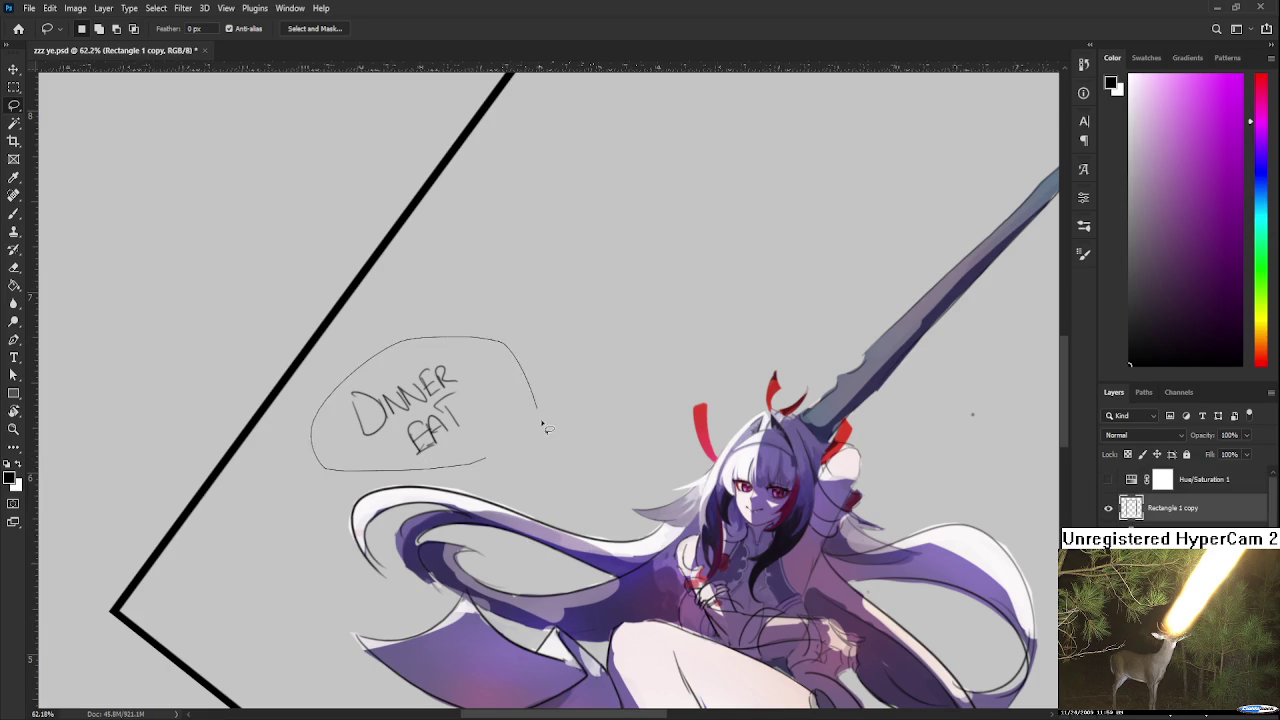
key("Delete")
left_click(586, 450)
scroll(588, 455, "down", 1)
scroll(600, 450, "down", 1)
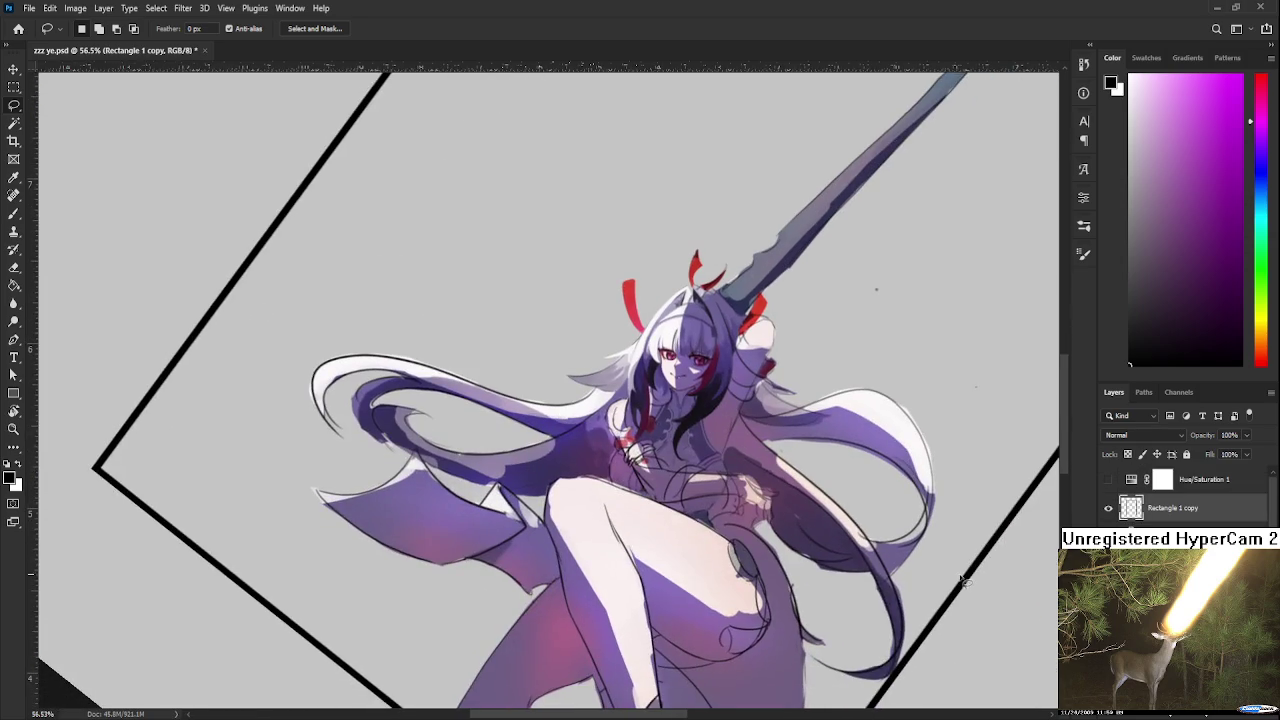
scroll(663, 440, "up", 1)
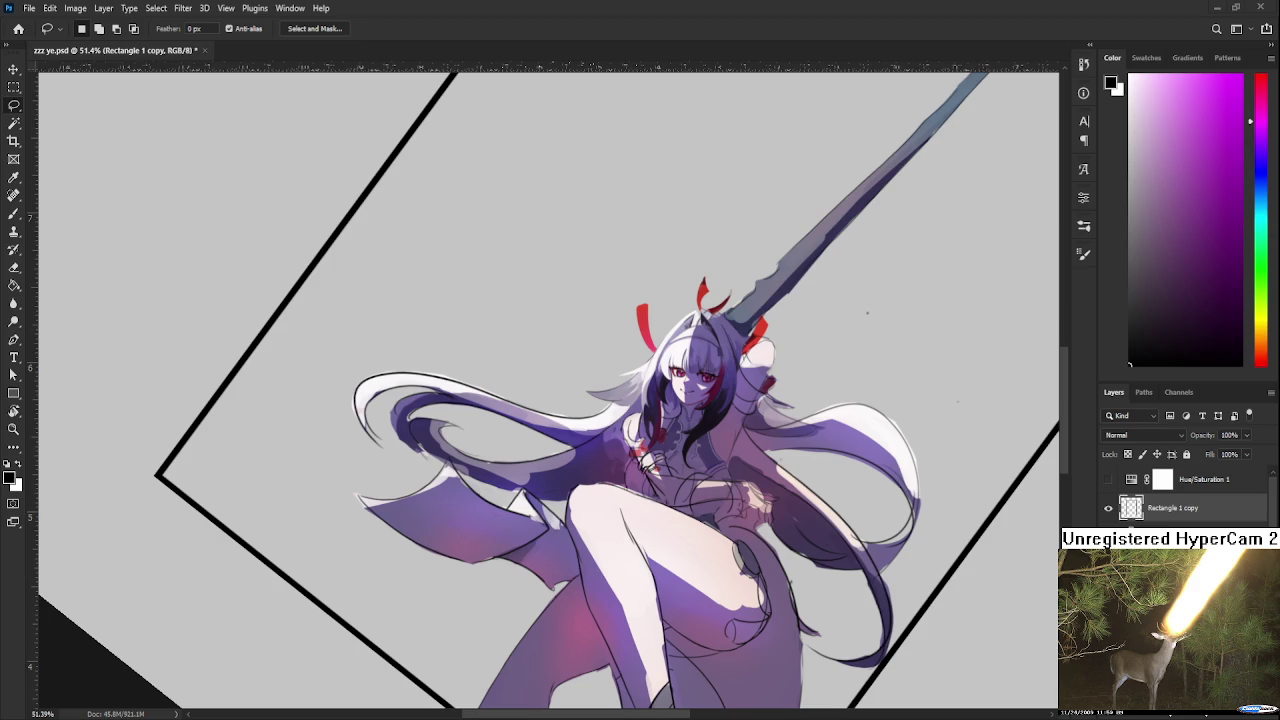
scroll(565, 576, "up", 5)
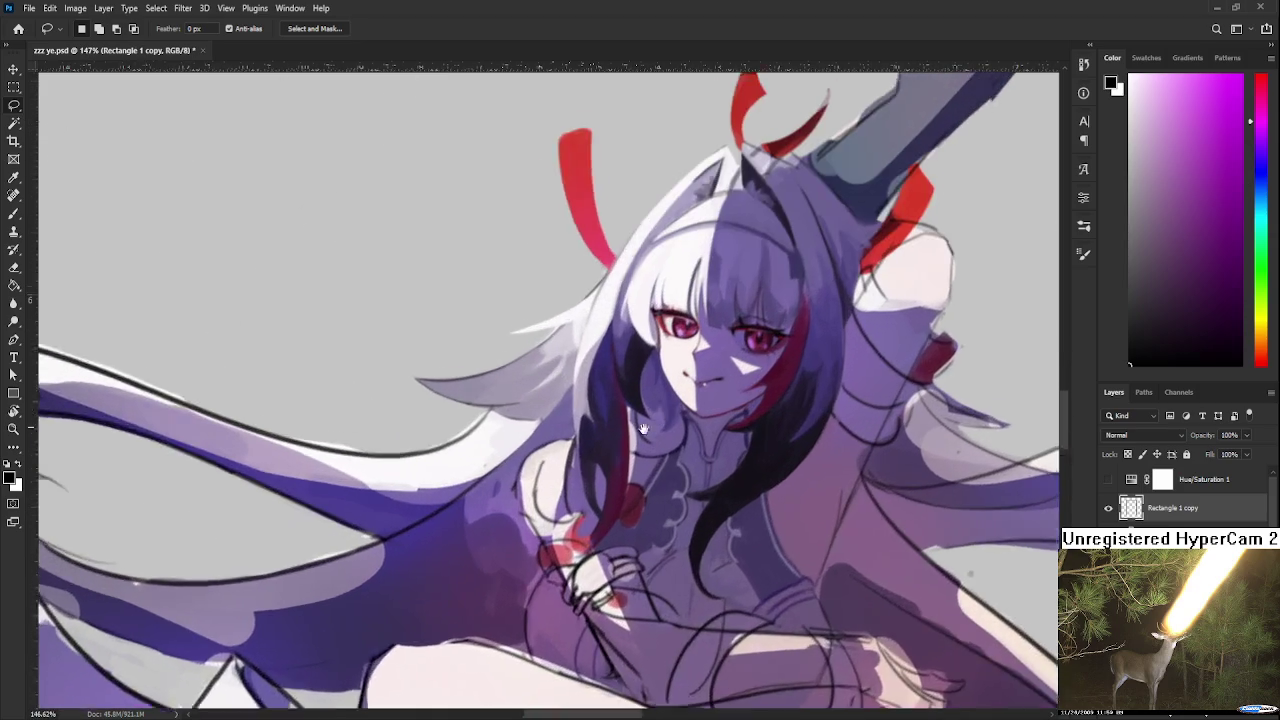
Rotate the view upright and paint thin light lavender strokes along the hair edge, undoing misses
key("r")
mouse_move(600, 520)
left_mouse_down()
mouse_move(565, 576)
mouse_move(490, 500)
mouse_move(473, 543)
left_mouse_up()
key("b")
left_click(462, 500, "alt")
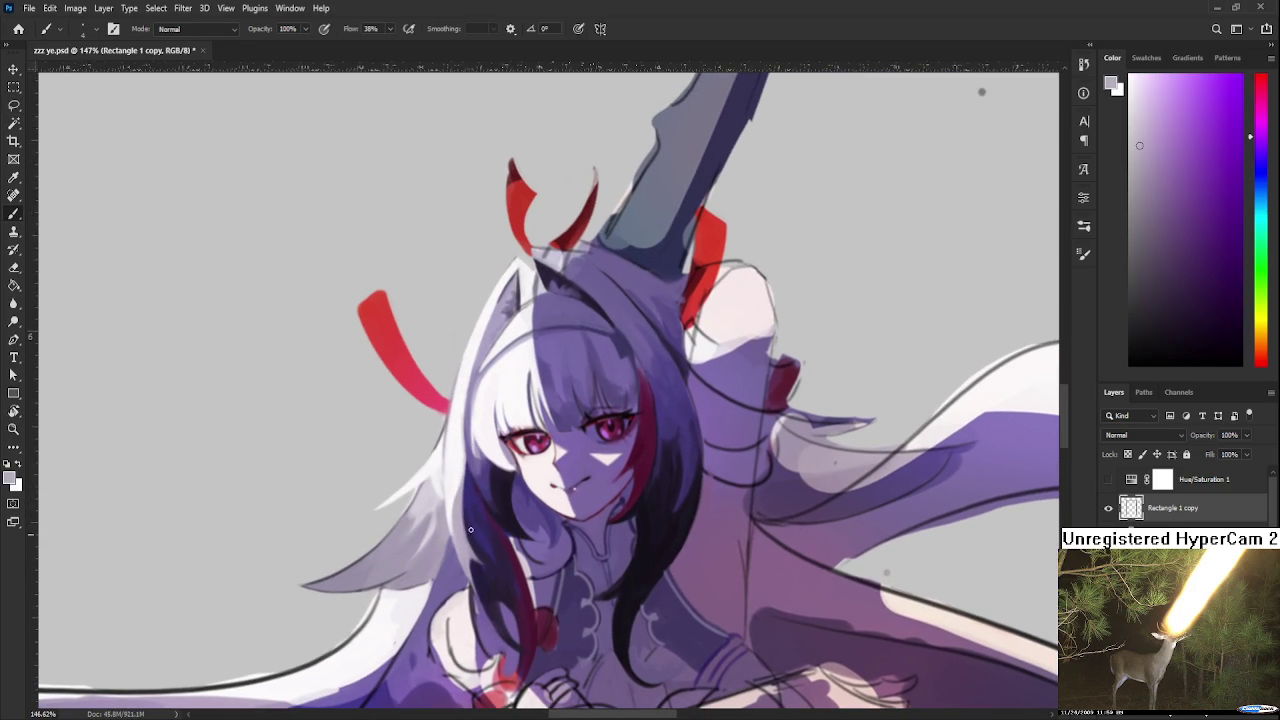
left_click_drag(465, 494, 470, 542)
left_click_drag(464, 470, 480, 552)
key("ctrl+z")
left_click_drag(466, 482, 472, 544)
key("ctrl+z")
left_click_drag(463, 485, 470, 546)
Sample dark purple from the hair, then sample shading colours around the chest
left_click(470, 562, "alt")
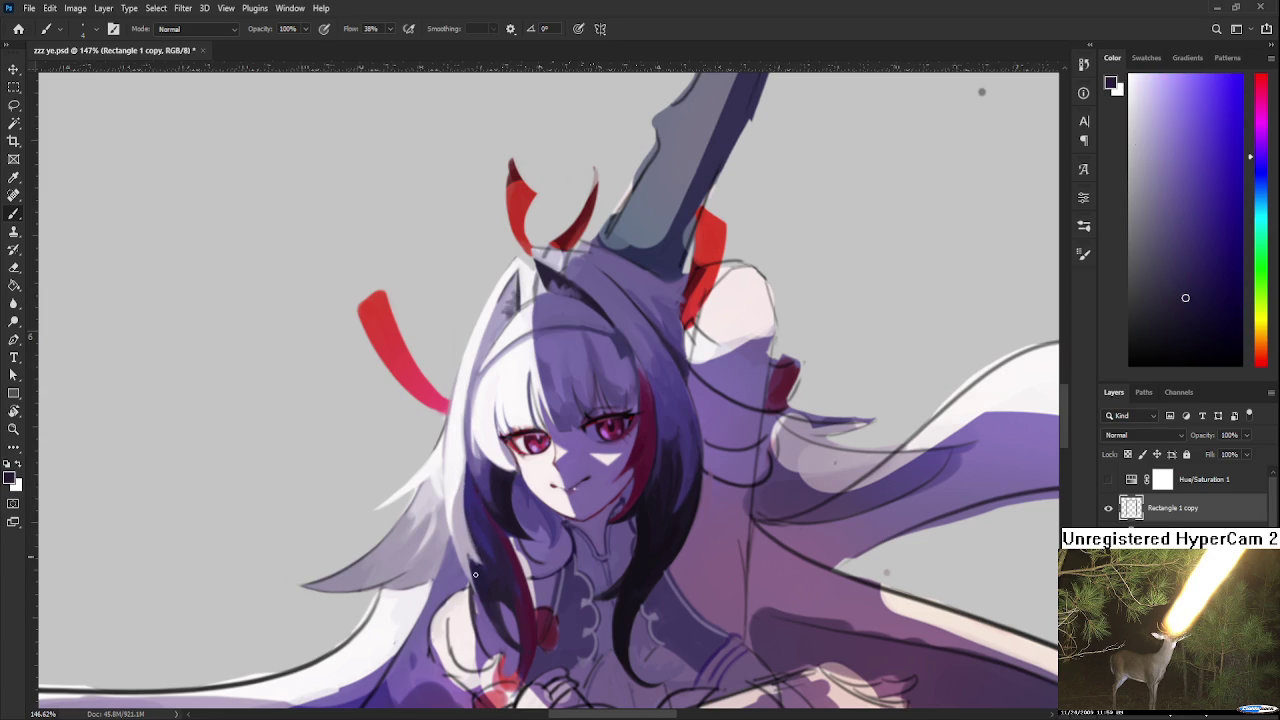
left_click(462, 545, "alt")
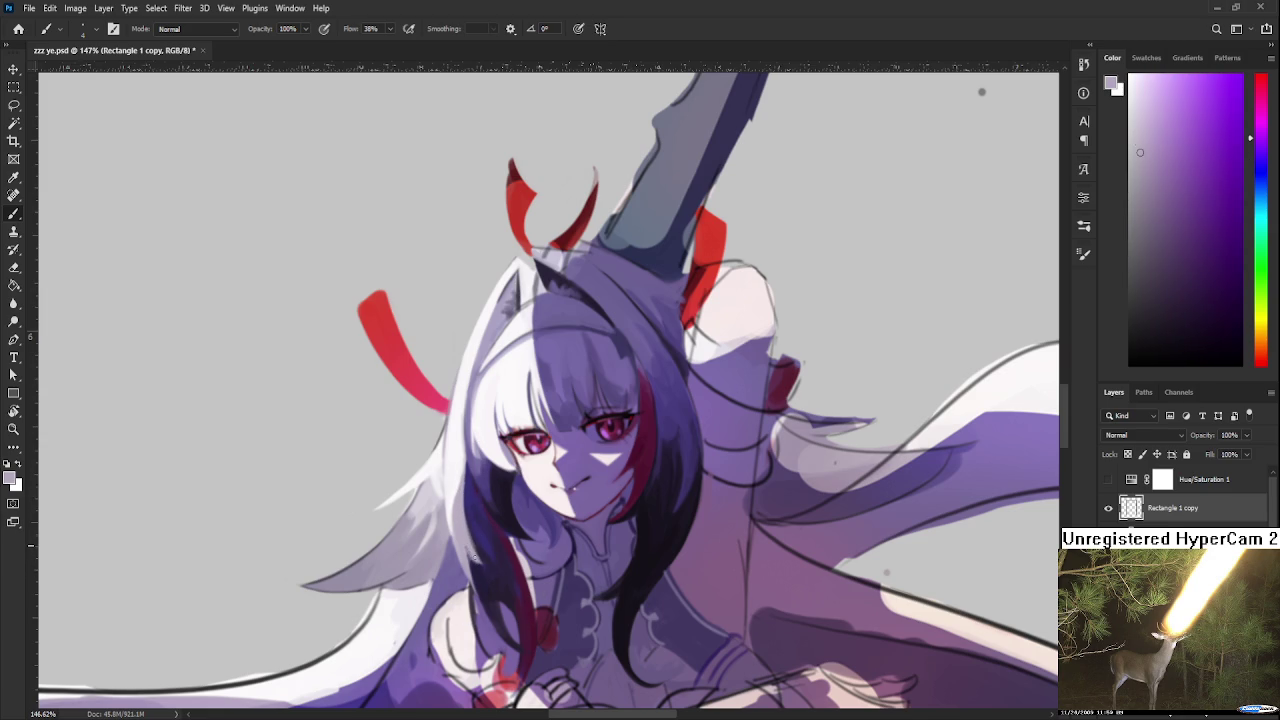
left_click(473, 542, "alt")
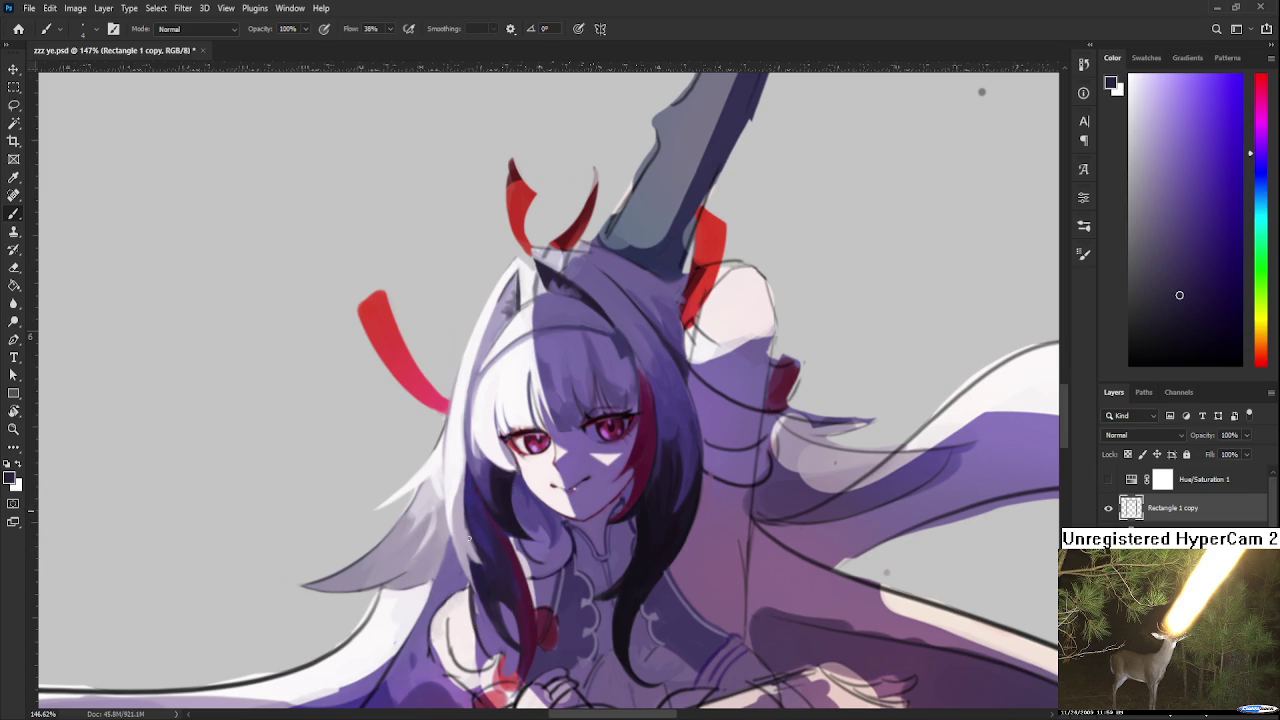
left_click_drag(661, 547, 593, 405)
left_click(503, 505, "alt")
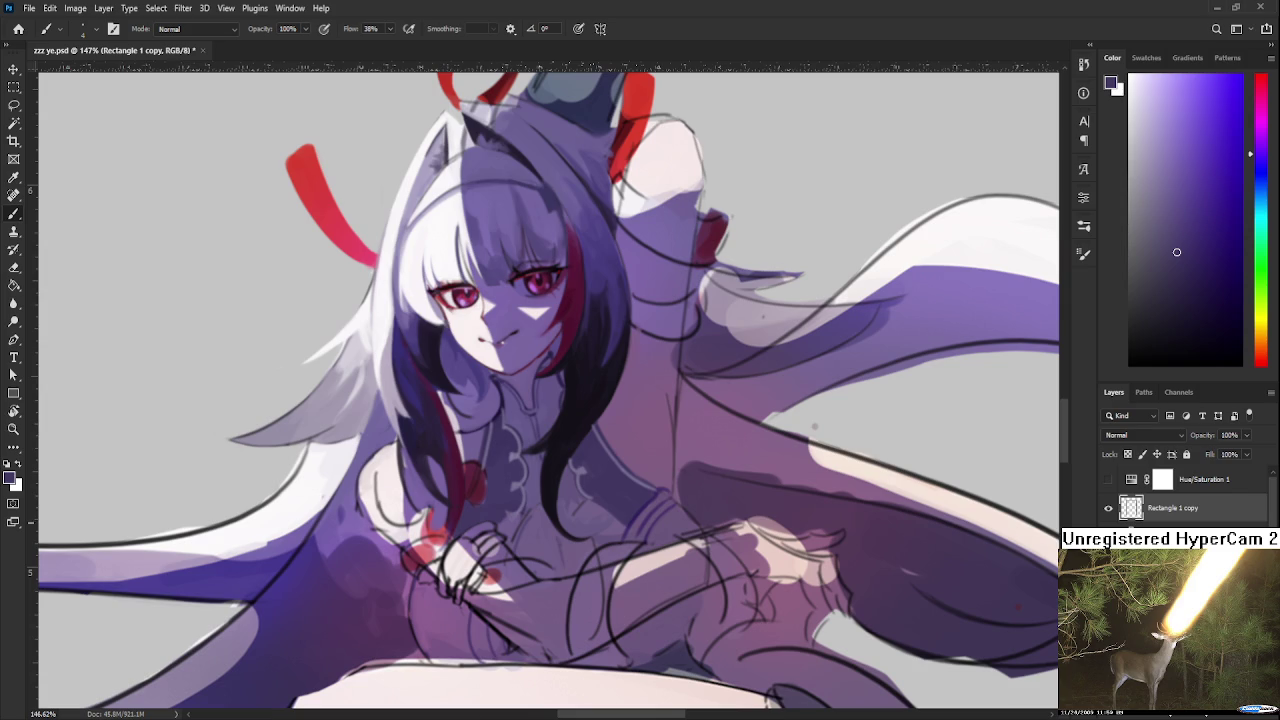
left_click(503, 505, "alt")
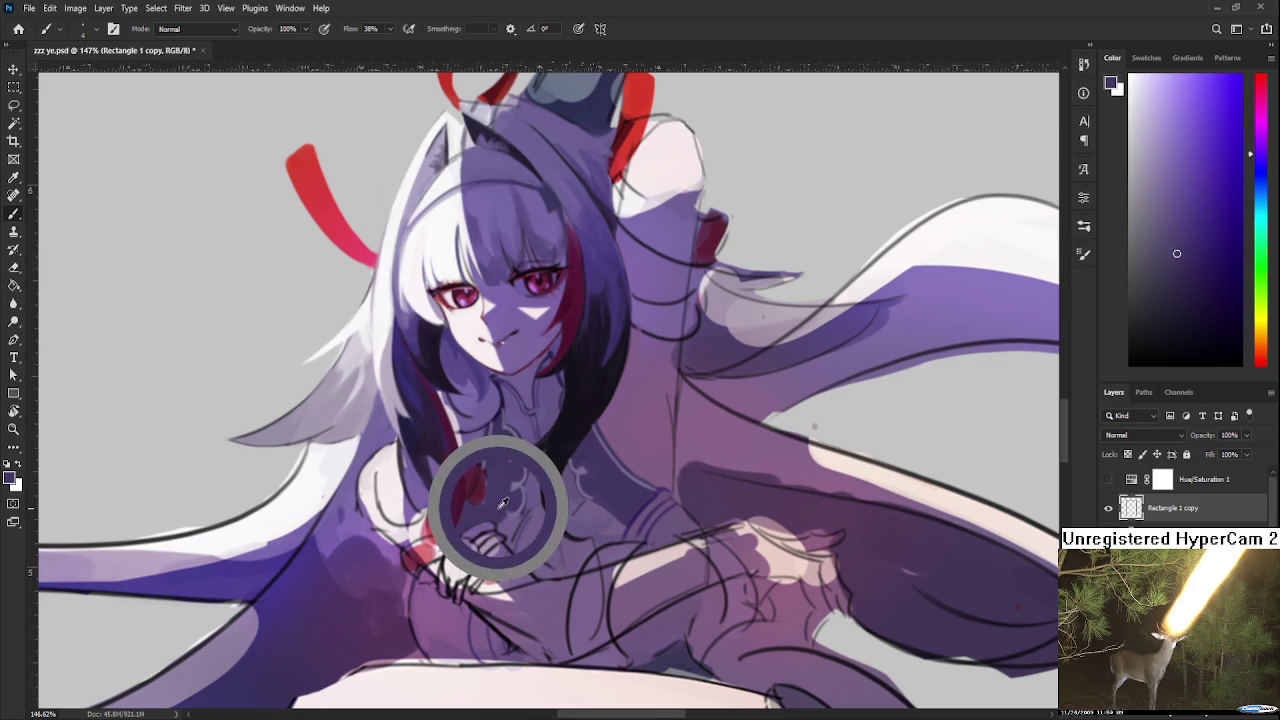
left_click(503, 510, "alt")
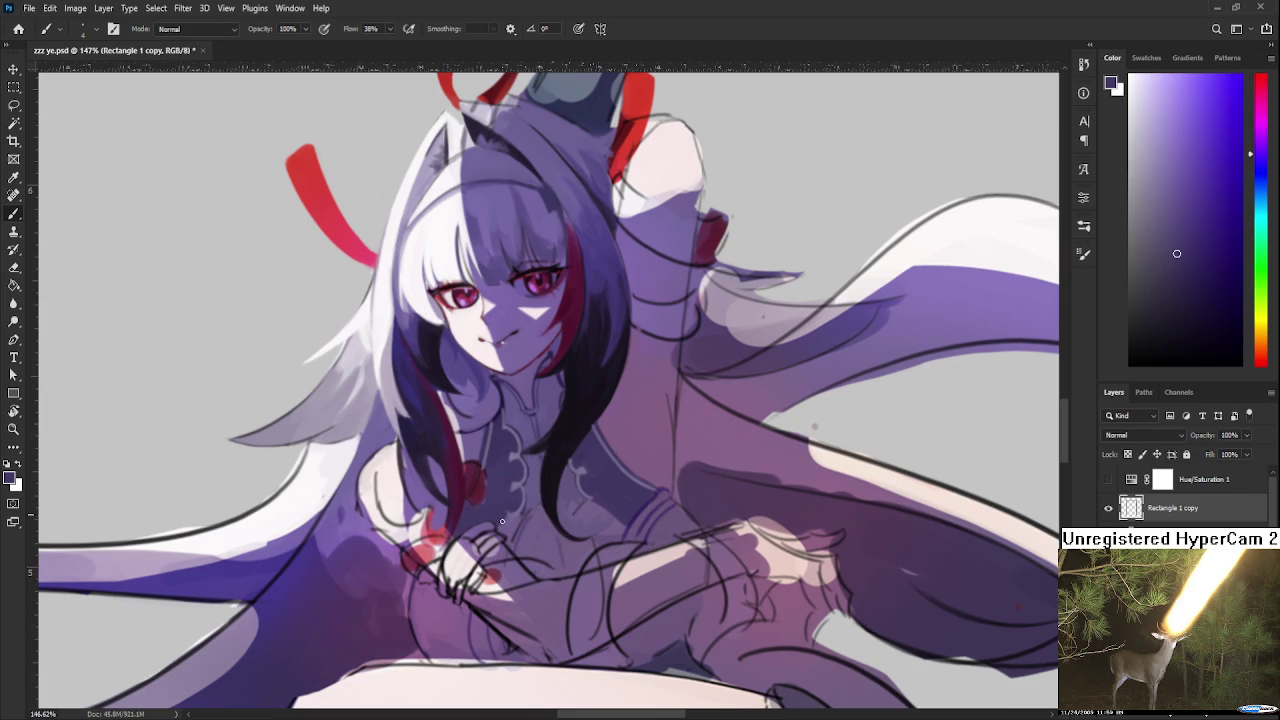
left_click(500, 521, "alt")
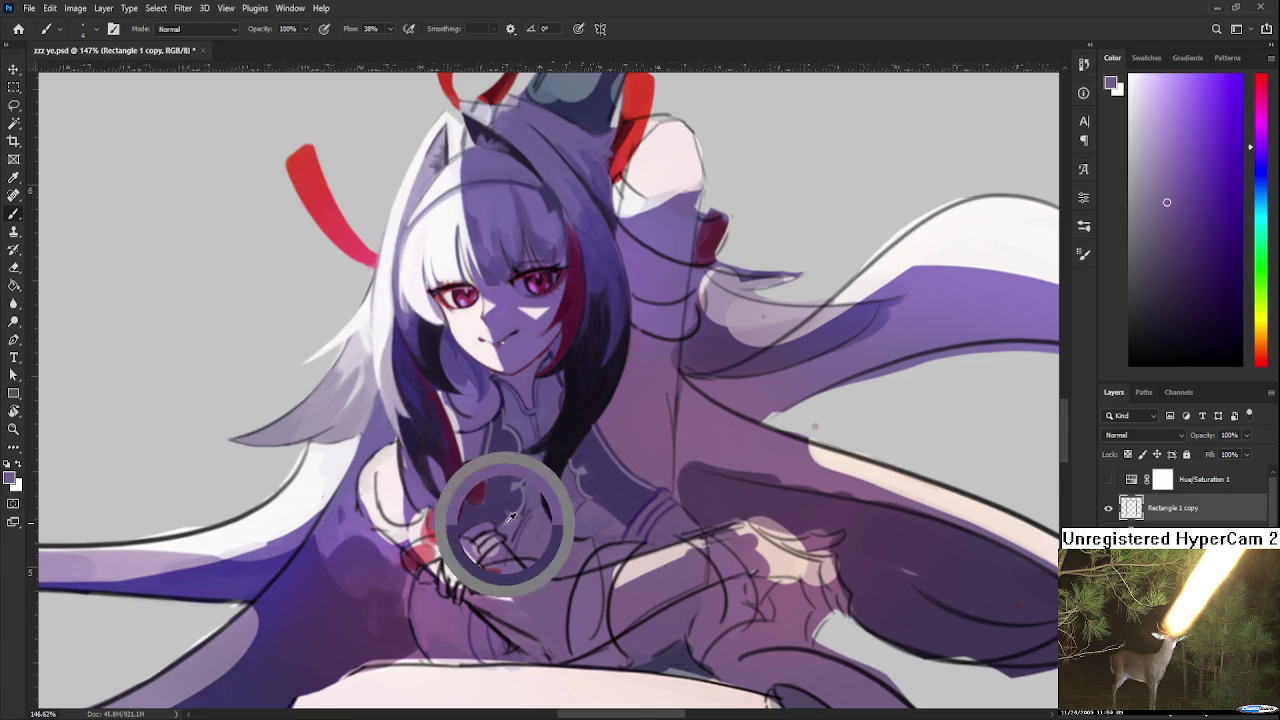
left_click(518, 512, "alt")
left_click(650, 488, "alt")
left_click(629, 491, "alt")
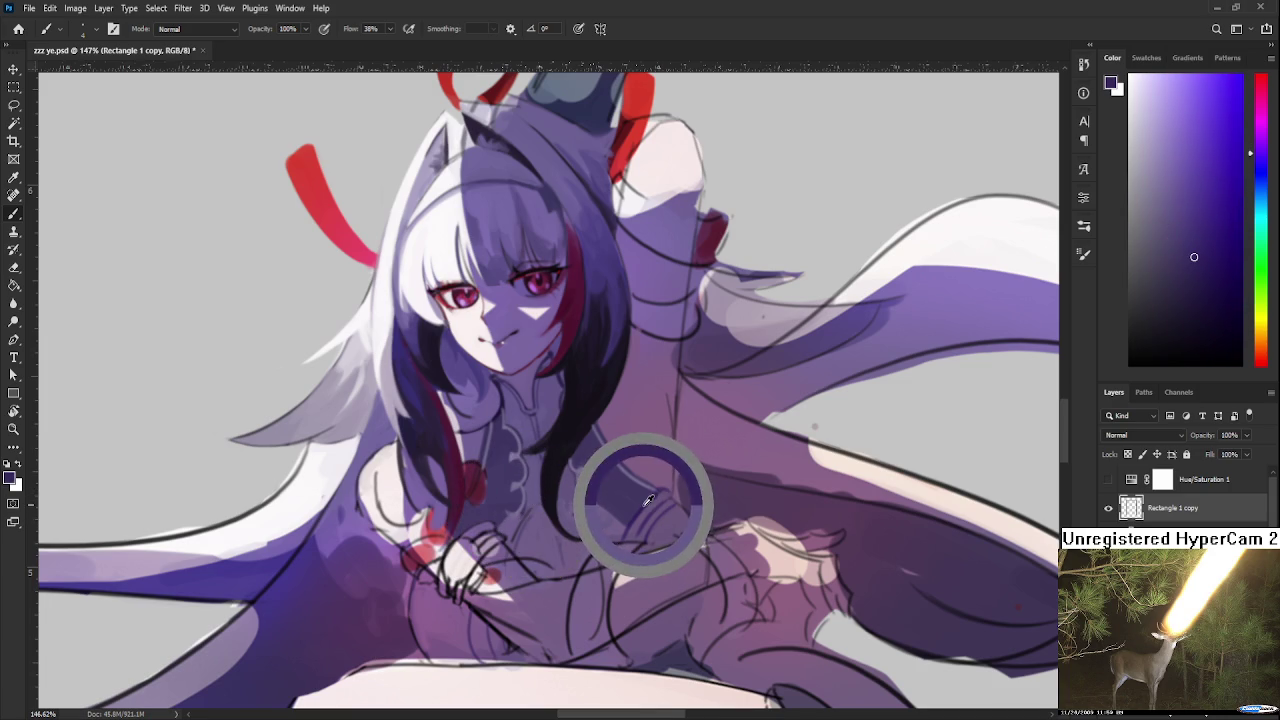
Pick lighter and darker violet shades from the chest shading
left_click(531, 534, "alt")
left_click(532, 530, "alt")
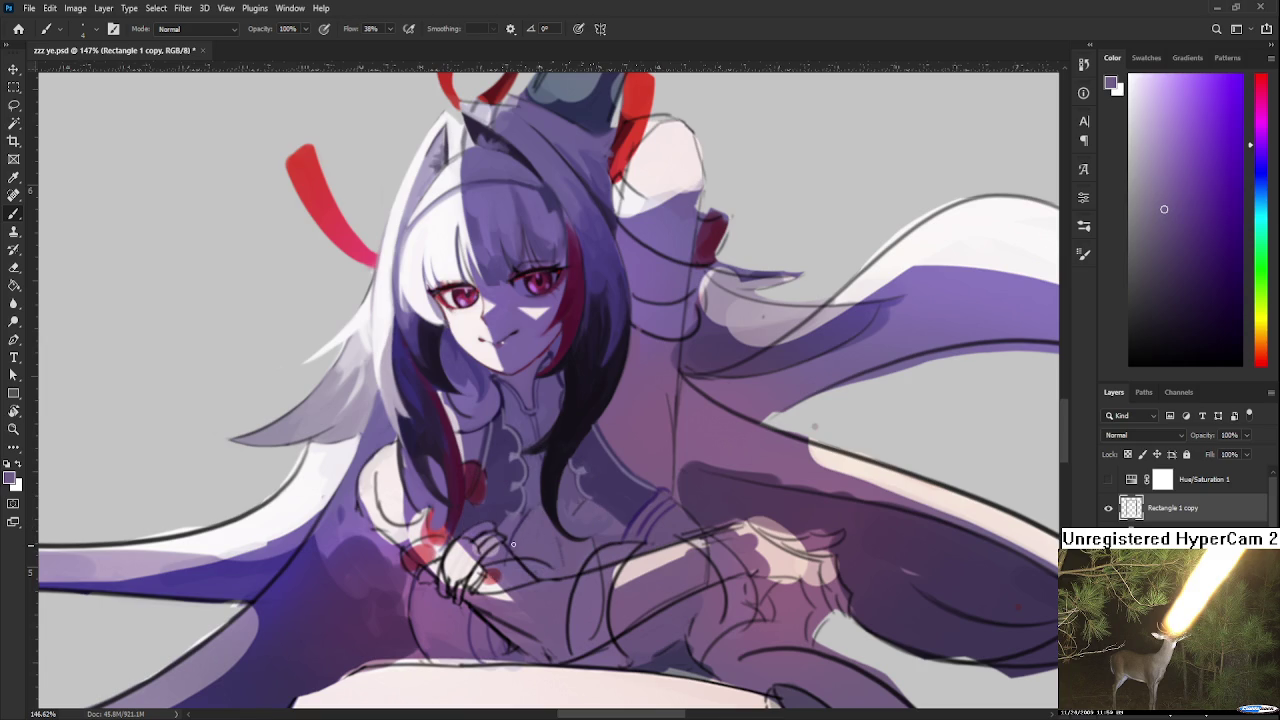
left_click(530, 503, "alt")
left_click(531, 517, "alt")
left_click(531, 517, "alt")
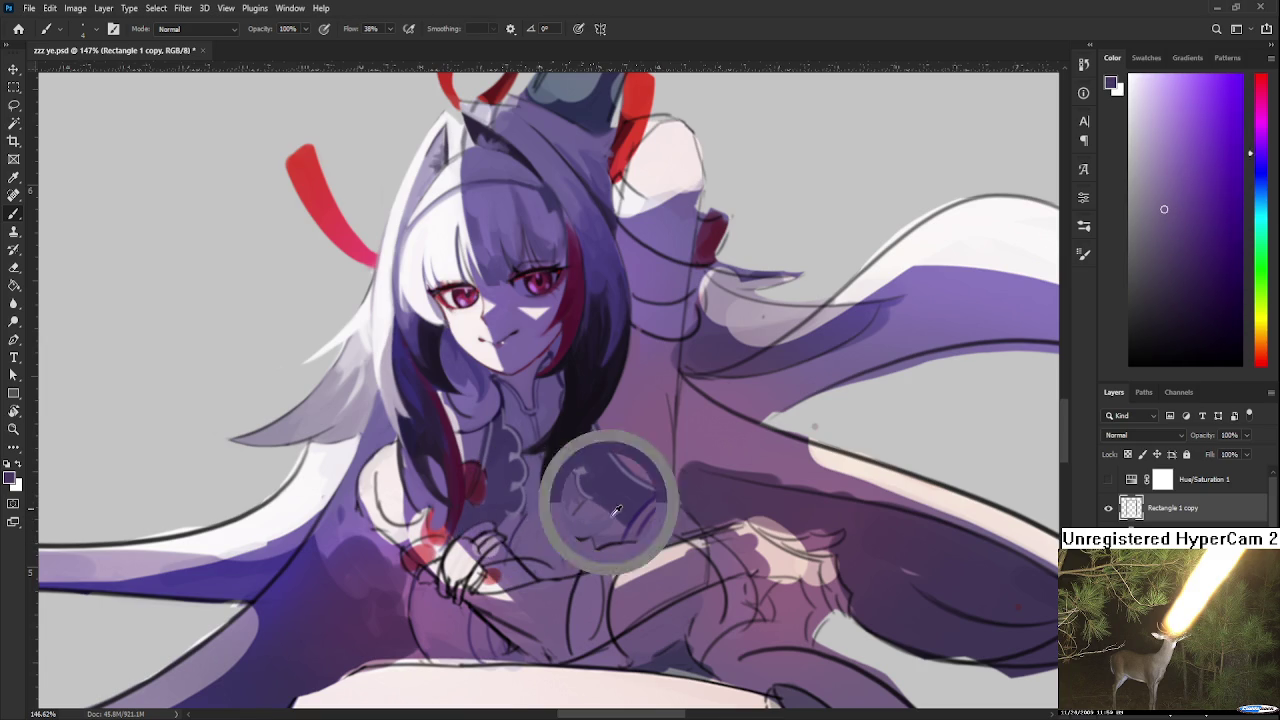
left_click(497, 637, "alt")
left_click(638, 512, "alt")
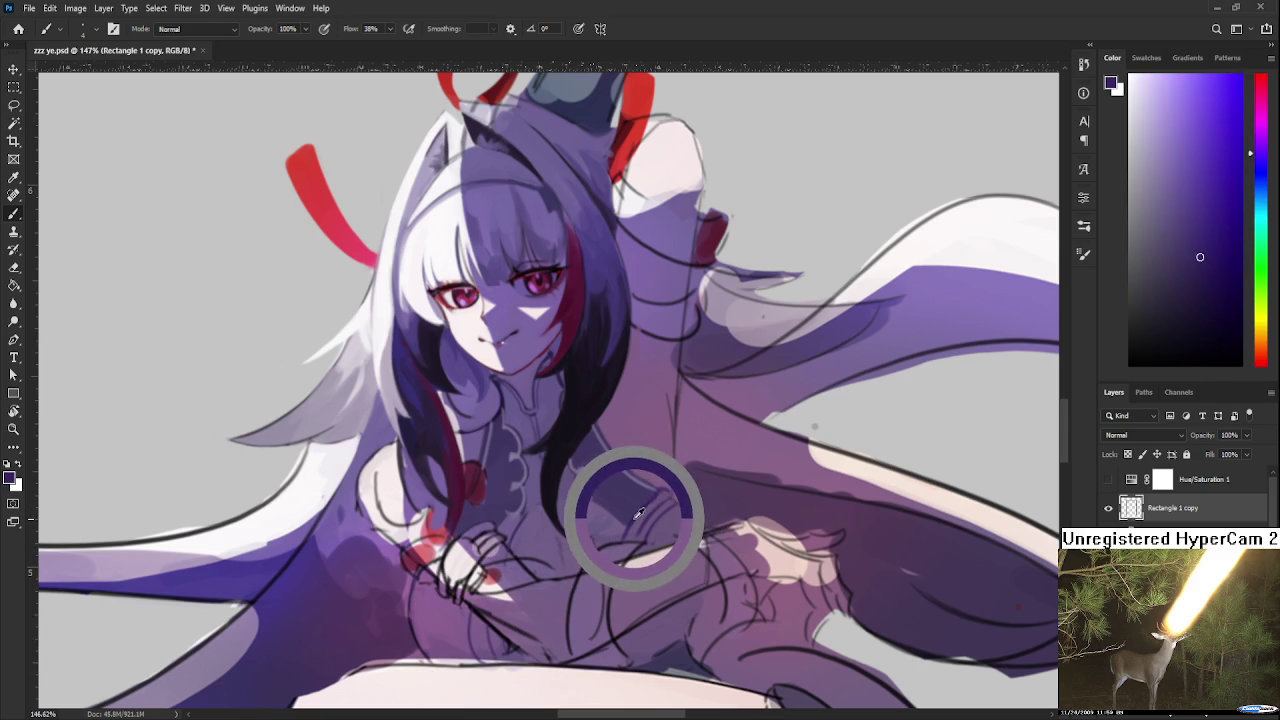
left_click_drag(531, 516, 519, 488)
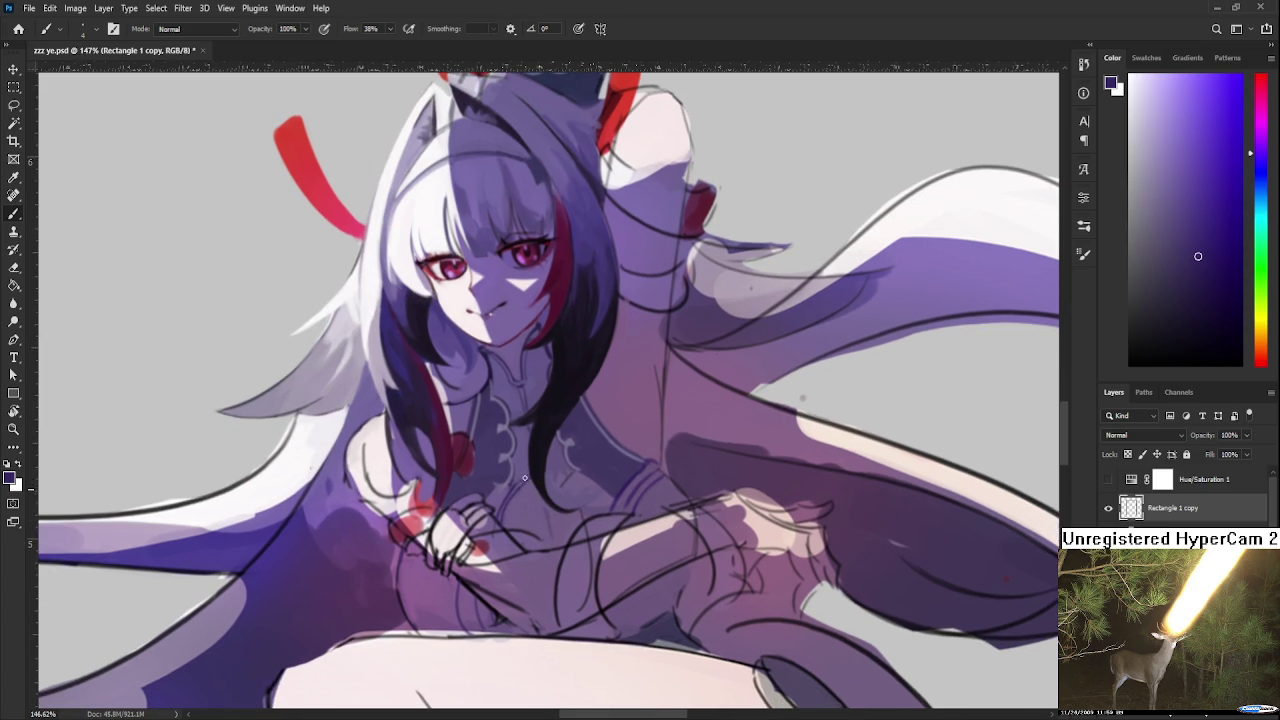
mouse_move(560, 484)
left_mouse_down()
mouse_move(555, 452)
mouse_move(544, 492)
left_mouse_up()
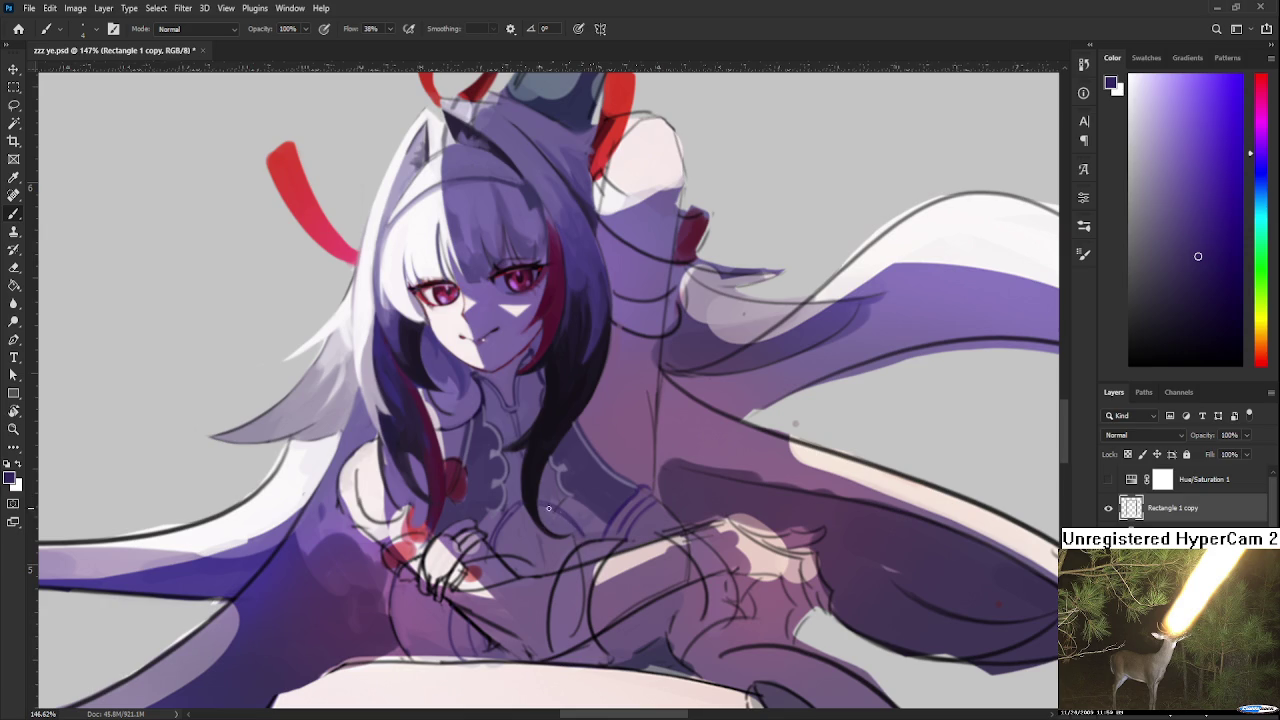
left_click(557, 511, "alt")
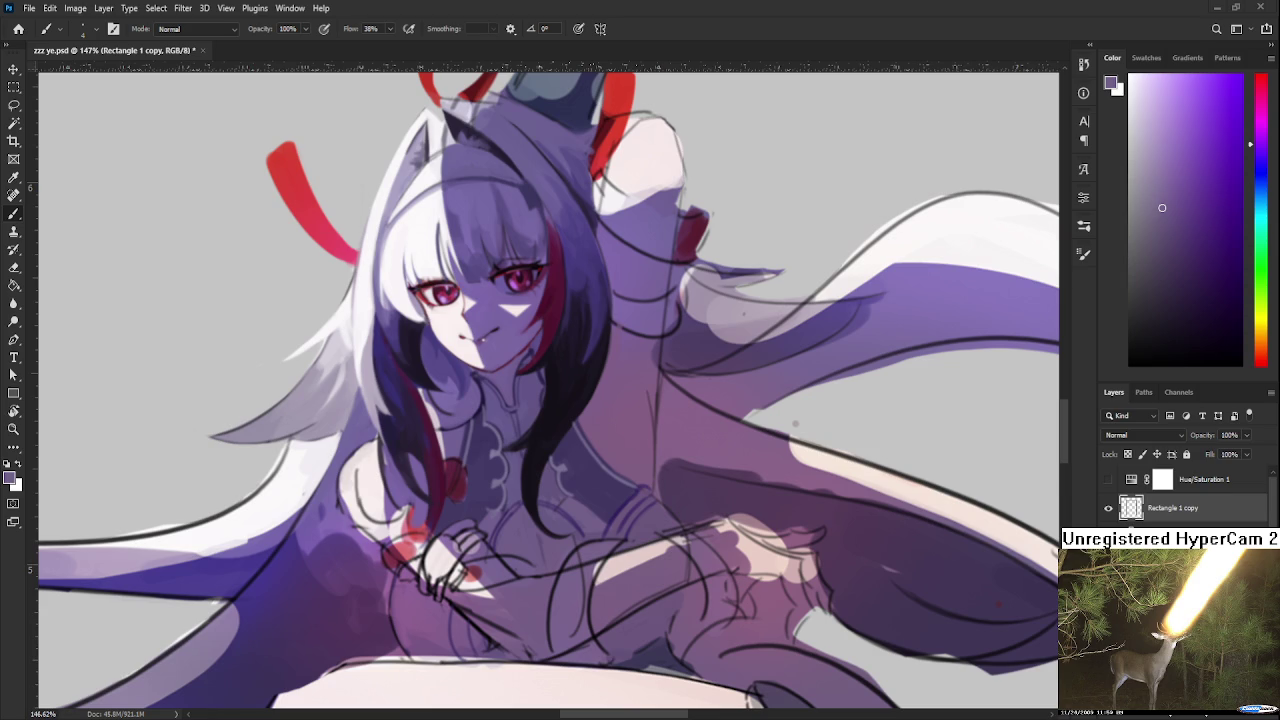
Sample a range of lighter and darker purple tones from around the chest
scroll(615, 520, "up", 3)
scroll(560, 512, "down", 1)
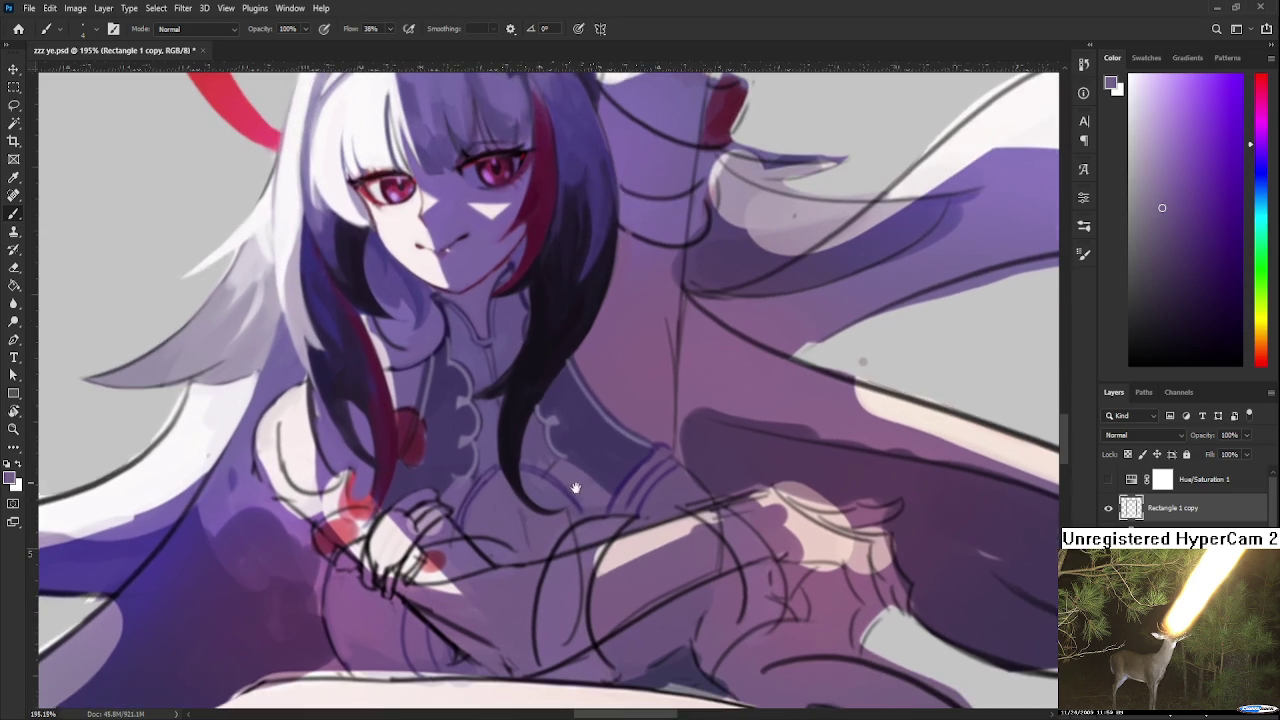
left_click(527, 521, "alt")
left_click(515, 486, "alt")
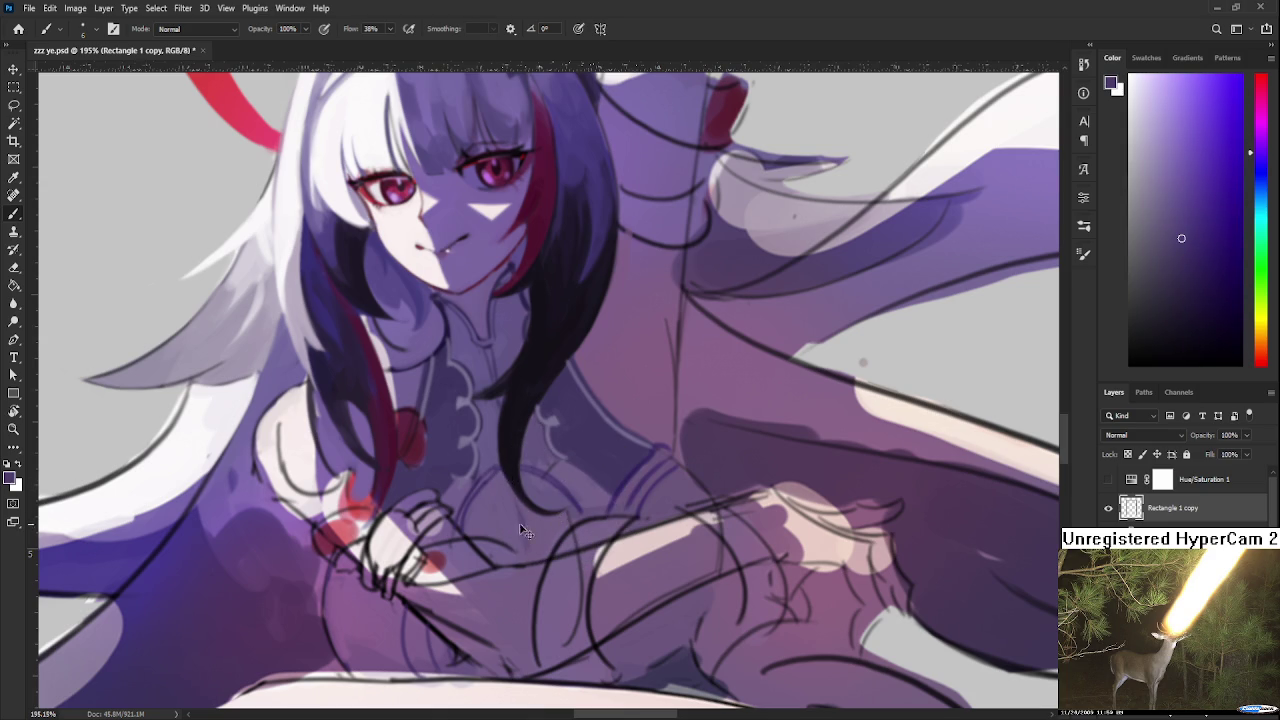
left_click(515, 491, "alt")
left_click(511, 517, "alt")
left_click(468, 556, "alt")
left_click(481, 512, "alt")
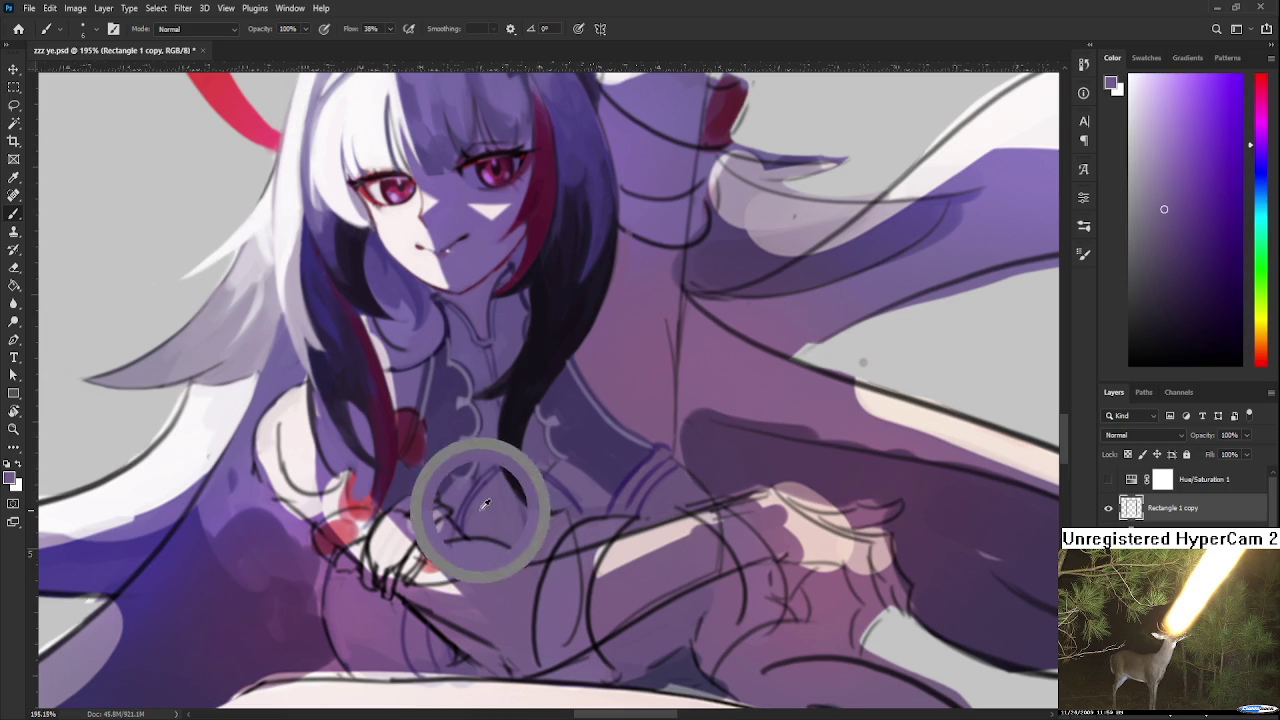
left_click(471, 486, "alt")
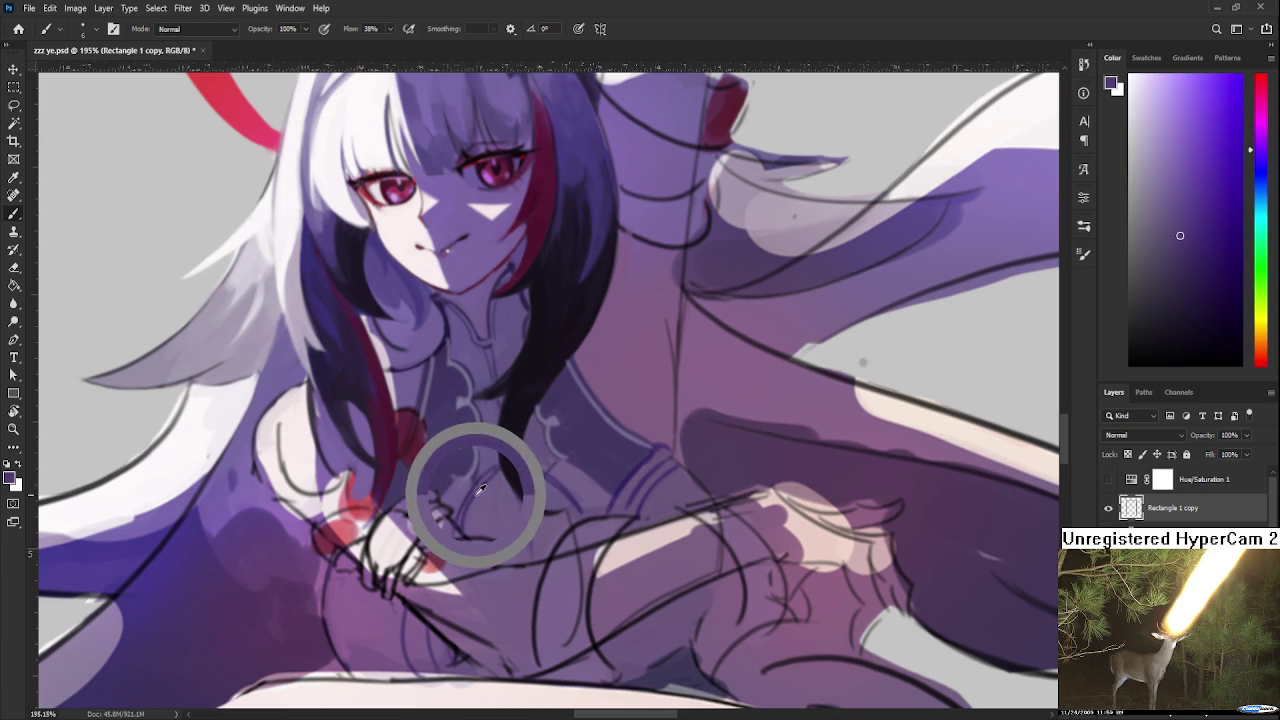
left_click(521, 528, "alt")
left_click(508, 536, "alt")
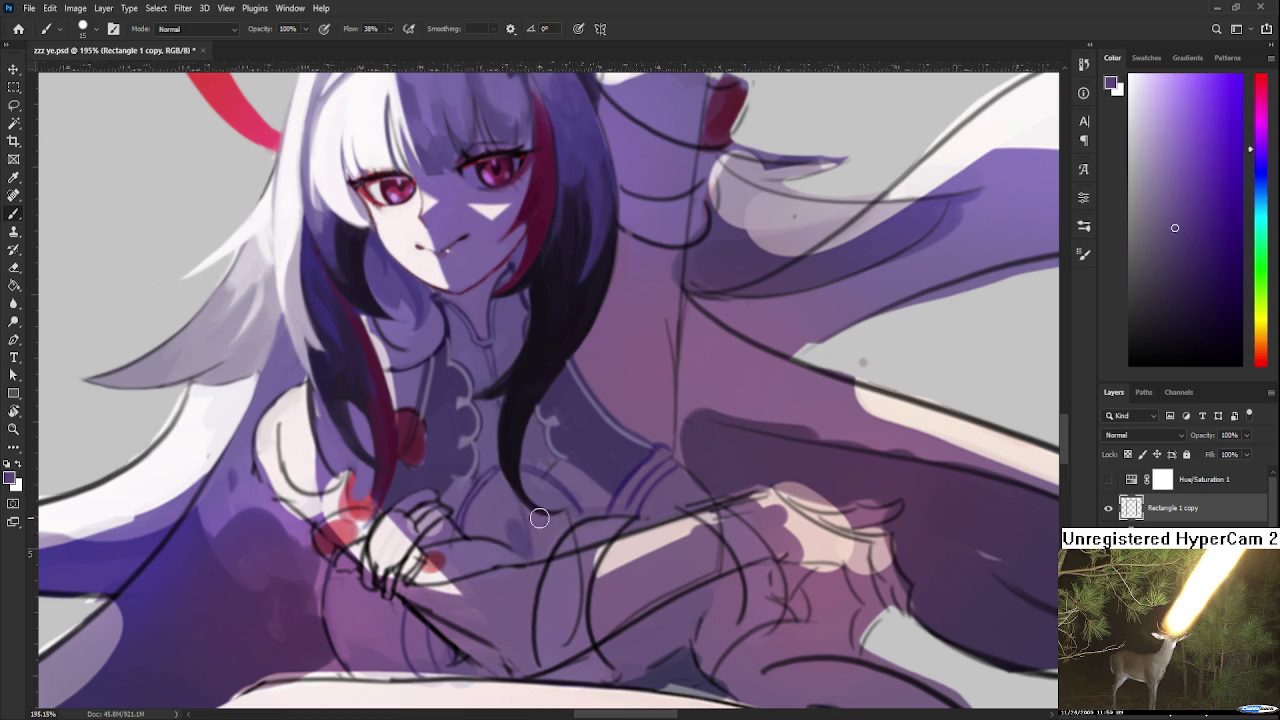
Resample chest purples, briefly picking the dark red of the hair streak
left_click(541, 520, "alt")
left_click(543, 514, "alt")
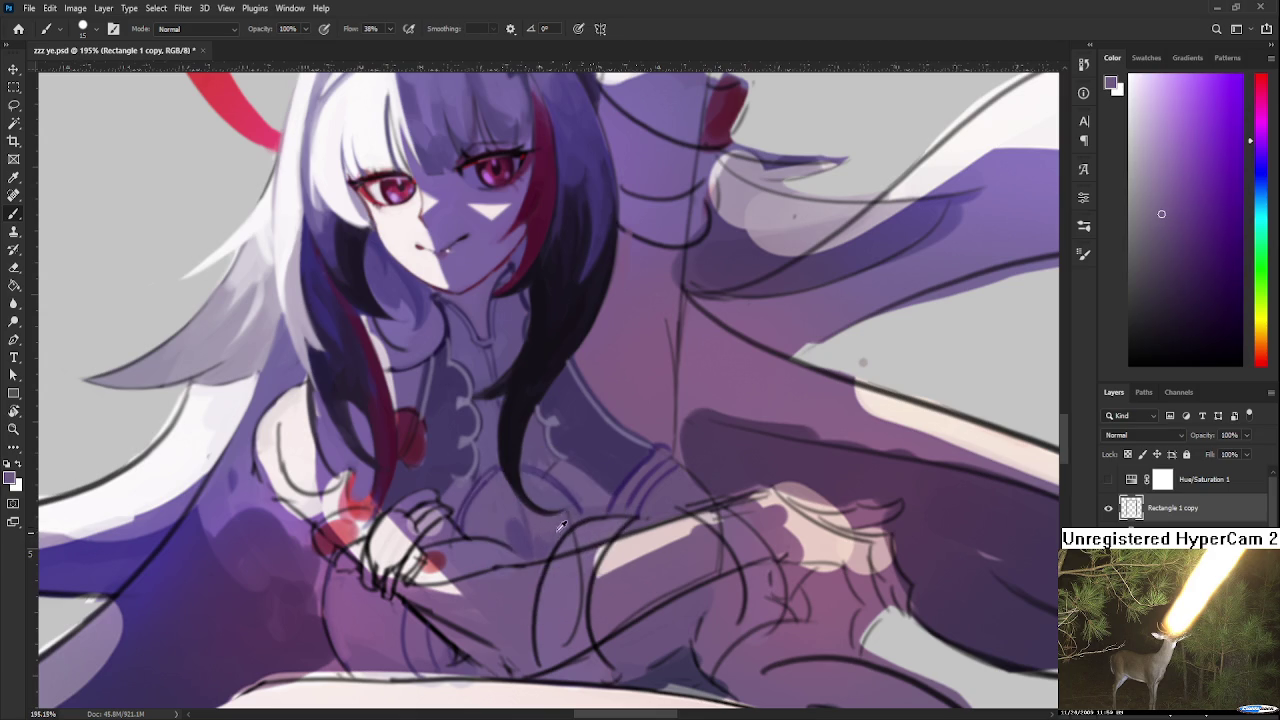
left_click(545, 530, "alt")
left_click(405, 445, "alt")
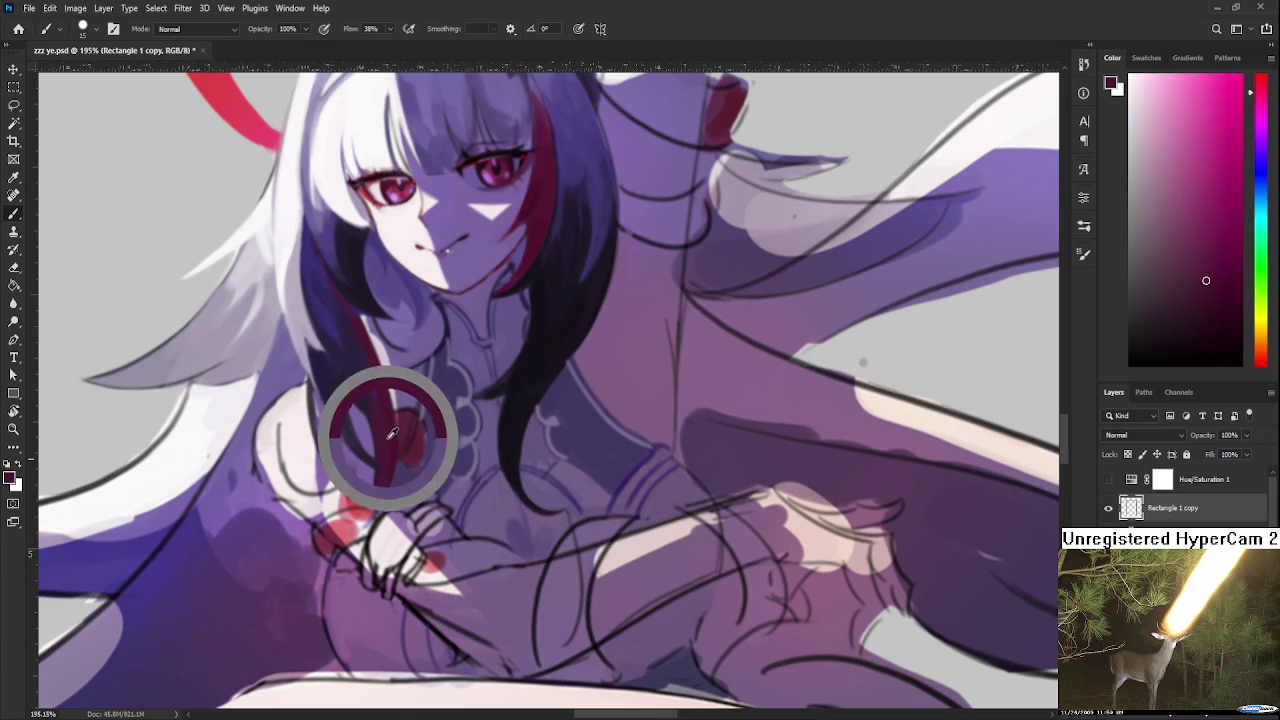
left_click(530, 552, "alt")
left_click(520, 535, "alt")
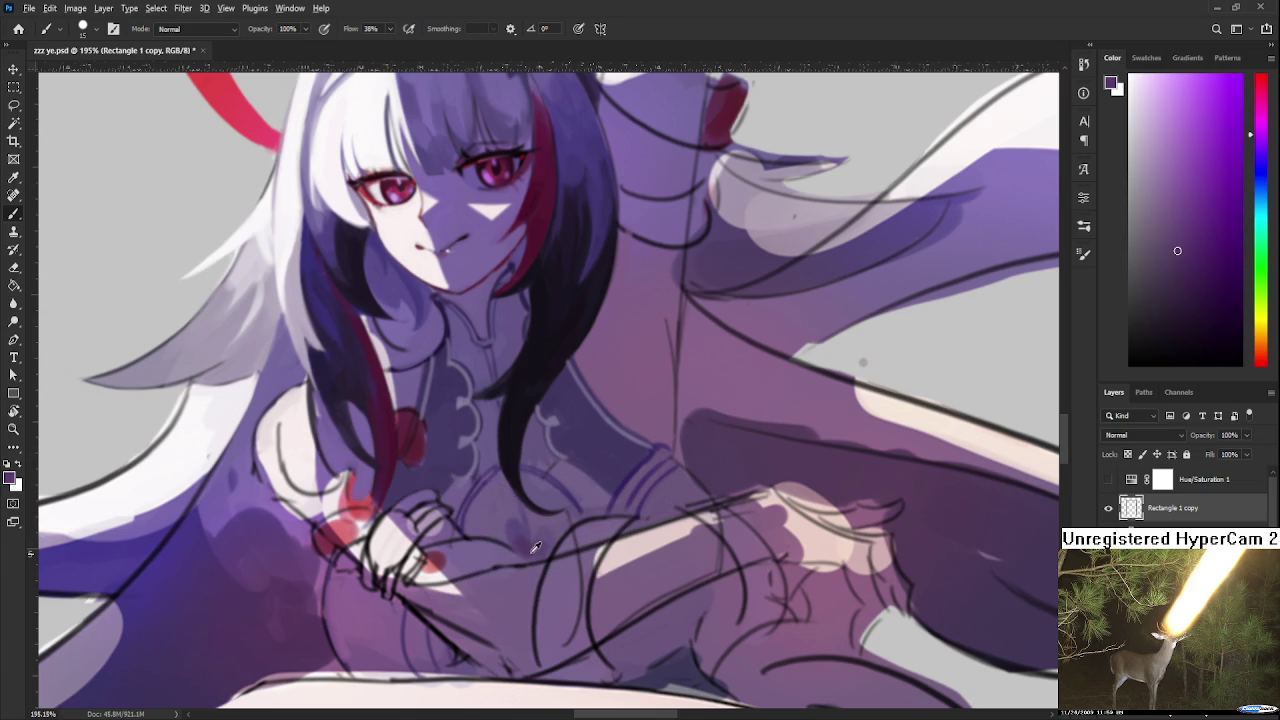
left_click(498, 497, "alt")
left_click(478, 503, "alt")
left_click(541, 521, "alt")
Tilt the canvas, shrink the brush, and pick a darker purple for the chest shadows
key("r")
mouse_move(593, 479)
left_mouse_down()
mouse_move(616, 498)
mouse_move(570, 502)
left_mouse_up()
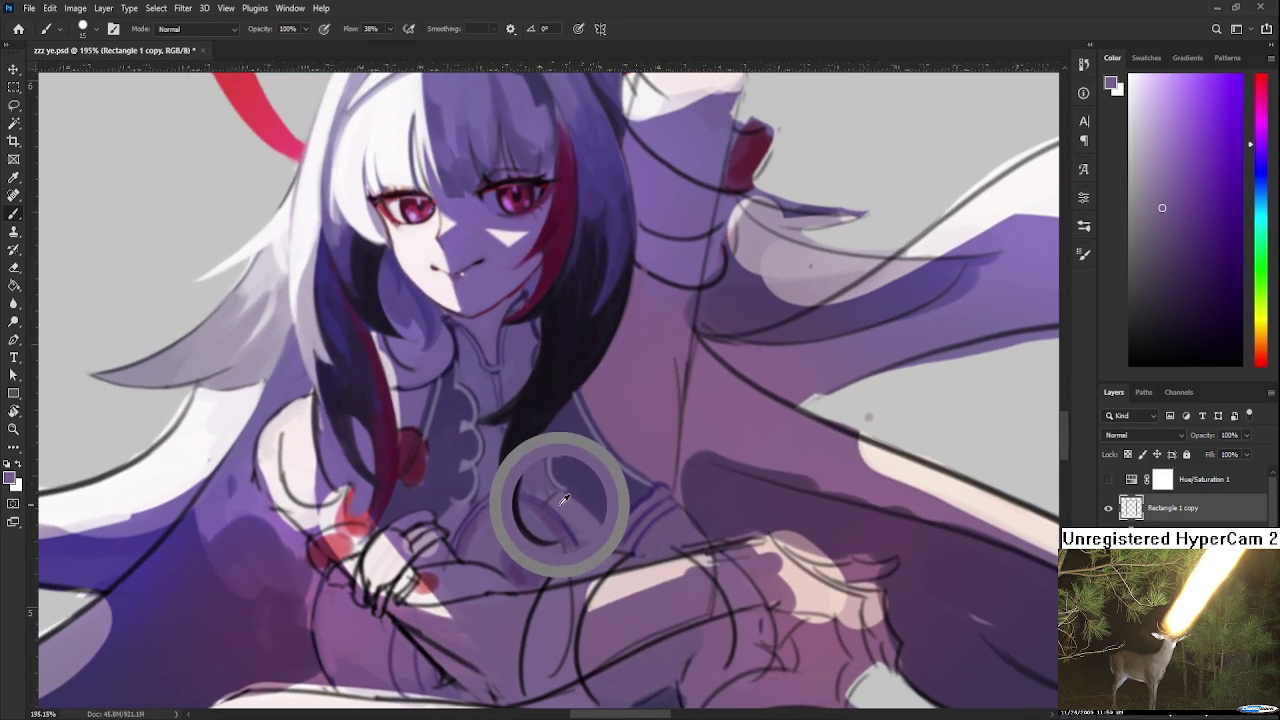
key("bracketleft")
key("bracketleft")
key("bracketleft")
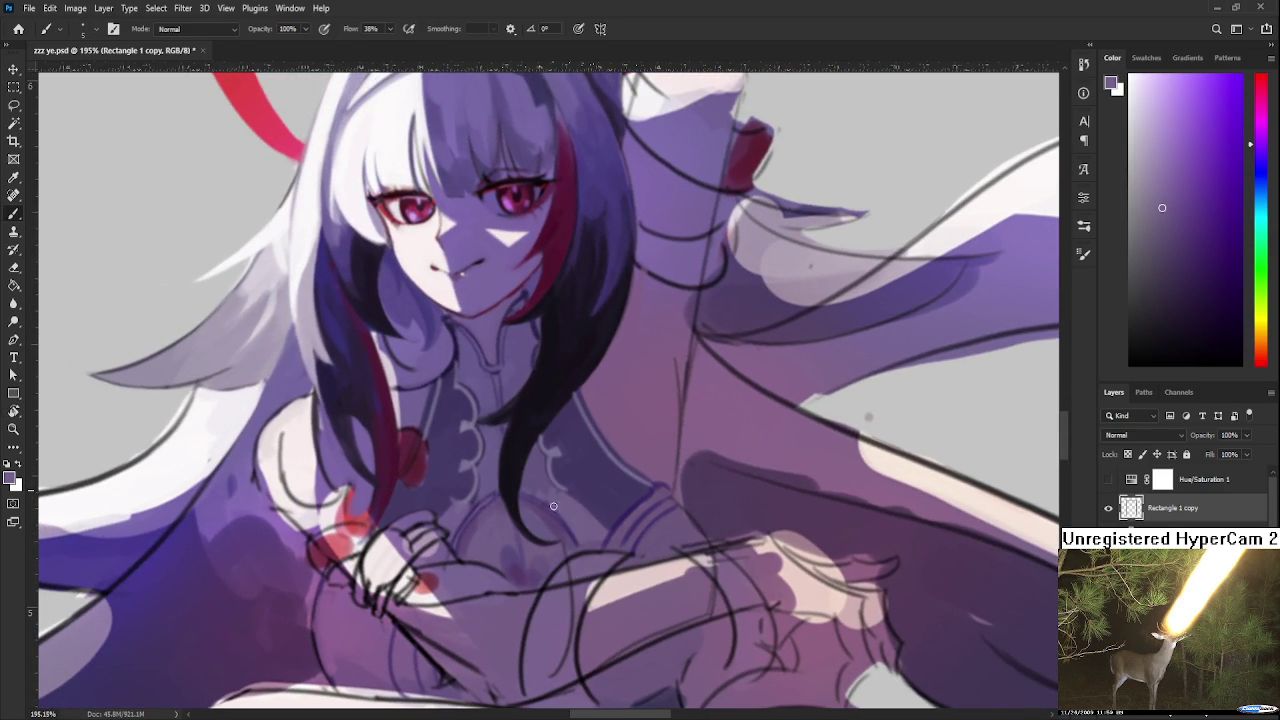
left_click(607, 510, "alt")
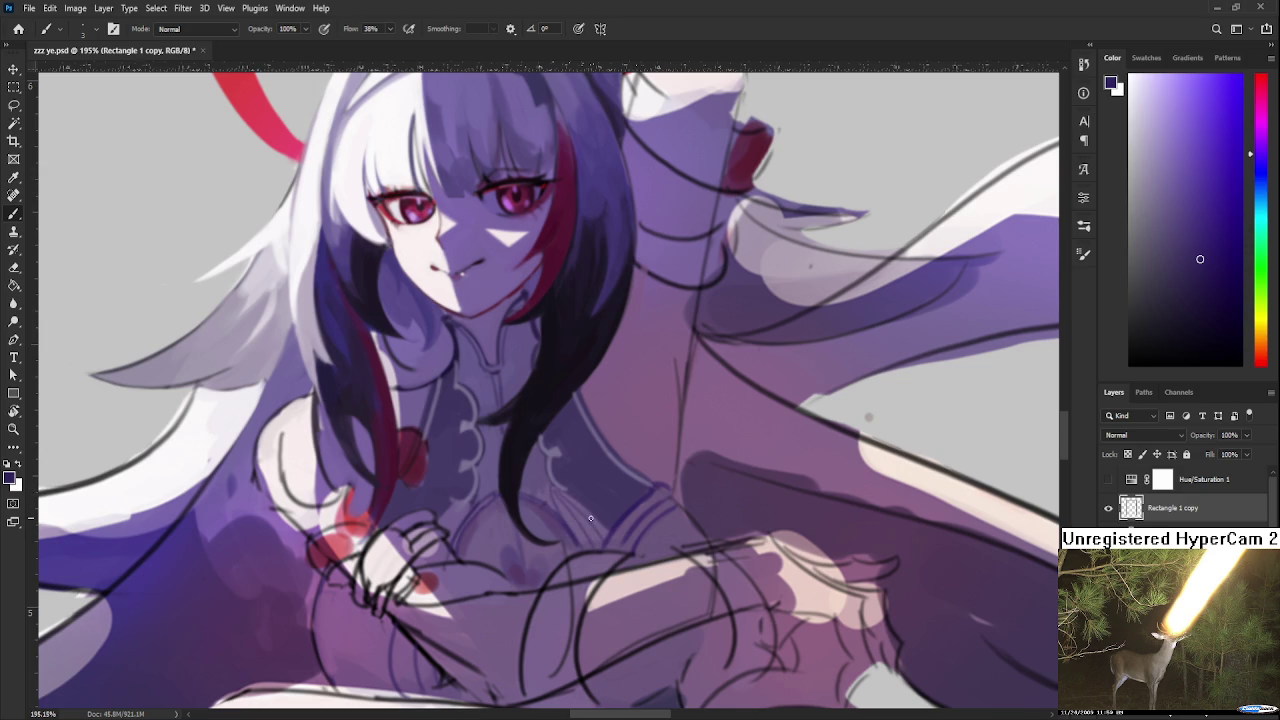
left_click(592, 519, "alt")
left_click(591, 495, "alt")
scroll(635, 485, "down", 3)
Zoom out to check the whole piece, then zoom back in
scroll(635, 485, "down", 2)
scroll(635, 485, "down", 2)
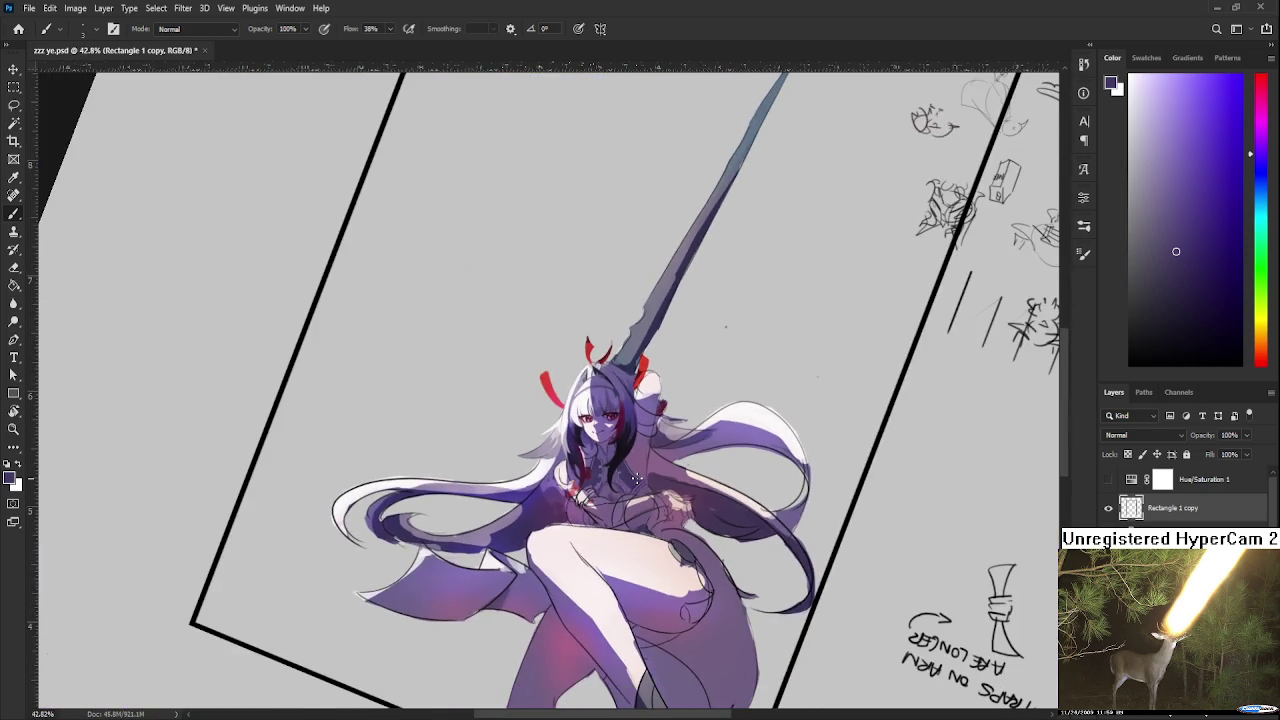
scroll(636, 474, "up", 2)
scroll(636, 474, "up", 4)
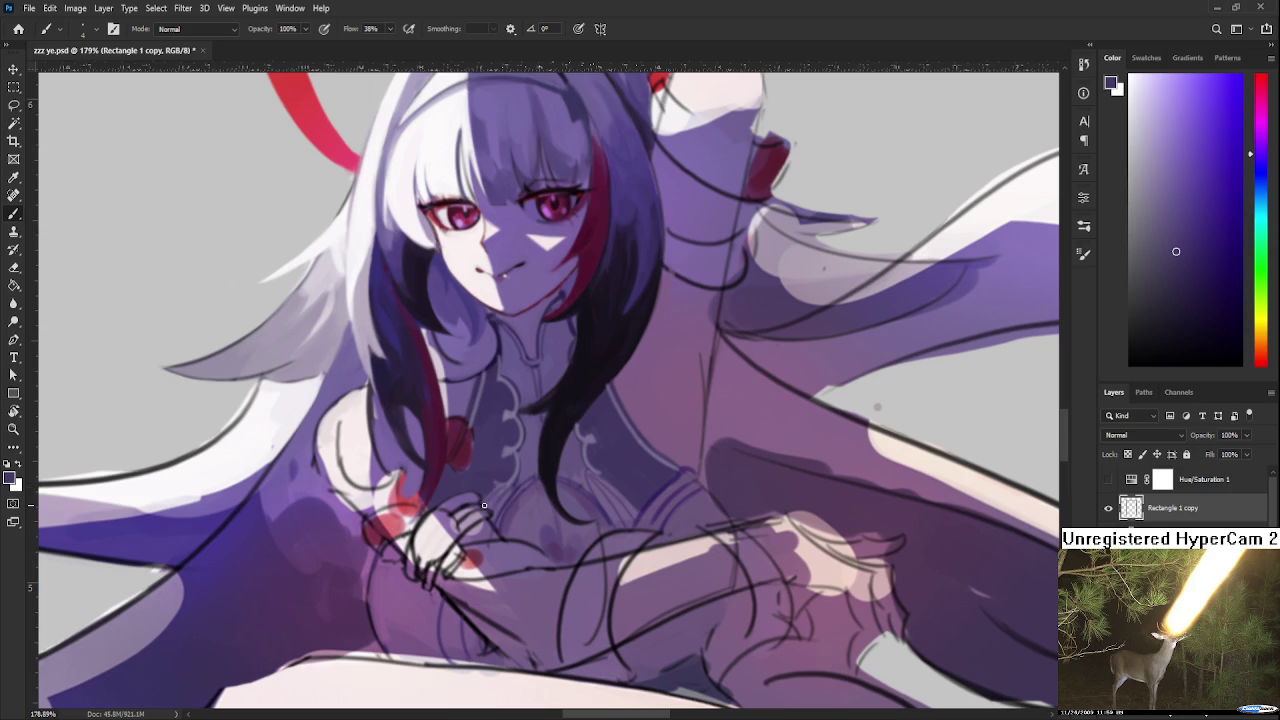
scroll(515, 482, "down", 1)
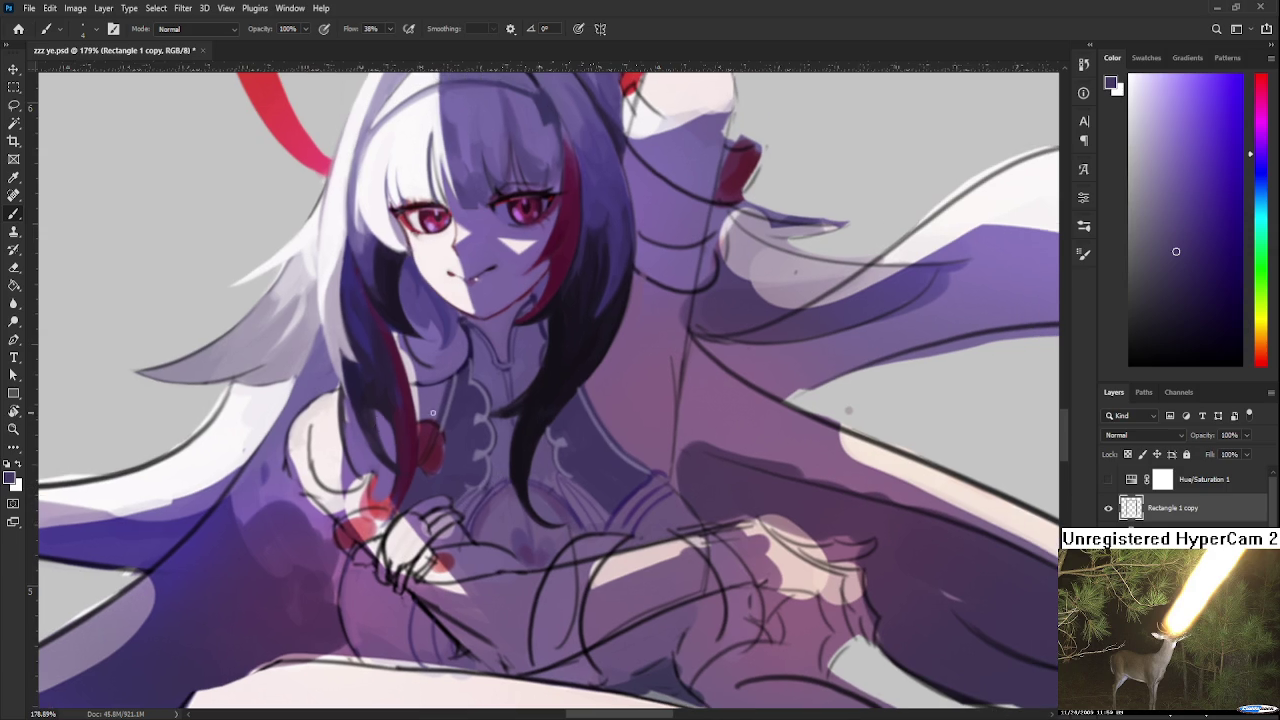
scroll(415, 400, "down", 1)
scroll(421, 380, "down", 2)
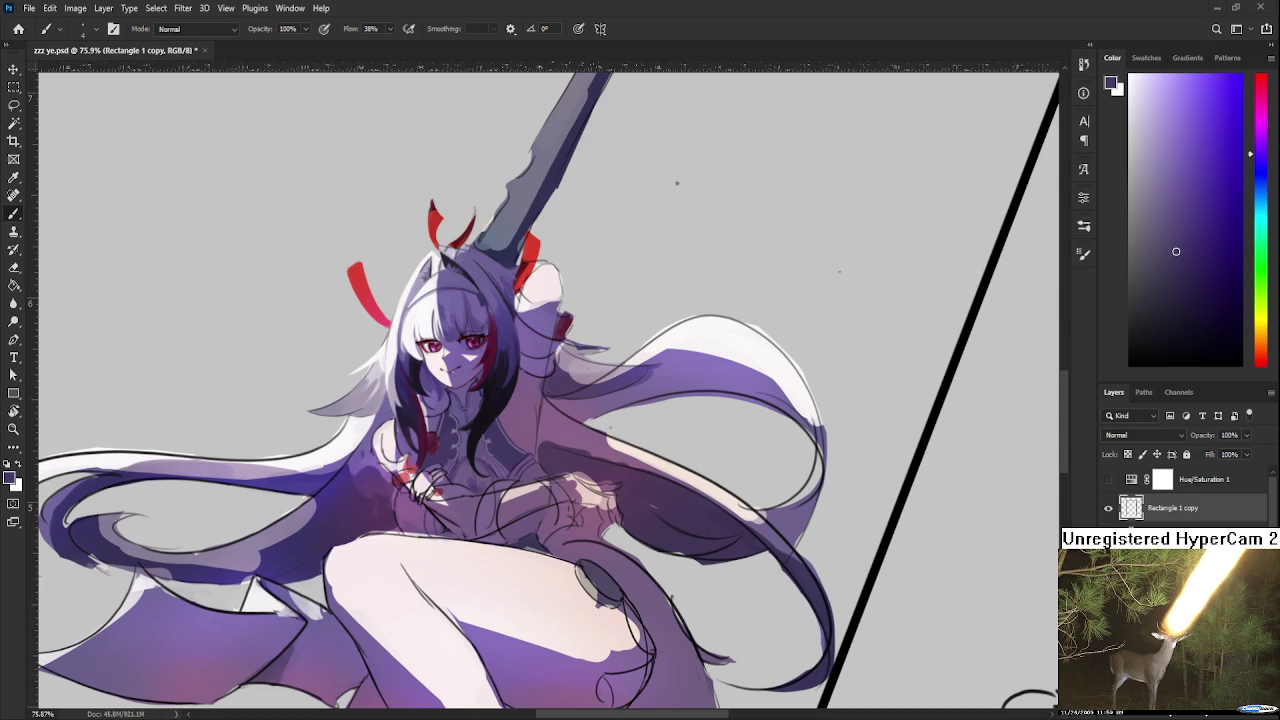
Set dark red on the Color panel hue slider for hand accents, then resample purple
left_click_drag(439, 466, 508, 466)
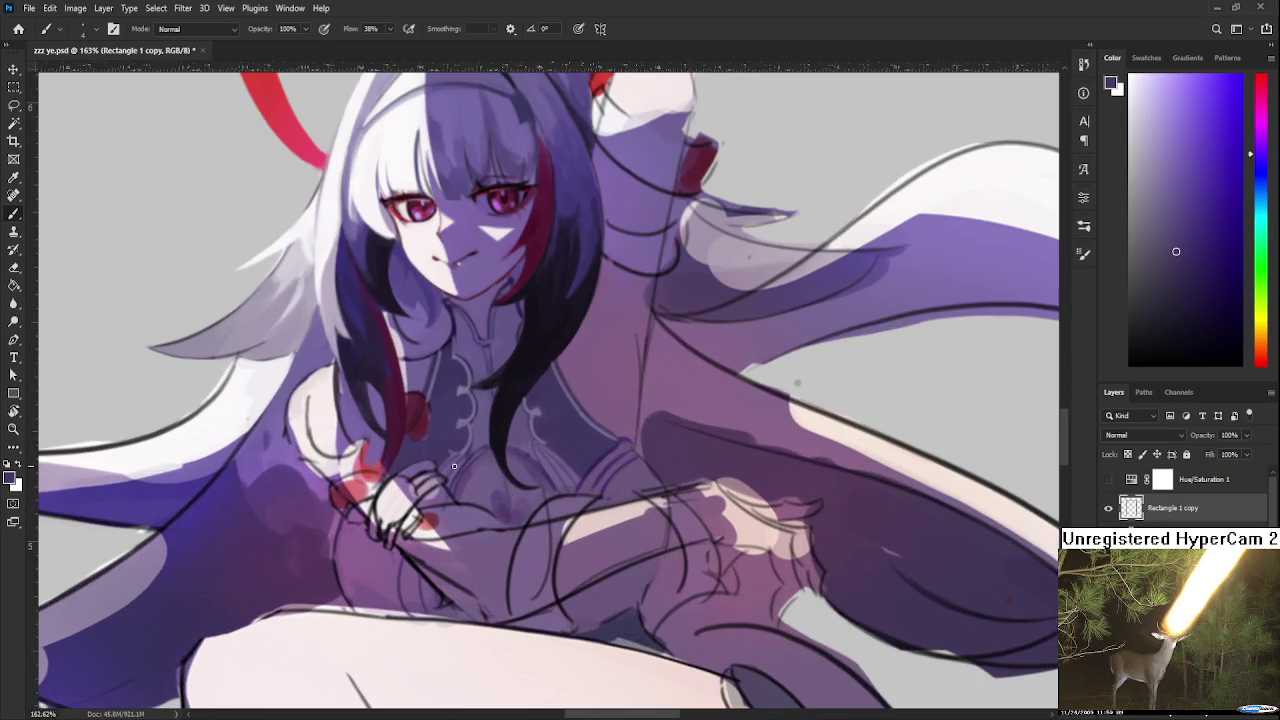
left_click(506, 504, "alt")
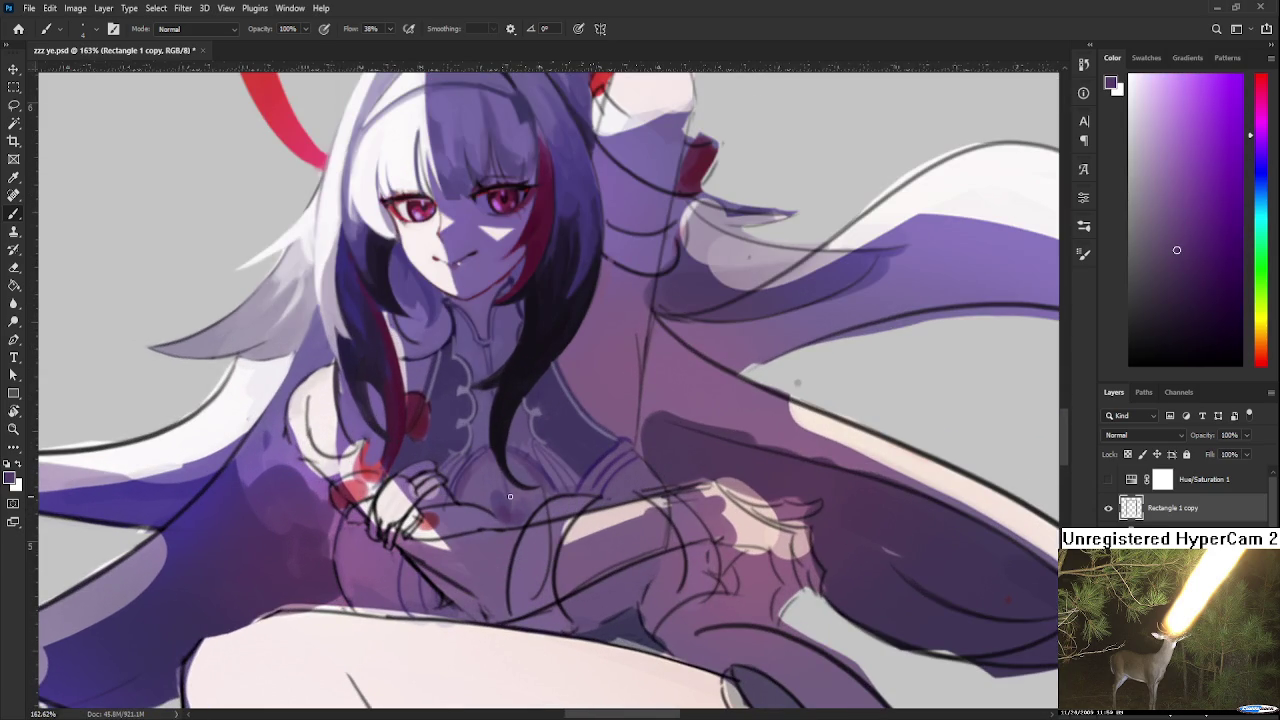
left_click(1262, 366)
left_click_drag(1170, 247, 1210, 252)
left_click(514, 520, "alt")
scroll(510, 478, "down", 2)
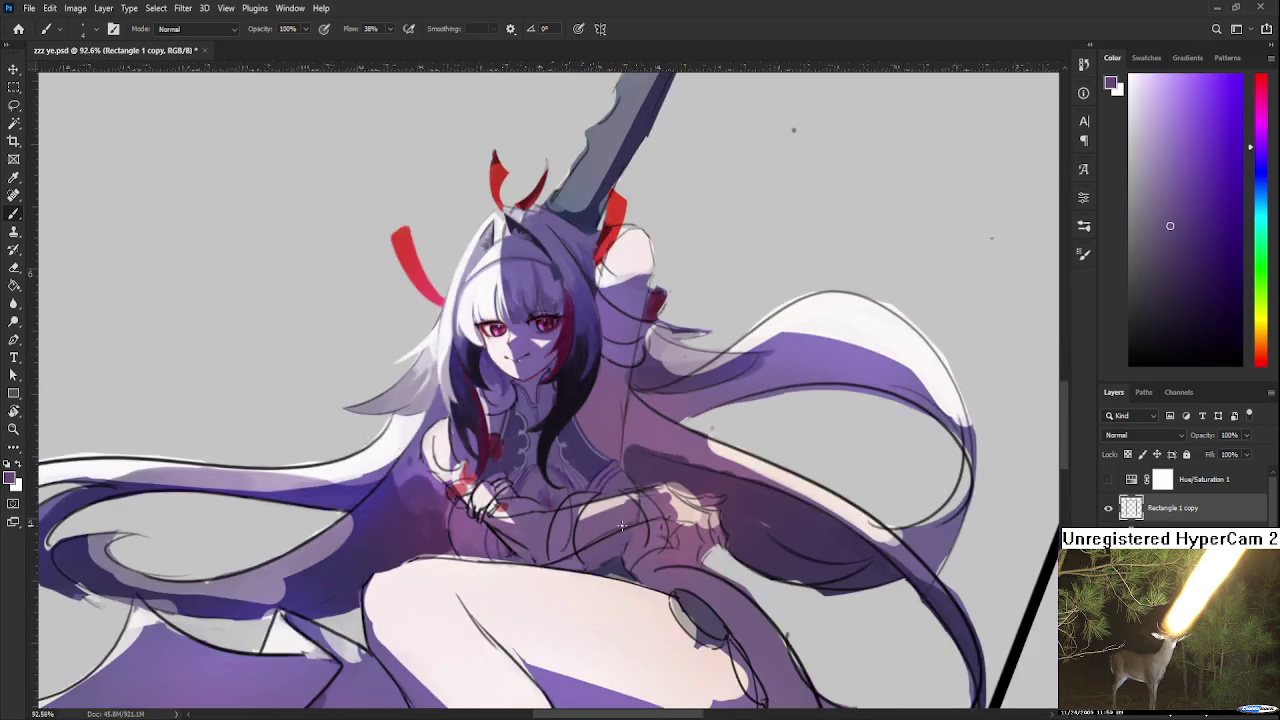
Sample magenta and shading purples from around the clasped hands
scroll(530, 485, "down", 2)
scroll(560, 495, "down", 2)
scroll(586, 507, "up", 2)
scroll(586, 507, "up", 3)
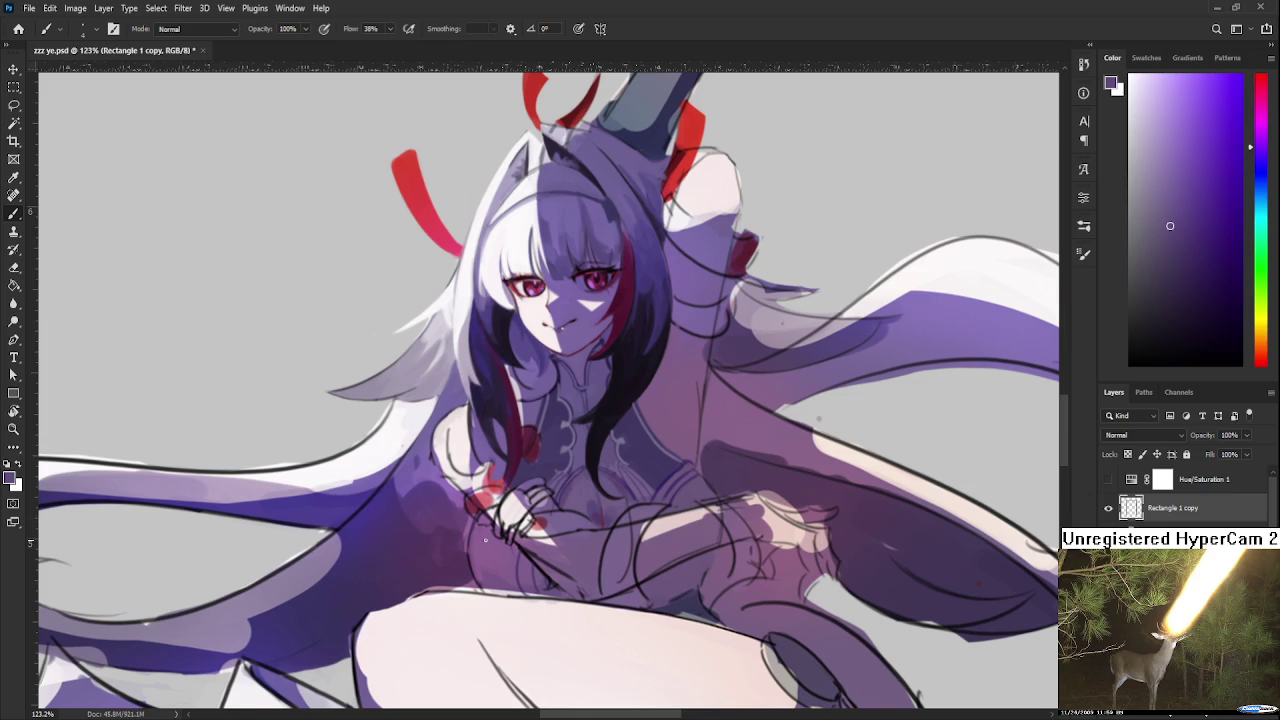
left_click(465, 536, "alt")
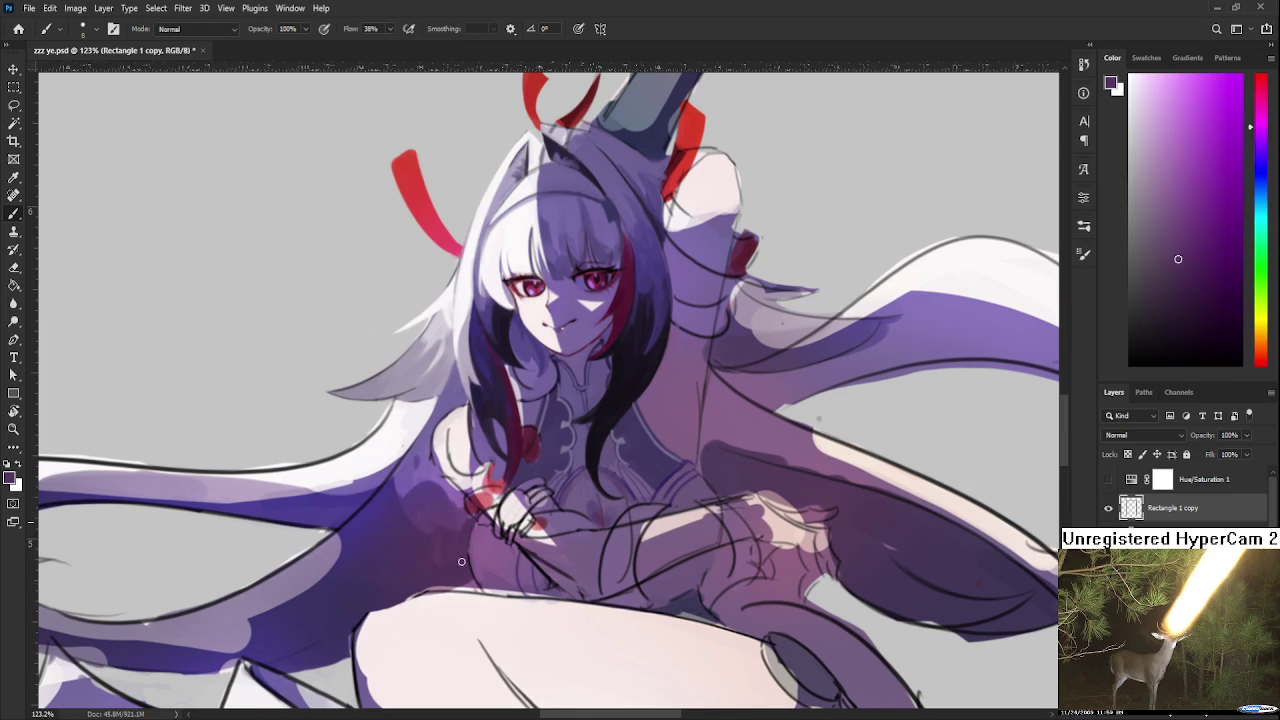
left_click(484, 546, "alt")
left_click(490, 556, "alt")
left_click(468, 528, "alt")
left_click(485, 548, "alt")
left_click(481, 550, "alt")
left_click(477, 540, "alt")
left_click(468, 547, "alt")
Shift the view down and sample lighter purples from the lower body and hand area
scroll(493, 512, "down", 2)
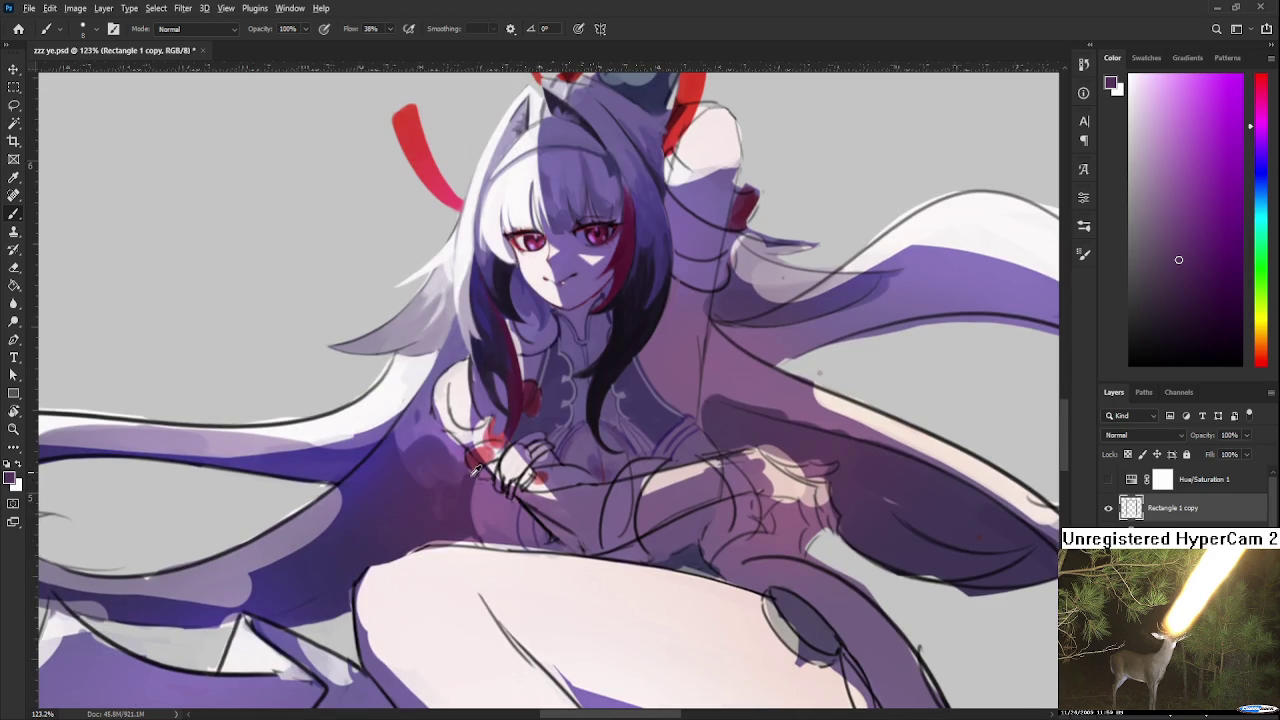
left_click(481, 513, "alt")
mouse_move(578, 452)
left_mouse_down()
mouse_move(607, 598)
mouse_move(547, 578)
left_mouse_up()
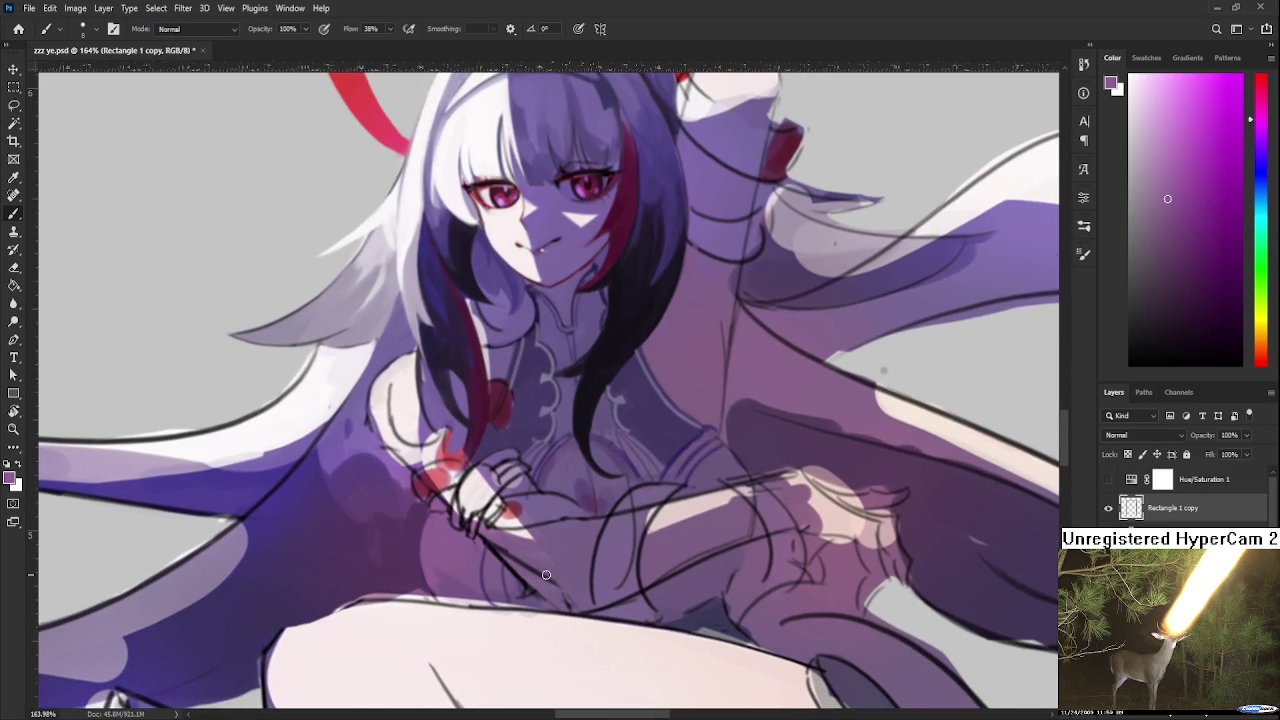
left_click(453, 575, "alt")
left_click(451, 561, "alt")
left_click(439, 574, "alt")
left_click(449, 586, "alt")
left_click(467, 565, "alt")
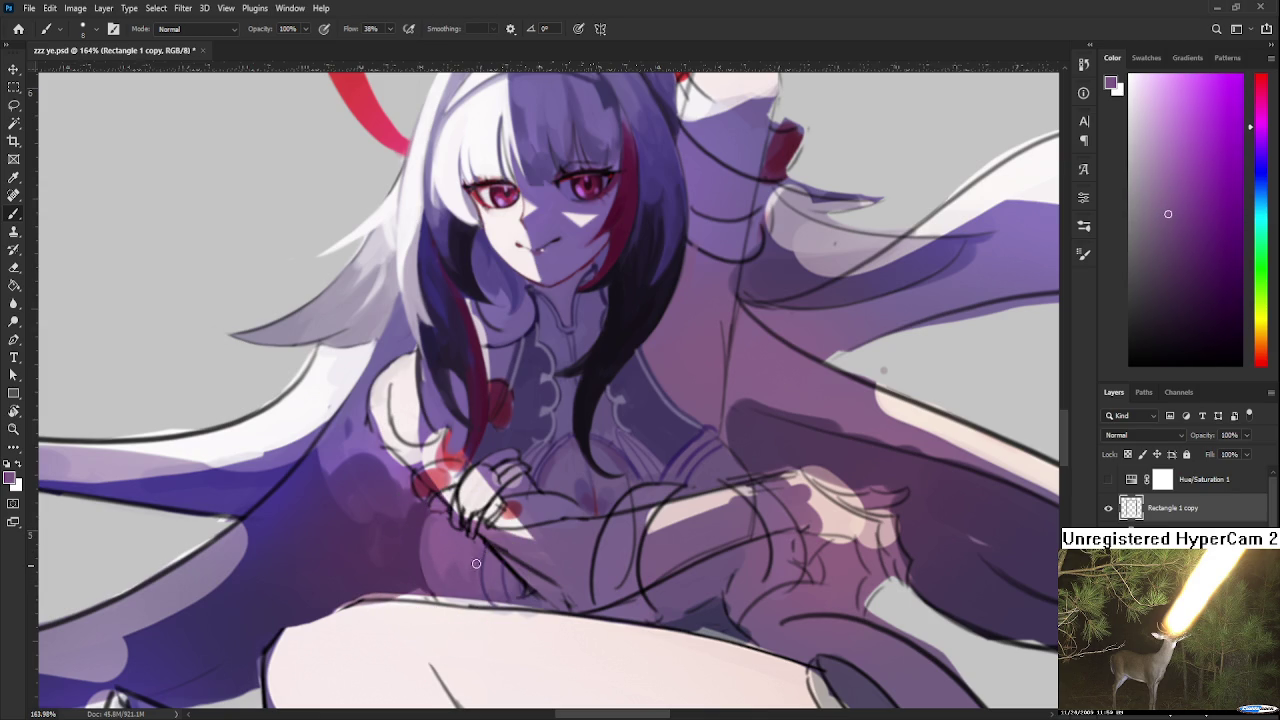
left_click(471, 549, "alt")
left_click(458, 570, "alt")
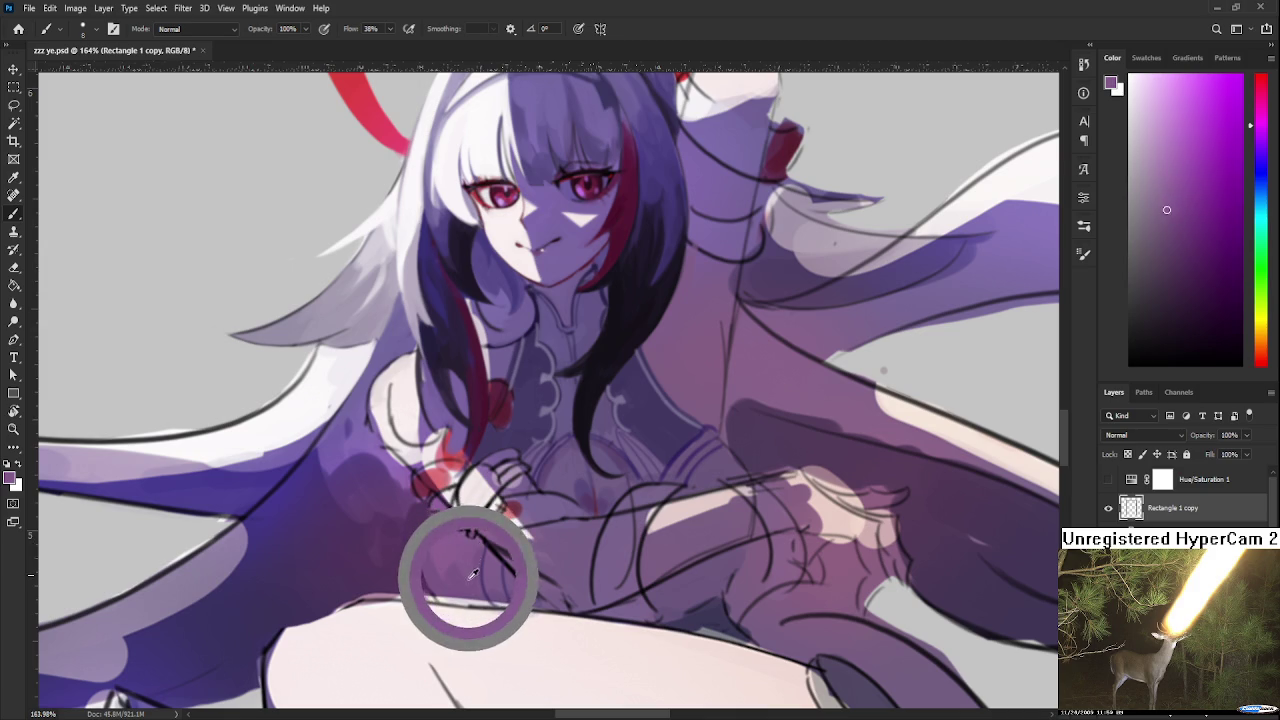
Sample deeper purples from the sleeve area and near the wrist
left_click(734, 461, "alt")
left_click(730, 455, "alt")
left_click(704, 442, "alt")
left_click(682, 452, "alt")
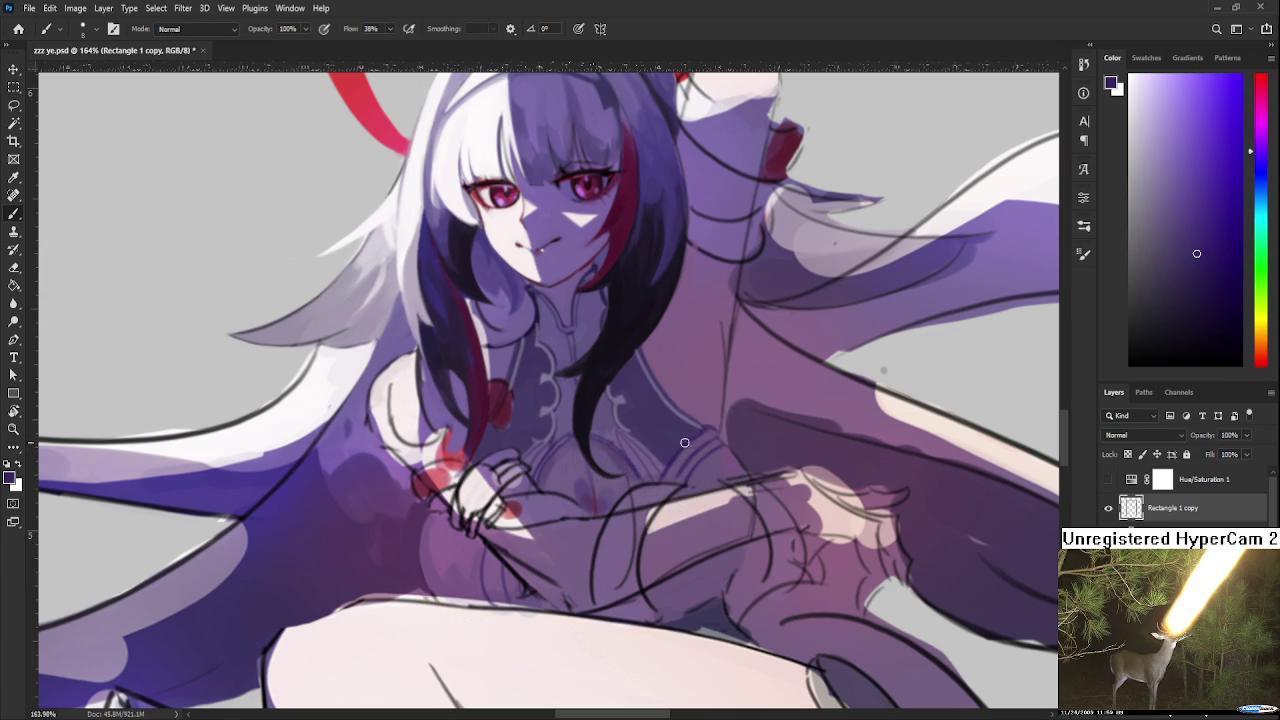
left_click(680, 448, "alt")
left_click(703, 437, "alt")
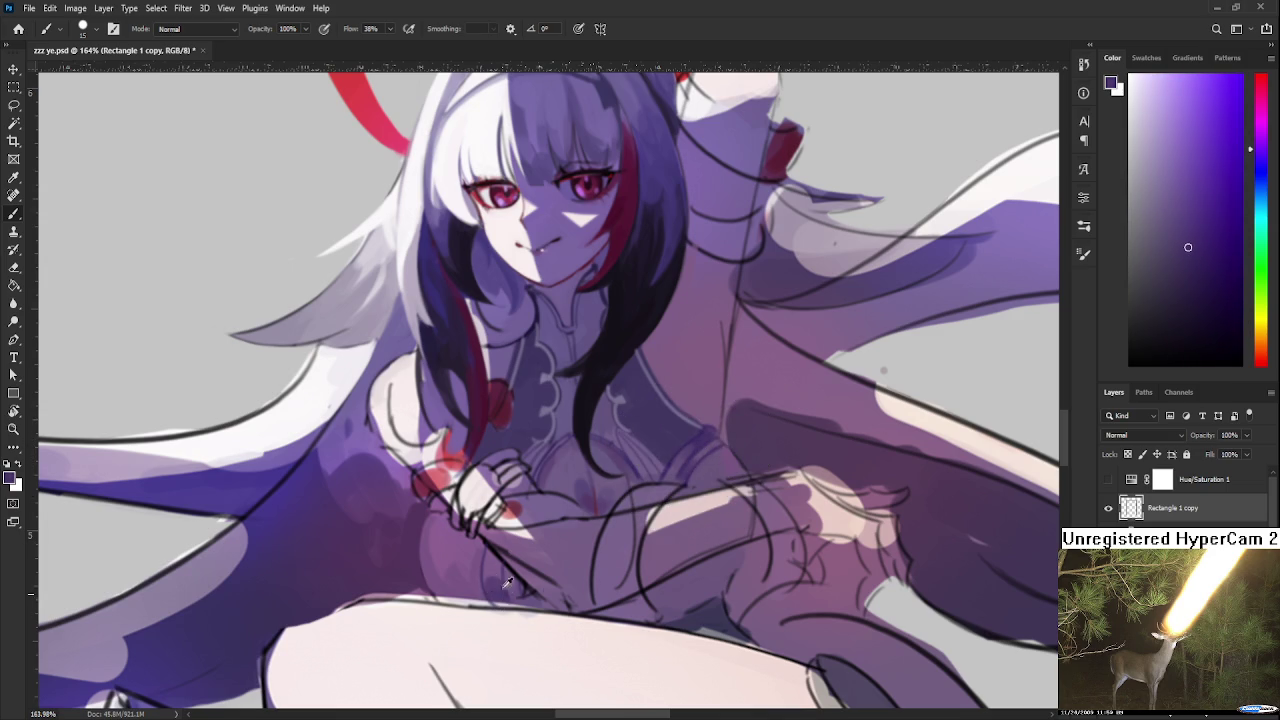
left_click(498, 590, "alt")
left_click(514, 590, "alt")
scroll(537, 596, "down", 3, "alt")
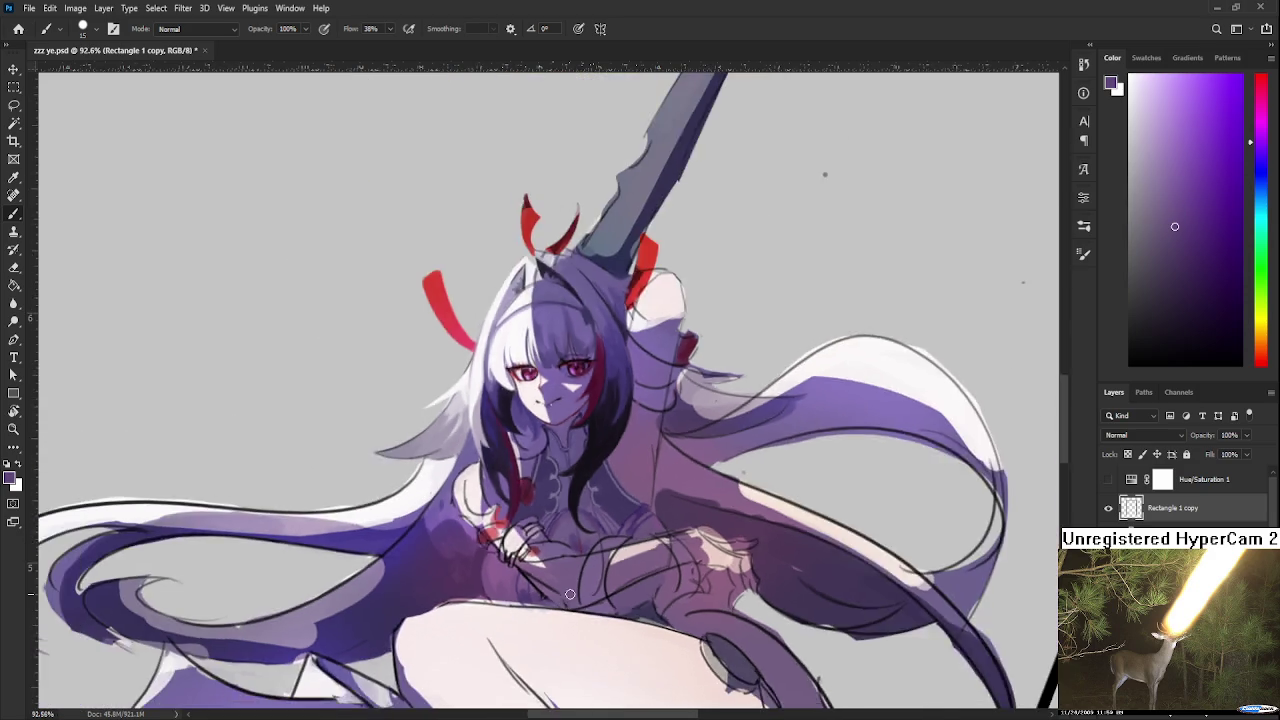
Zoom out to 57.5% to view the whole figure, then back to 136% on the hand
scroll(560, 585, "down", 2, "alt")
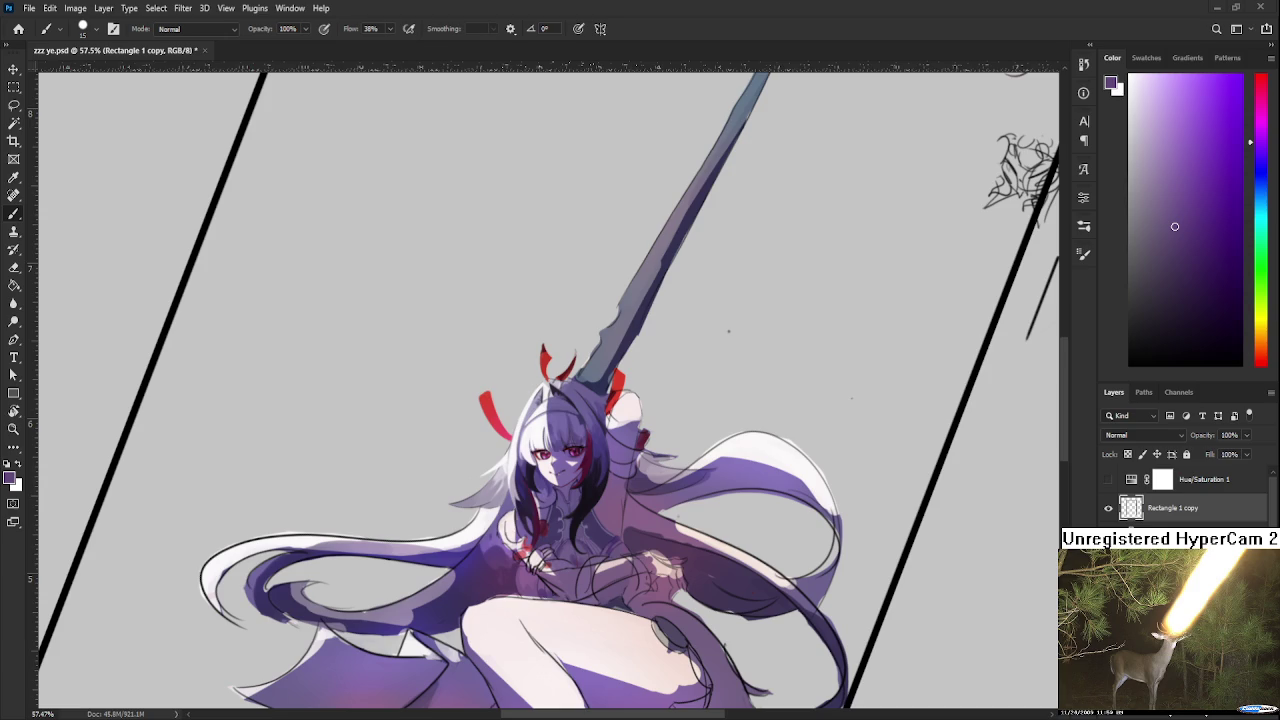
scroll(564, 549, "up", 2)
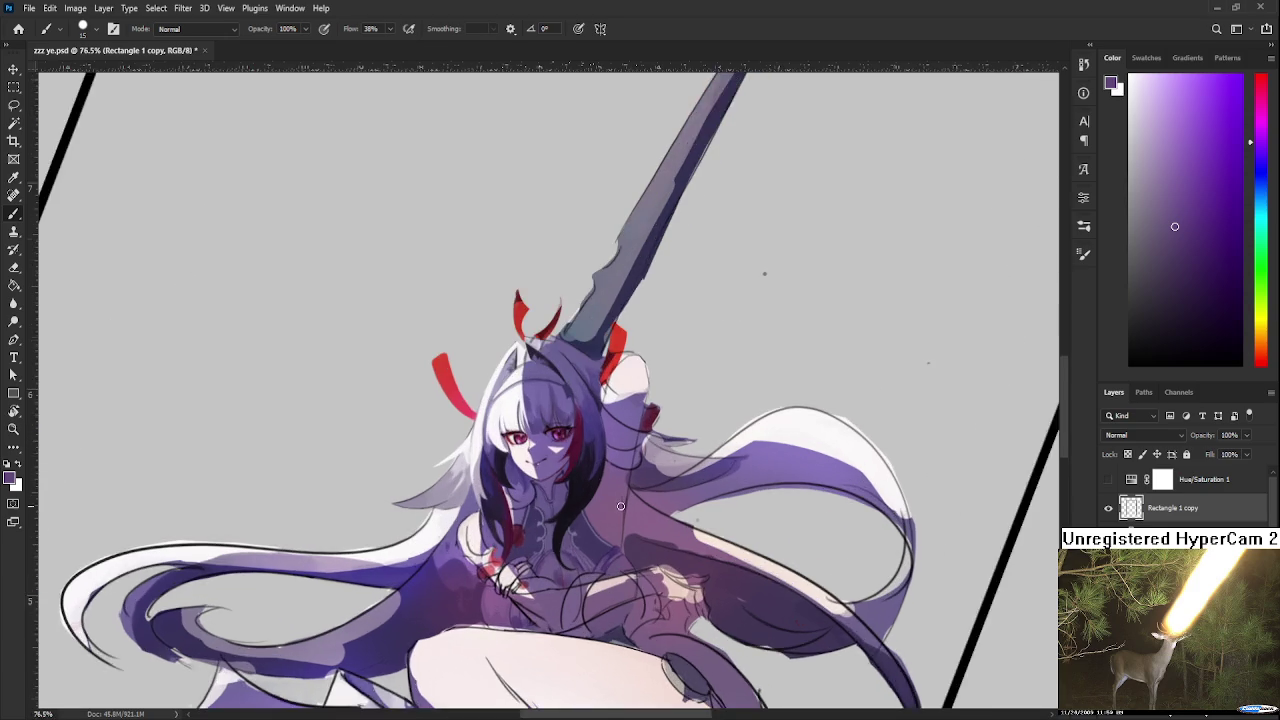
scroll(564, 549, "up", 2)
scroll(564, 549, "up", 2)
scroll(564, 549, "up", 2)
scroll(564, 549, "down", 1)
scroll(570, 500, "down", 1)
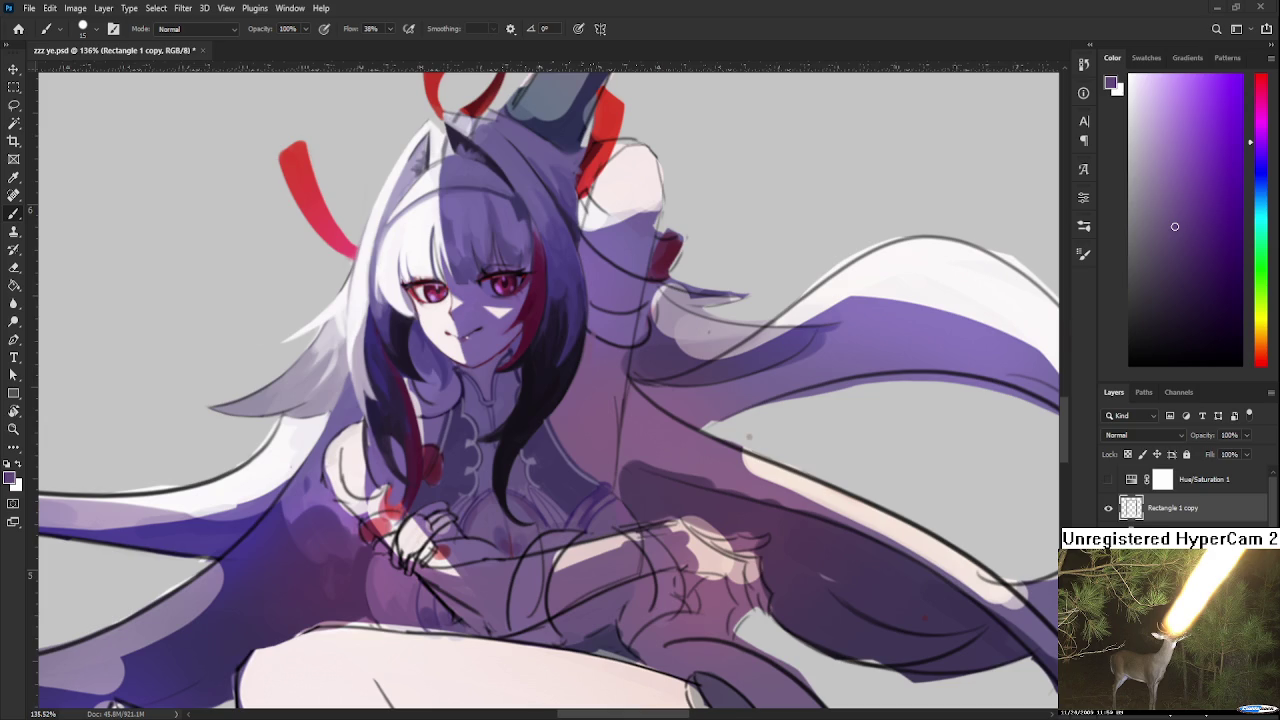
scroll(558, 490, "down", 1)
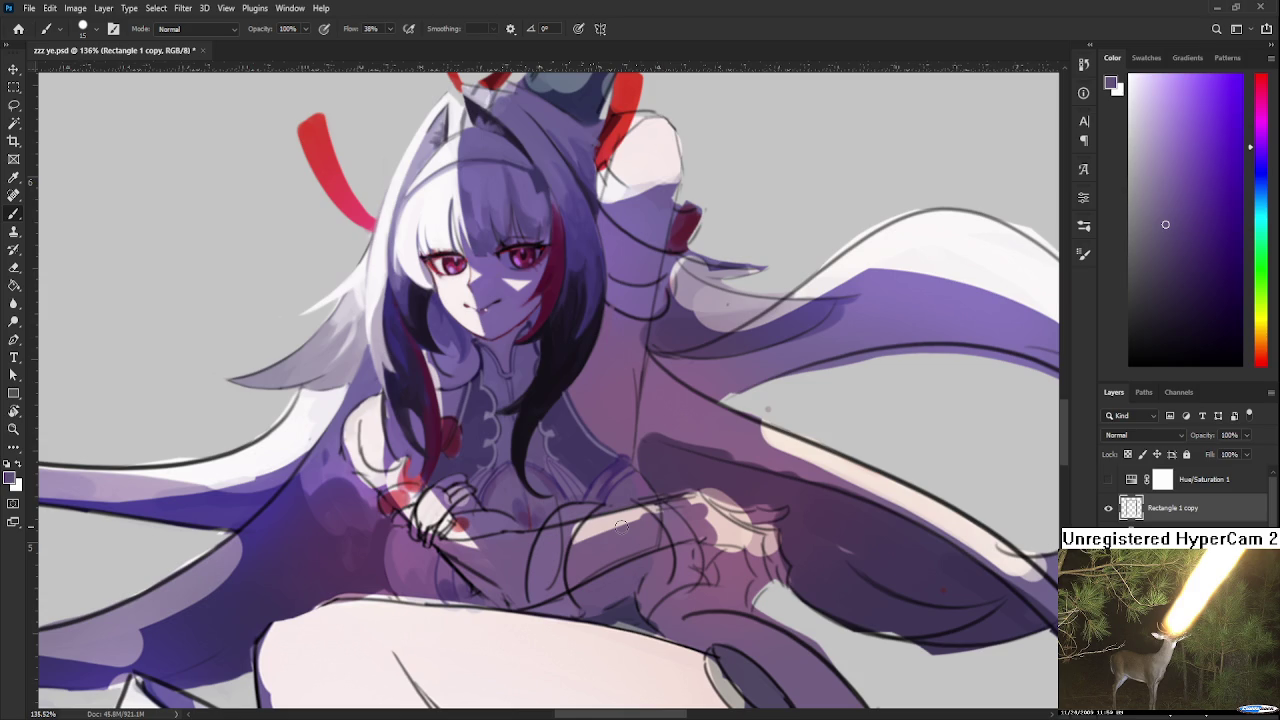
Sample light pink from the hand and use it for finger highlights
left_click(437, 497, "alt")
left_click_drag(442, 491, 444, 487)
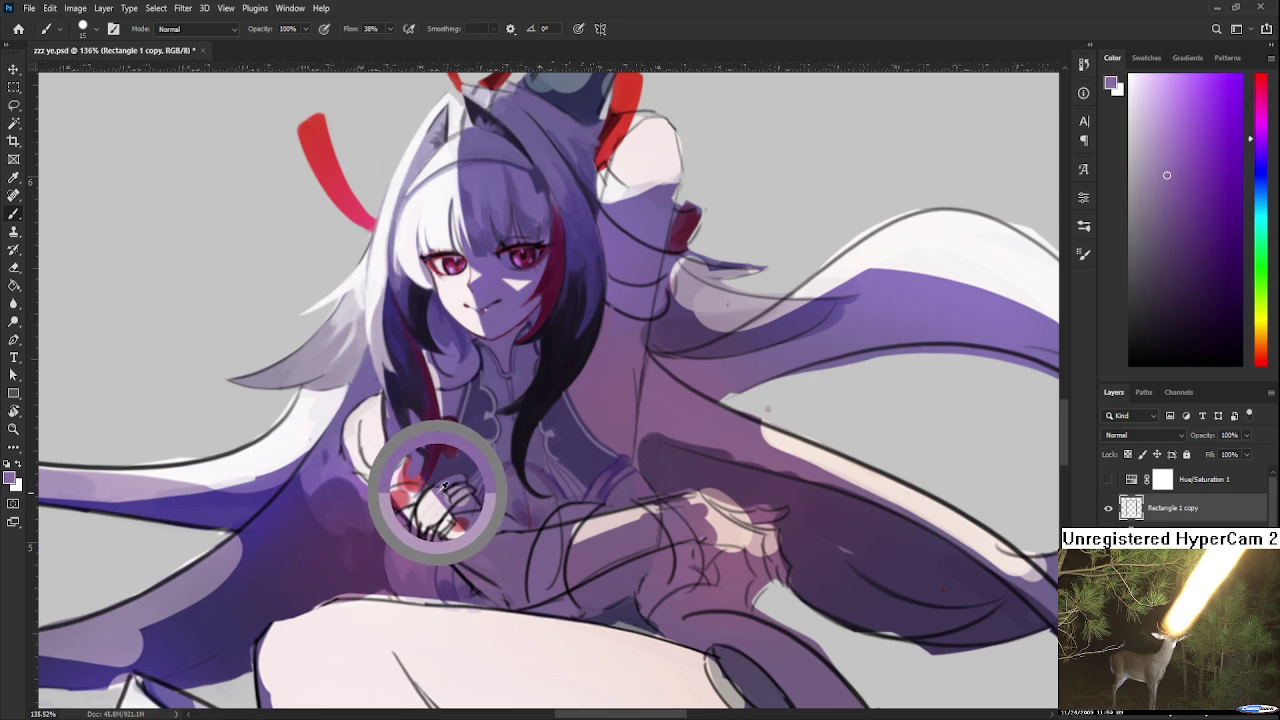
left_click_drag(444, 487, 432, 500)
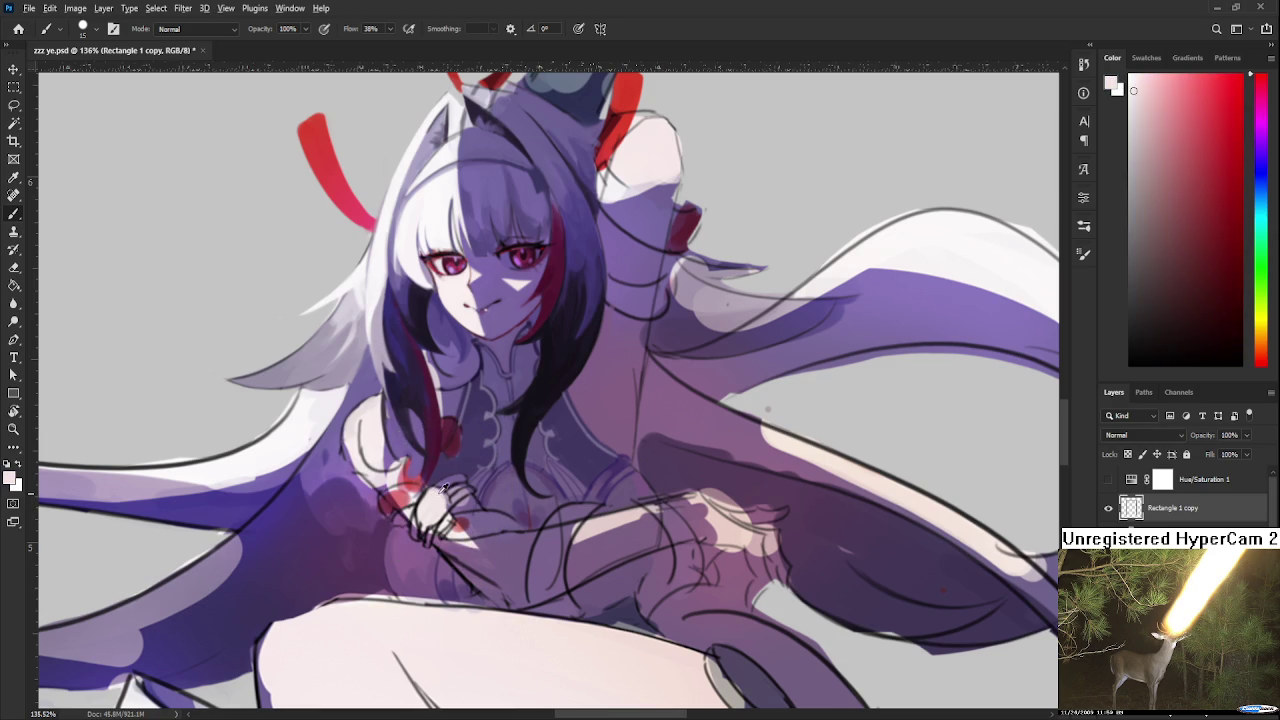
left_click(442, 499, "alt")
left_click_drag(441, 499, 436, 497)
Sample purples from the hair and shading beside the hand for shadows
left_click(400, 443, "alt")
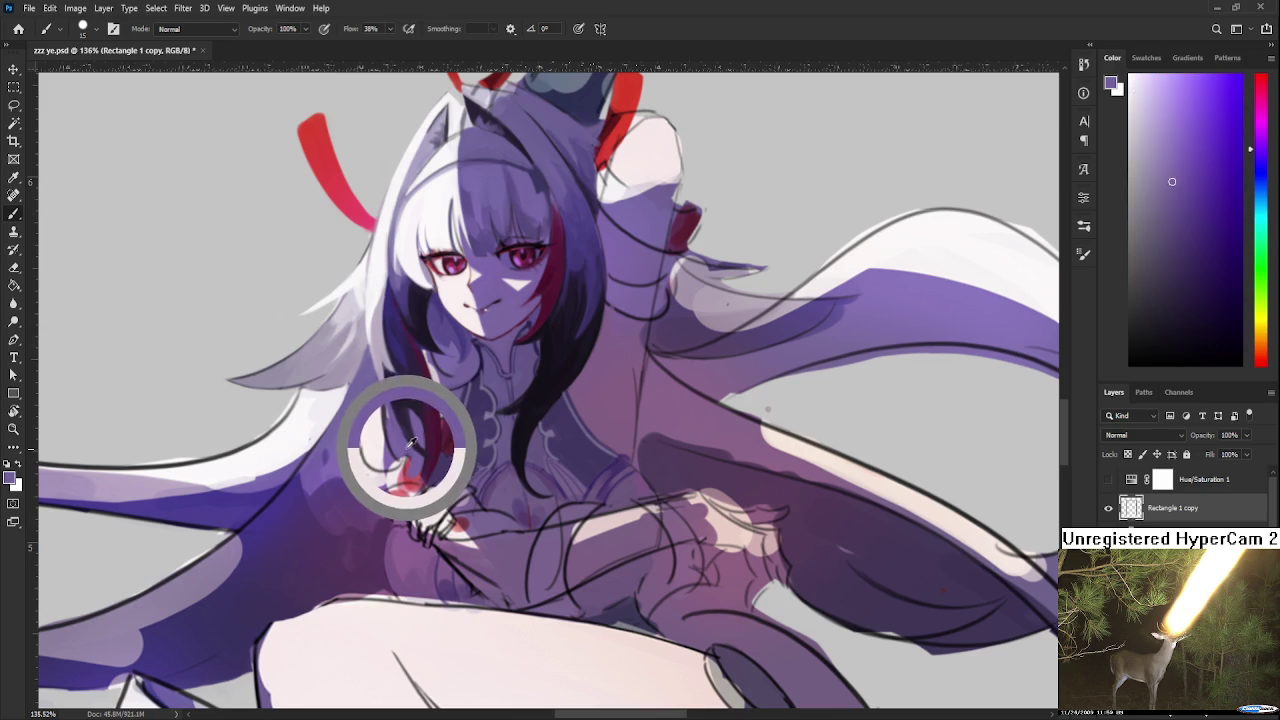
left_click(384, 450, "alt")
mouse_move(385, 450)
left_mouse_down()
mouse_move(425, 486)
mouse_move(396, 486)
left_mouse_up()
left_click(412, 458, "alt")
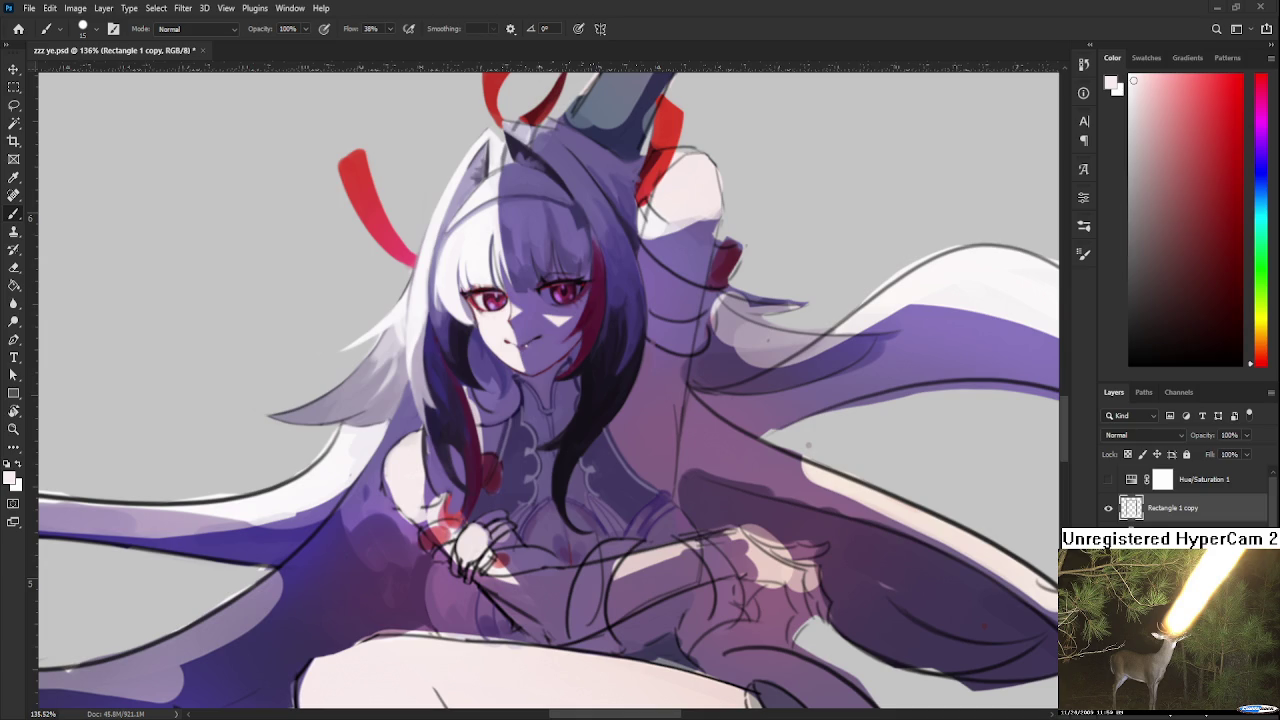
scroll(535, 495, "down", 3)
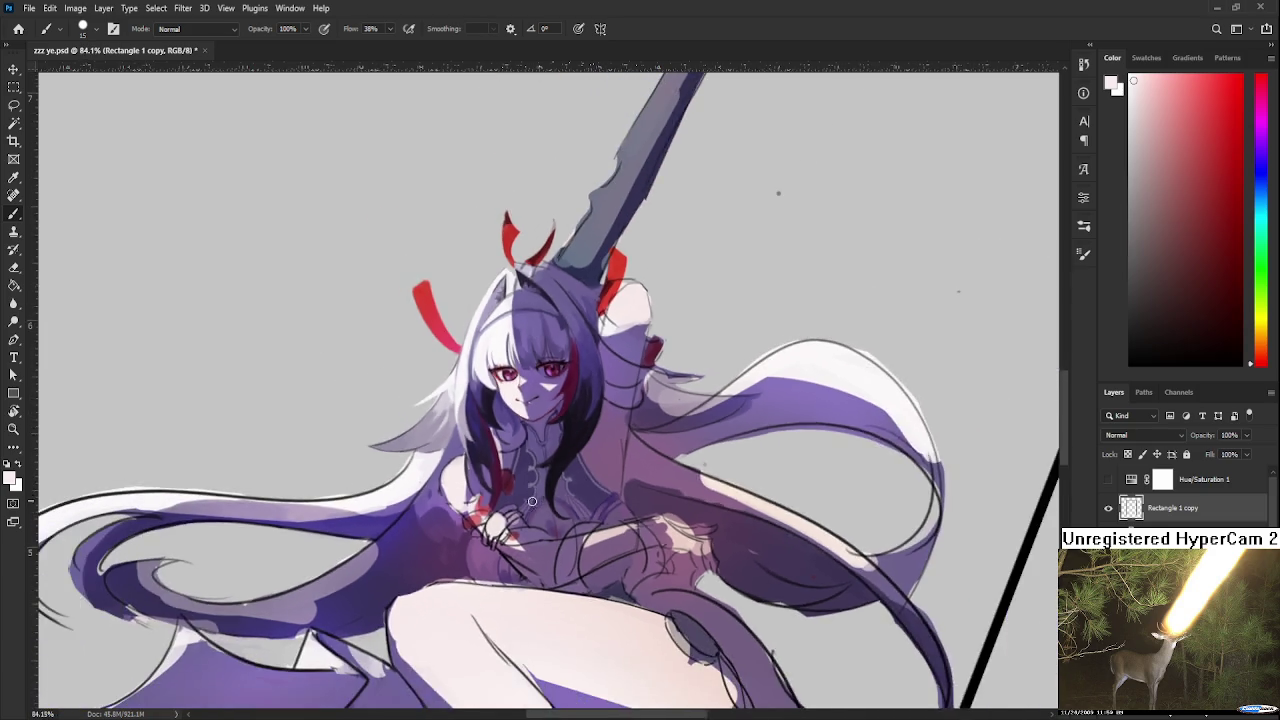
Sample several purples around and below the hands, plus the thigh's light skin tone
scroll(530, 505, "down", 2)
scroll(508, 540, "up", 2)
scroll(500, 535, "up", 1)
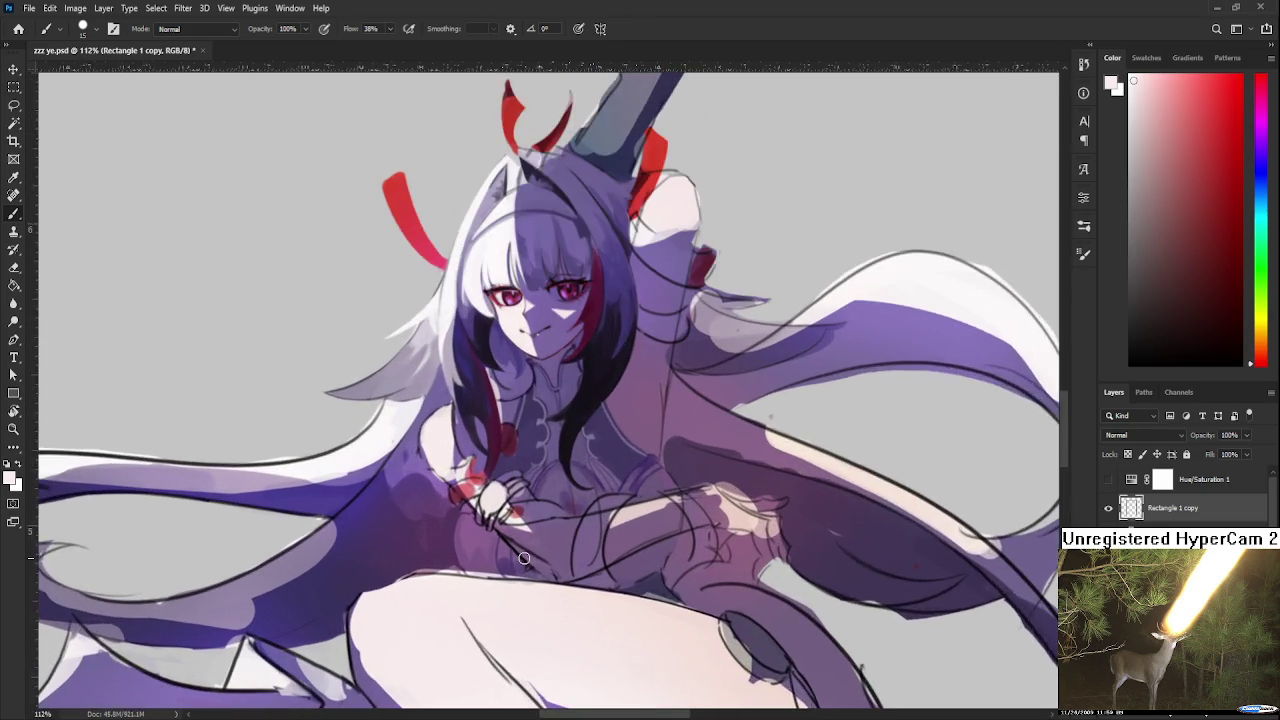
scroll(490, 530, "up", 2)
left_click(472, 520, "alt")
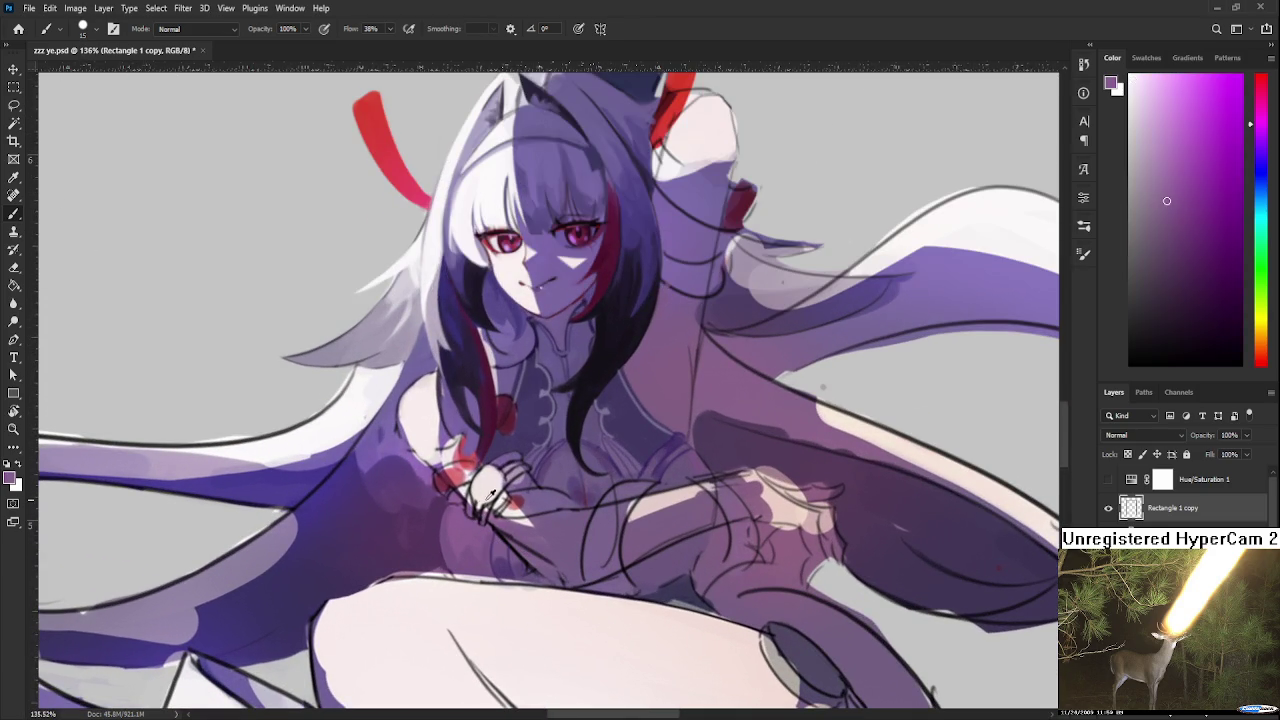
left_click_drag(508, 565, 467, 562)
left_click(473, 573, "alt")
left_click(502, 575, "alt")
left_click(521, 571, "alt")
left_click(507, 579, "alt")
left_click(518, 575, "alt")
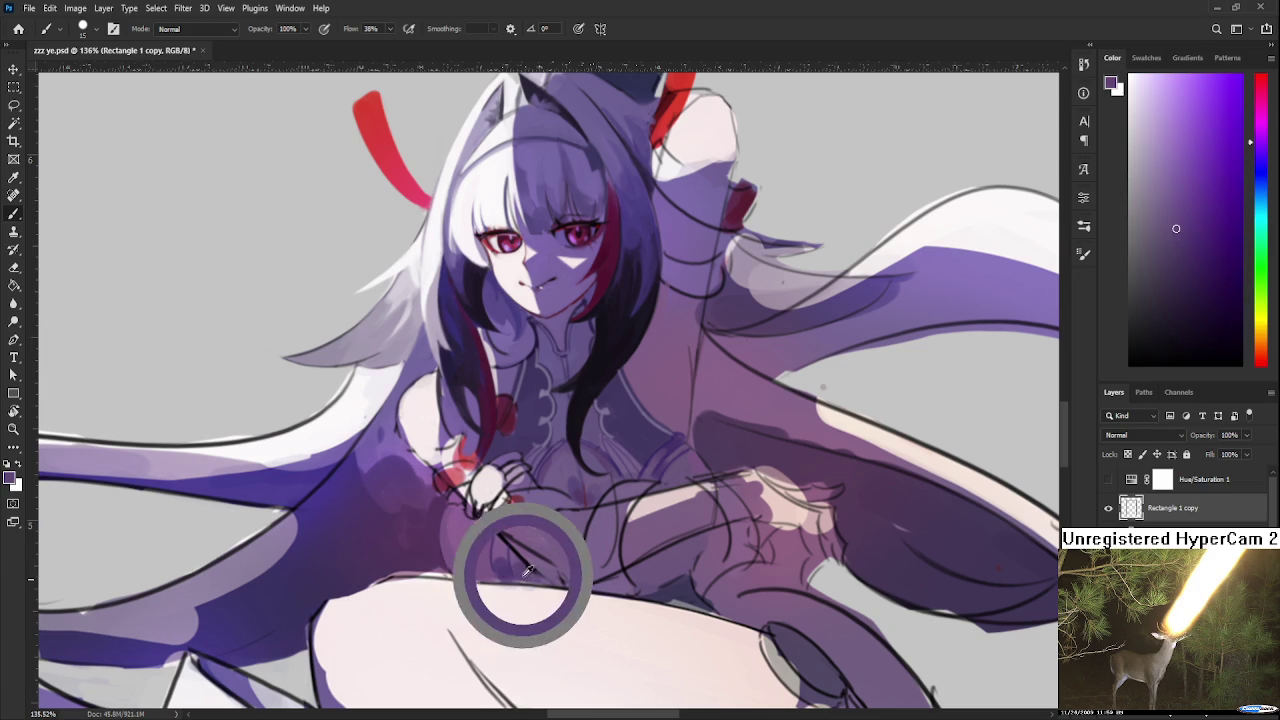
left_click(514, 590, "alt")
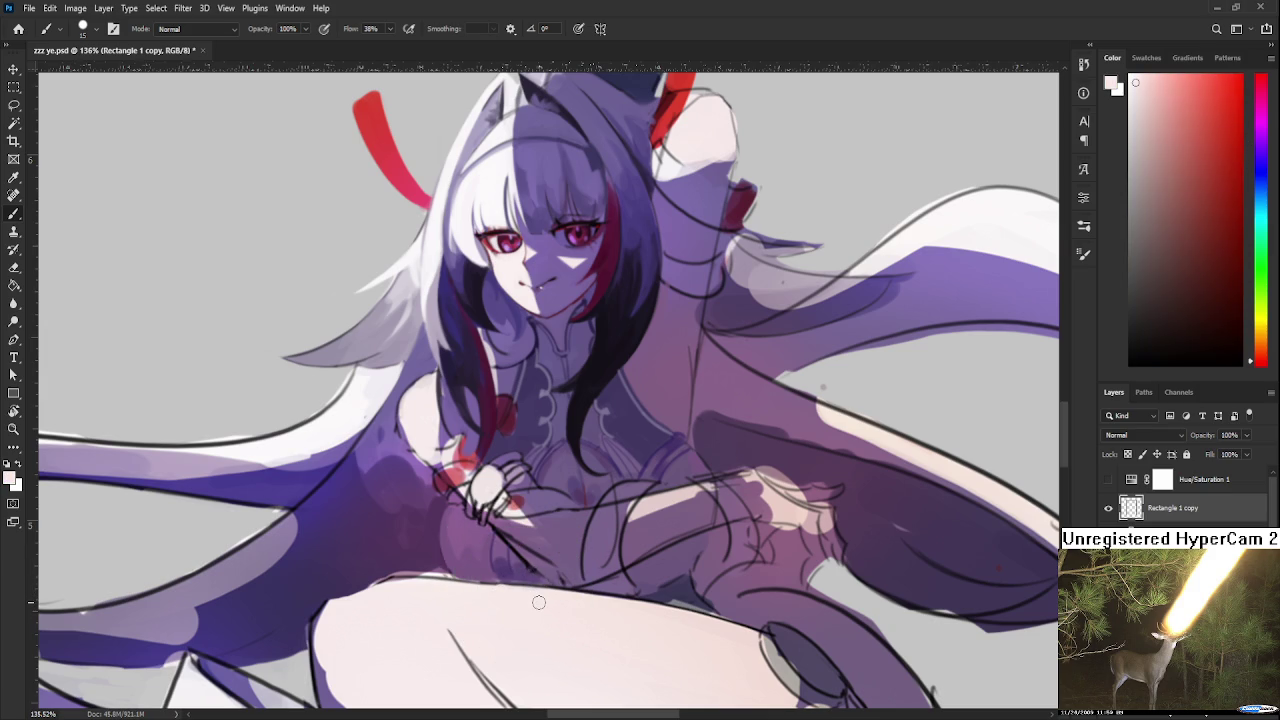
Take a chest-shading purple, darken it toward navy, then resample a mauve from the chest
scroll(538, 602, "down", 5)
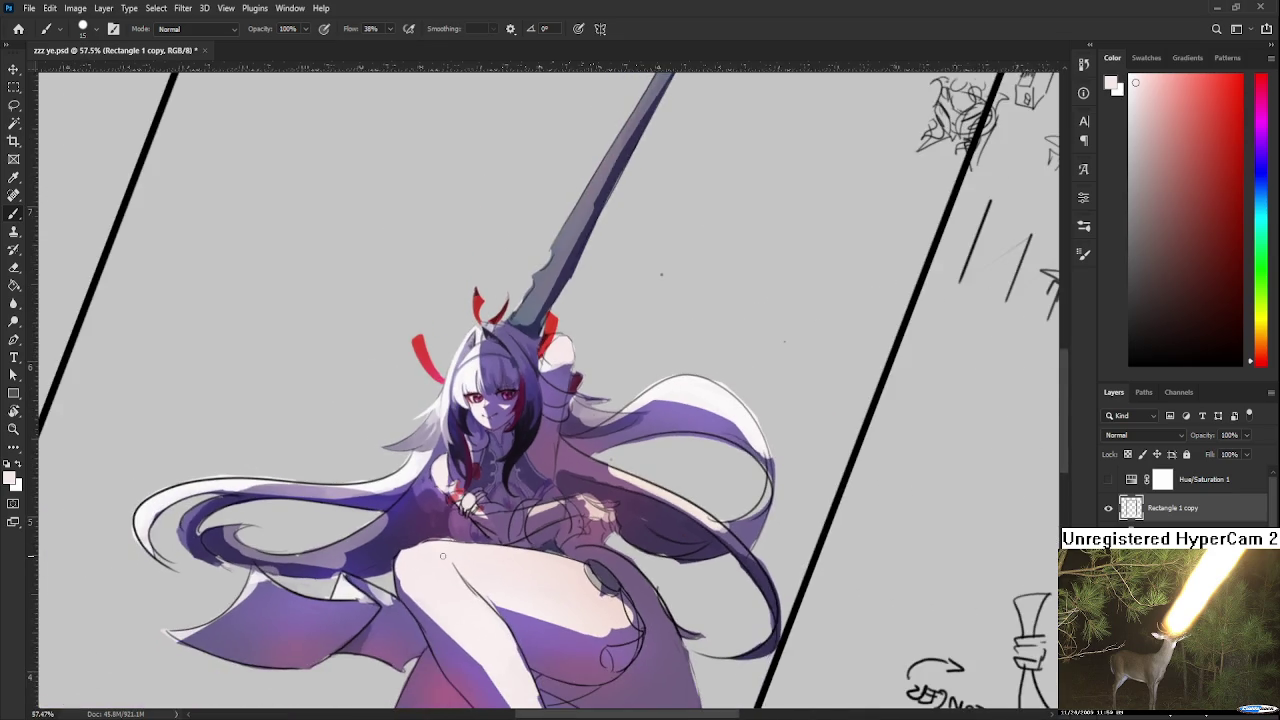
scroll(441, 554, "up", 2)
scroll(441, 554, "up", 1)
scroll(441, 554, "up", 1)
left_click(652, 450, "alt")
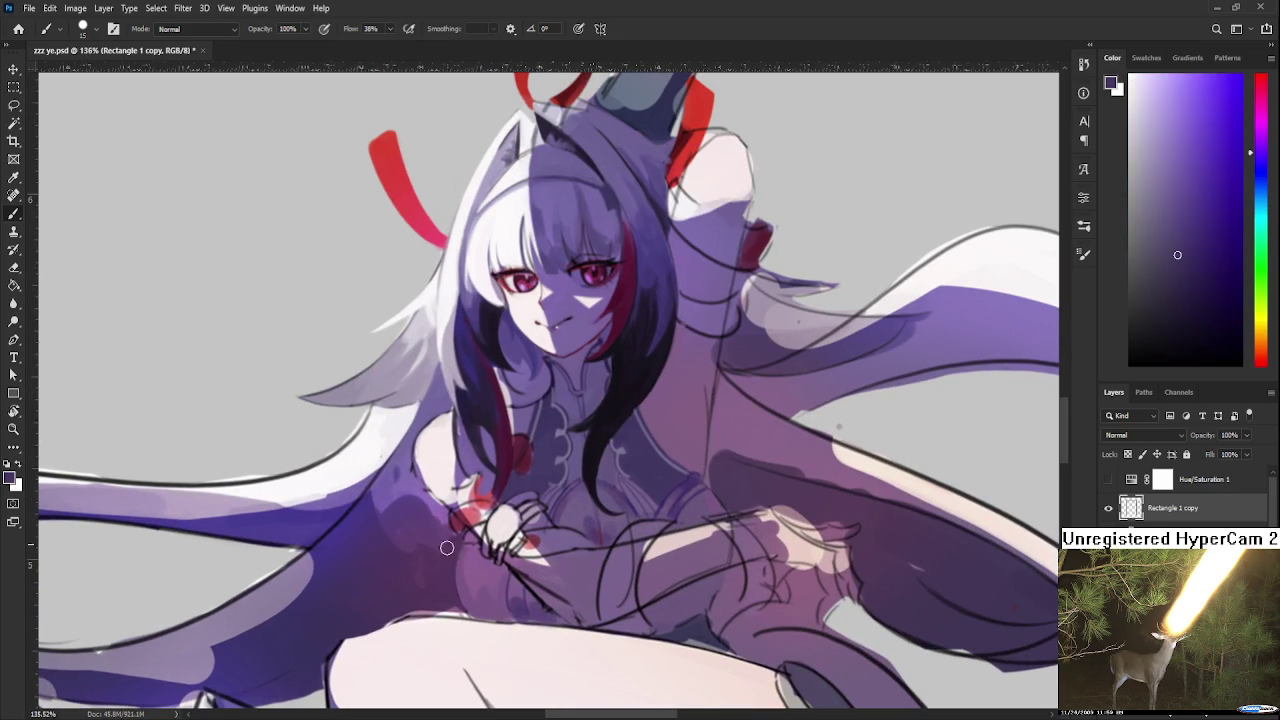
mouse_move(1135, 272)
left_mouse_down()
mouse_move(1208, 293)
mouse_move(1240, 284)
left_mouse_up()
left_click_drag(489, 555, 481, 523)
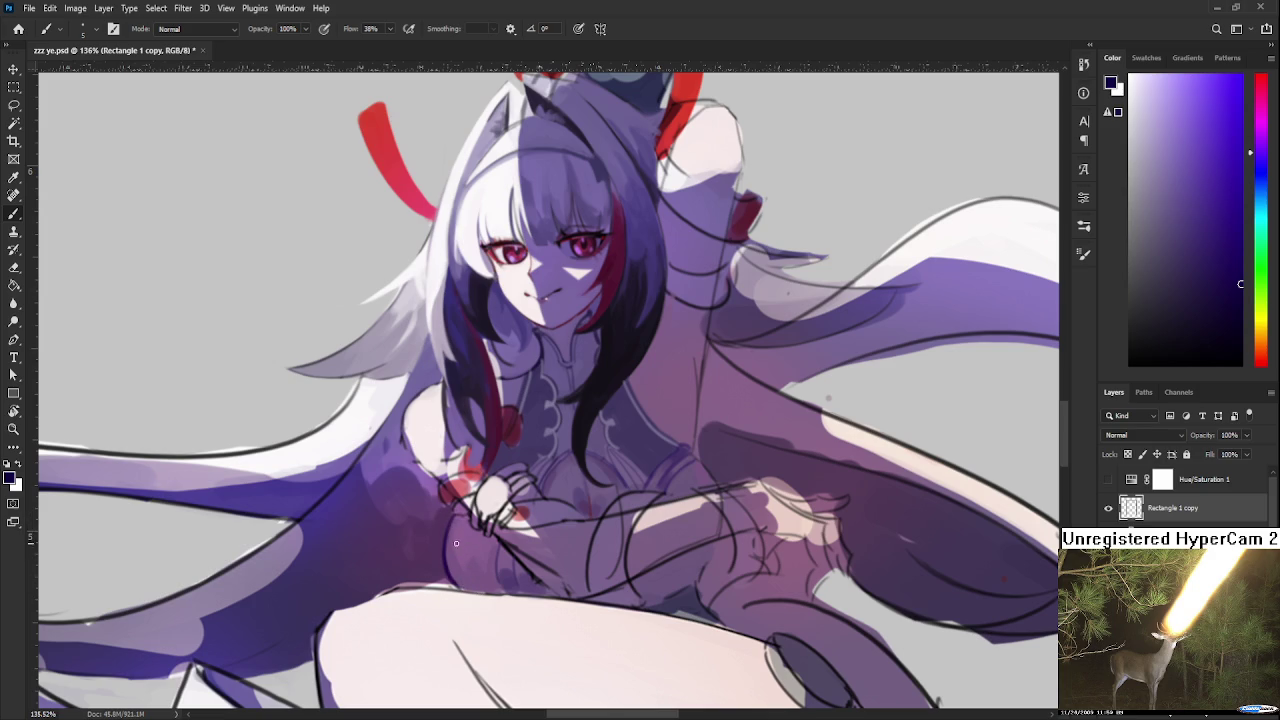
left_click(451, 540, "alt")
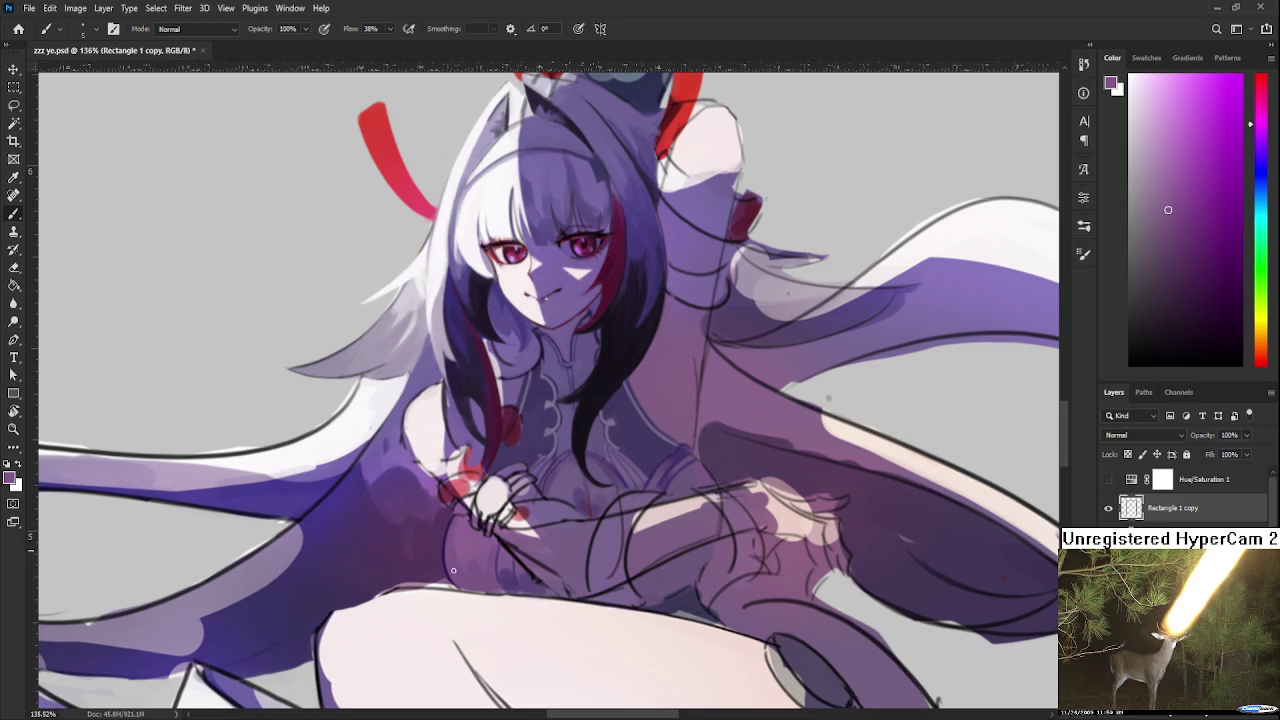
scroll(451, 535, "down", 2)
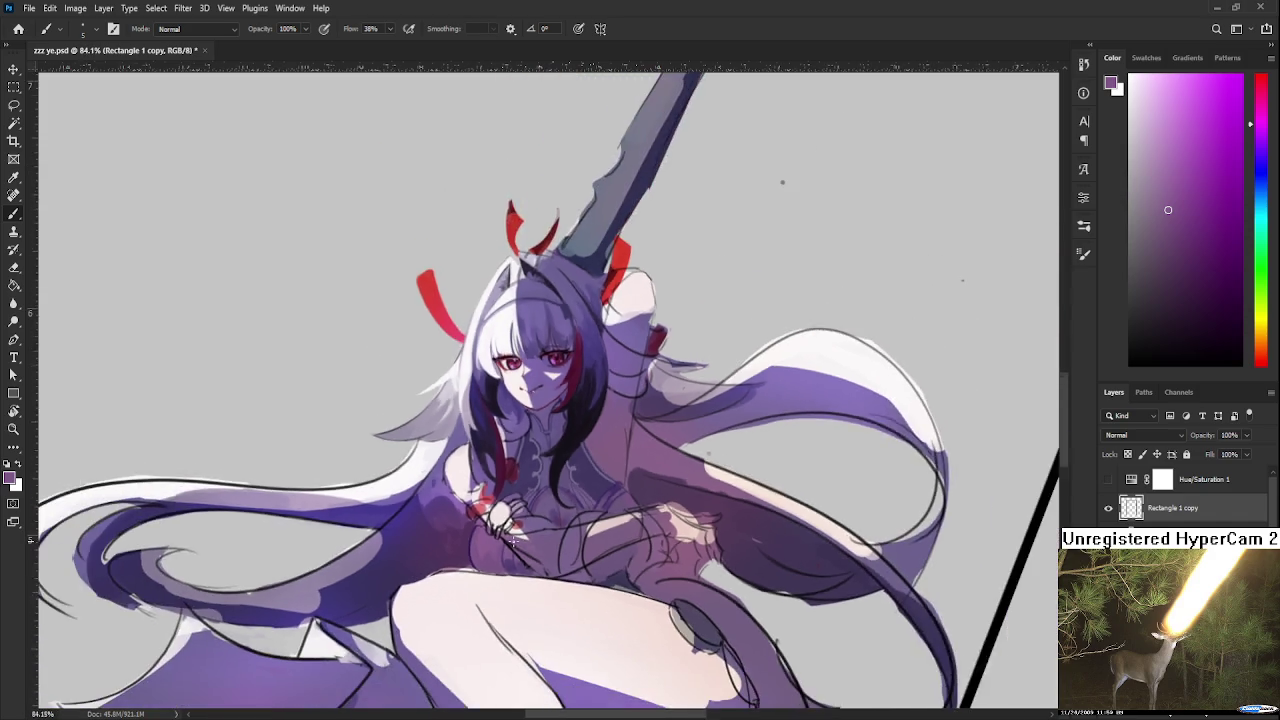
Sample darker and lighter purples from the chest shading beside the hand
scroll(451, 535, "down", 2)
scroll(500, 528, "down", 2)
scroll(543, 520, "down", 1)
scroll(543, 520, "up", 3)
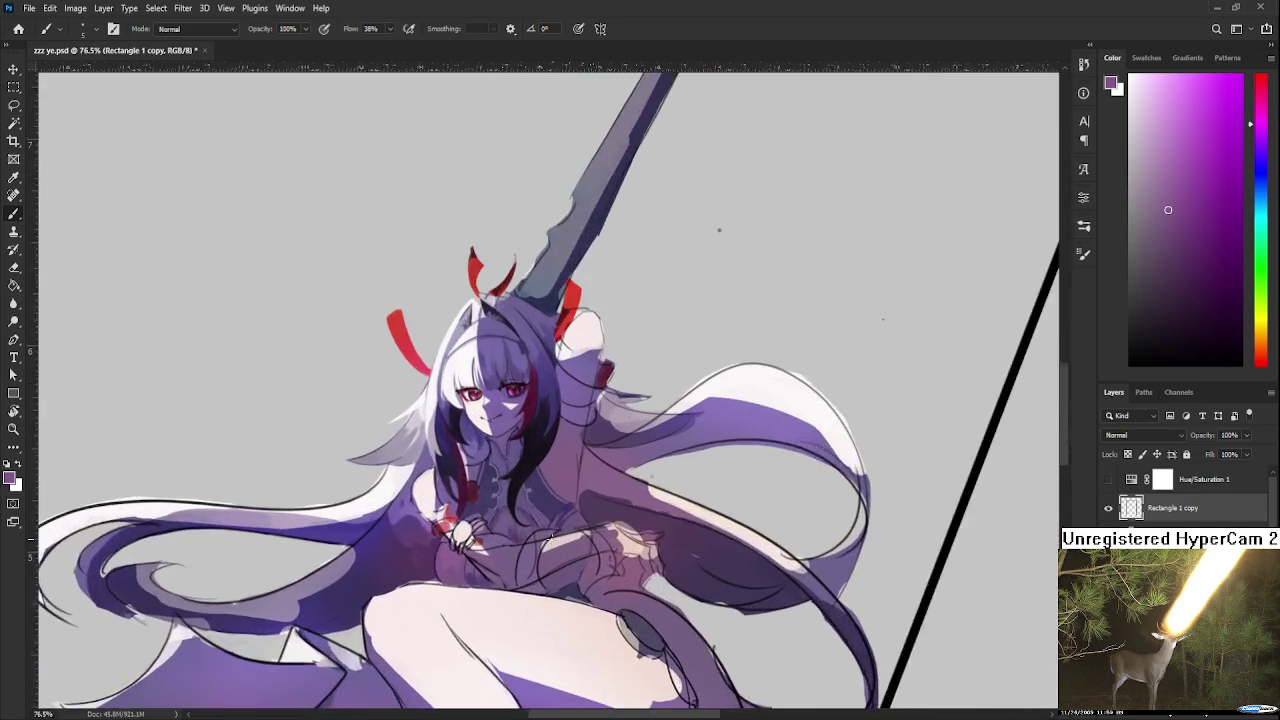
scroll(545, 527, "up", 2)
scroll(548, 535, "up", 2)
scroll(548, 535, "left", 2)
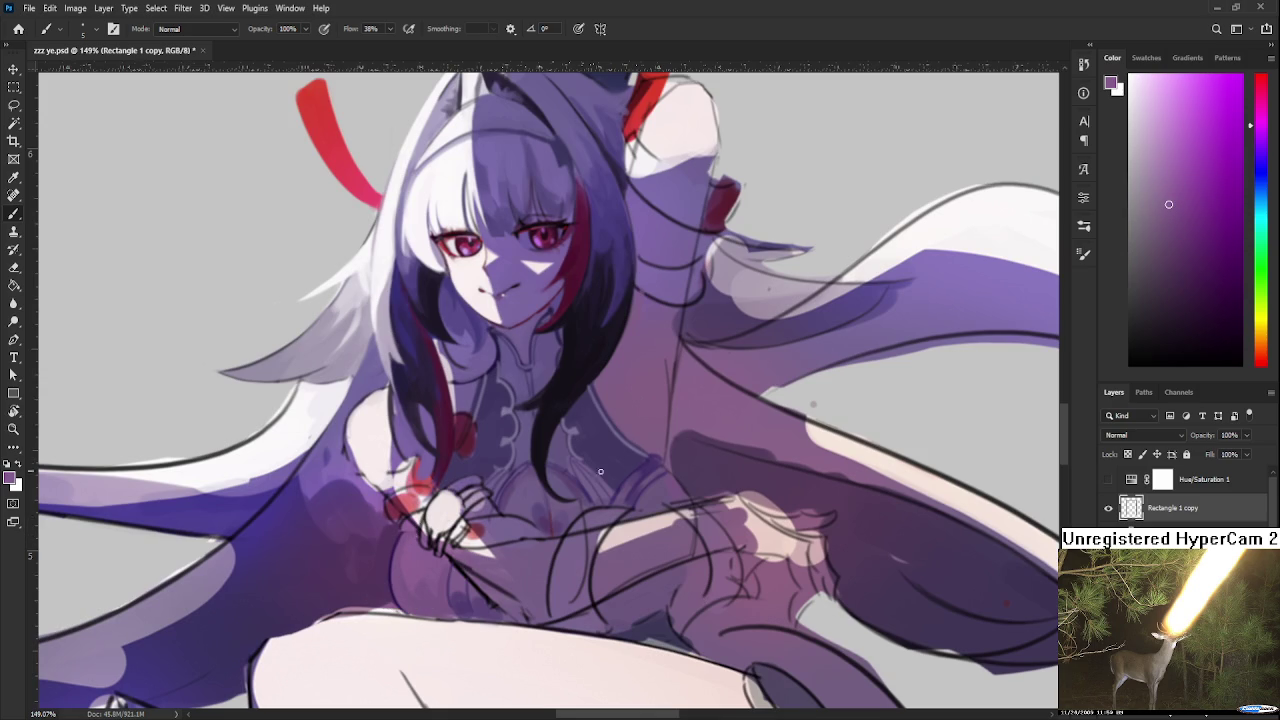
left_click(402, 512, "alt")
left_click(394, 534, "alt")
left_click(409, 530, "alt")
left_click(408, 526, "alt")
Pick a bluer purple, enlarge the brush with ], and resample shading below the hand
scroll(686, 544, "down", 5)
scroll(687, 526, "up", 5)
left_click(479, 612, "alt")
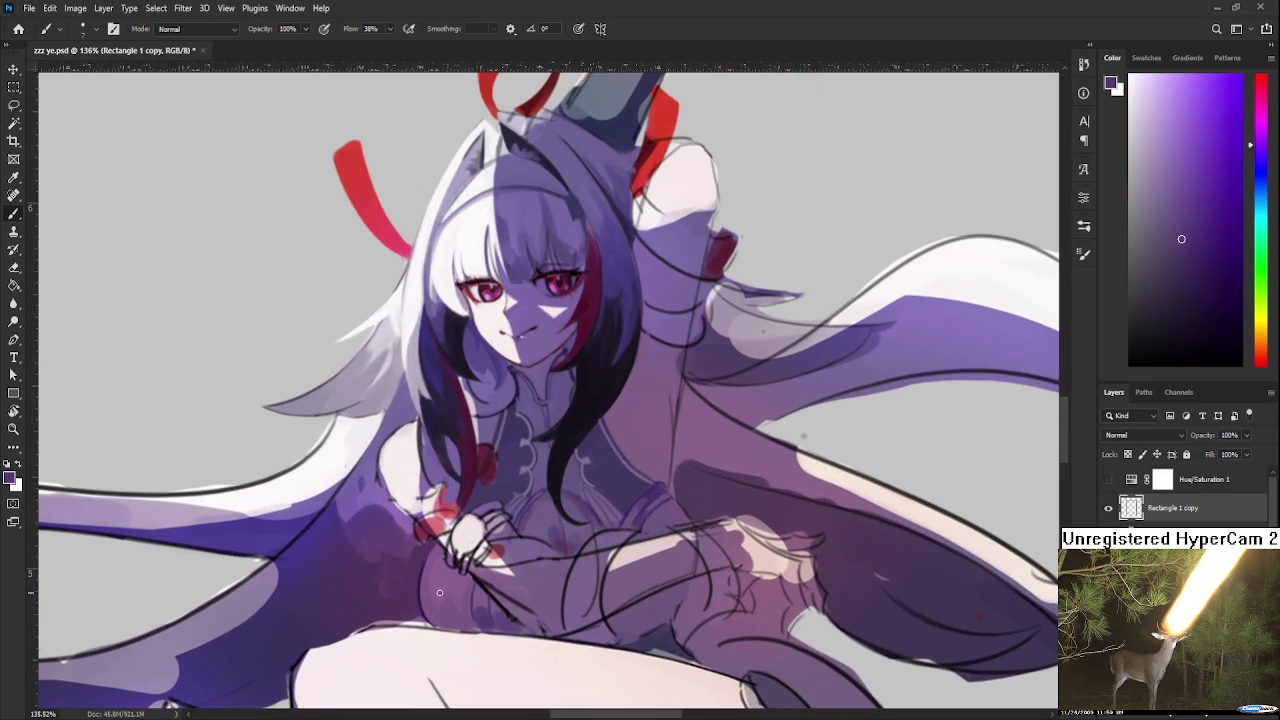
key("bracketright")
key("bracketright")
key("bracketright")
left_click(445, 615, "alt")
left_click(436, 612, "alt")
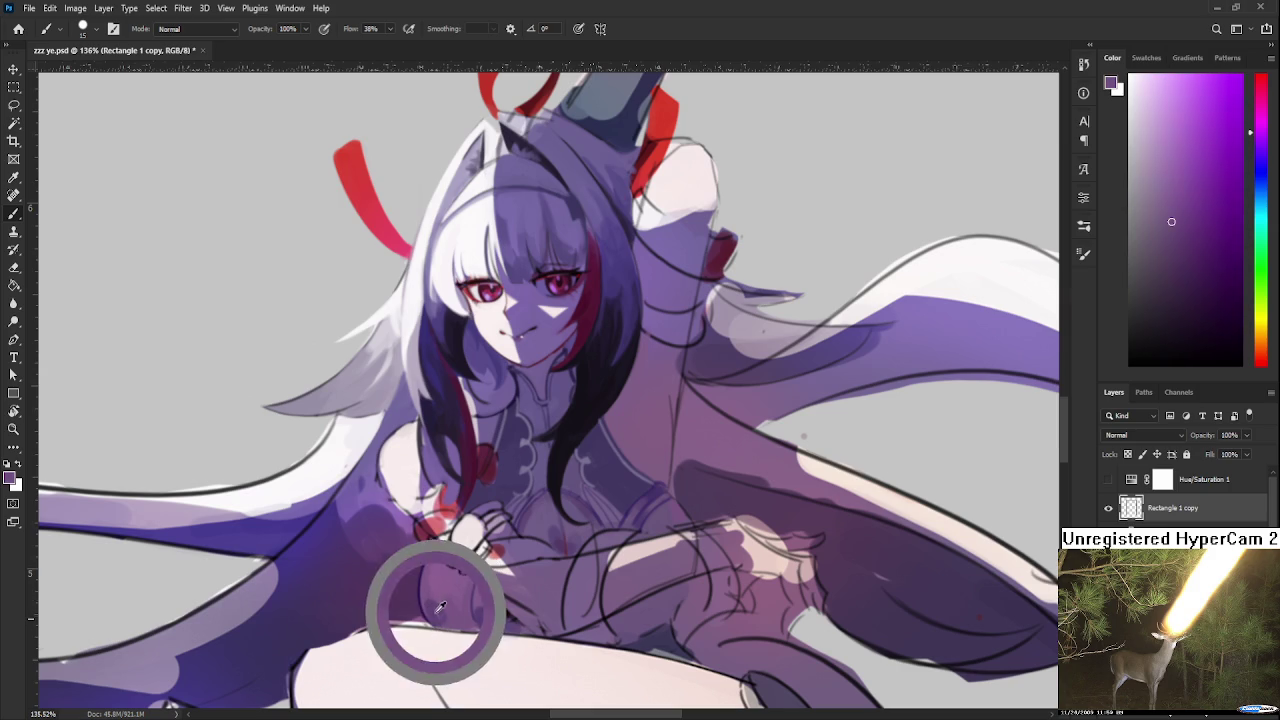
left_click(440, 618, "alt")
left_click(452, 620, "alt")
left_click(446, 612, "alt")
Settle on a muted purple sampled from the lower torso shading
left_click(446, 610, "alt")
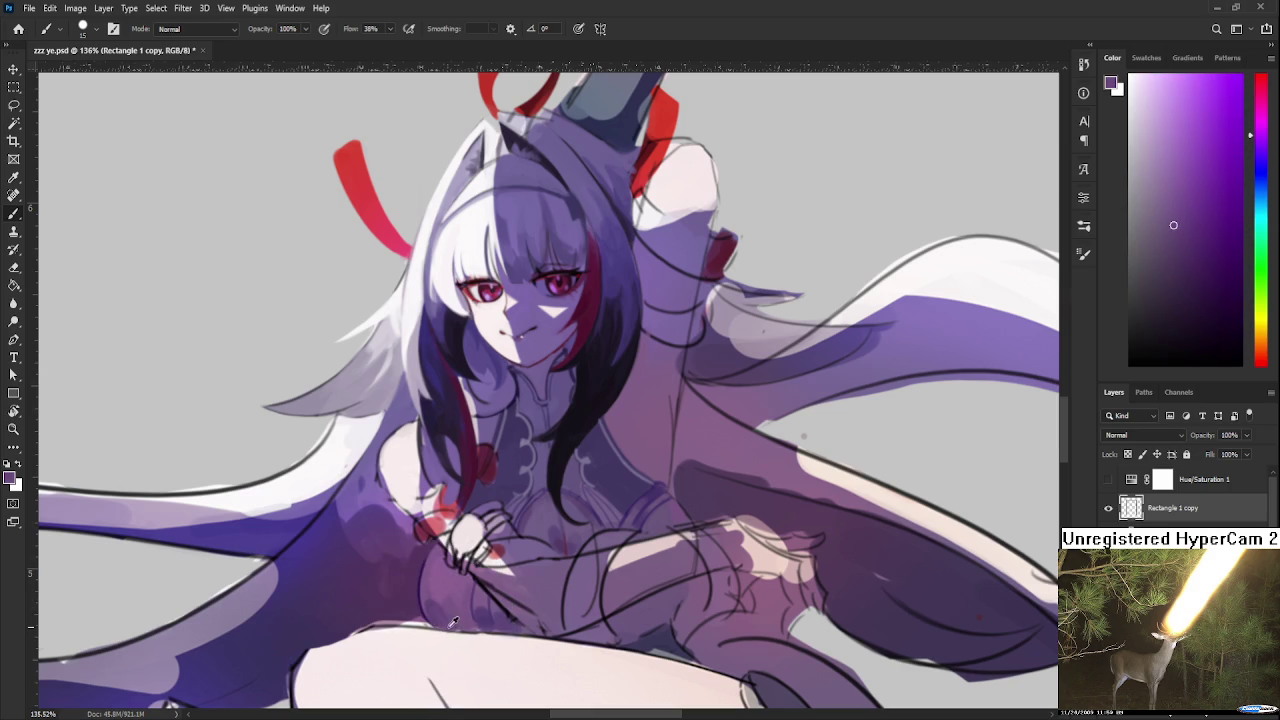
left_click(434, 596, "alt")
left_click(443, 611, "alt")
left_click(443, 622, "alt")
left_click(465, 613, "alt")
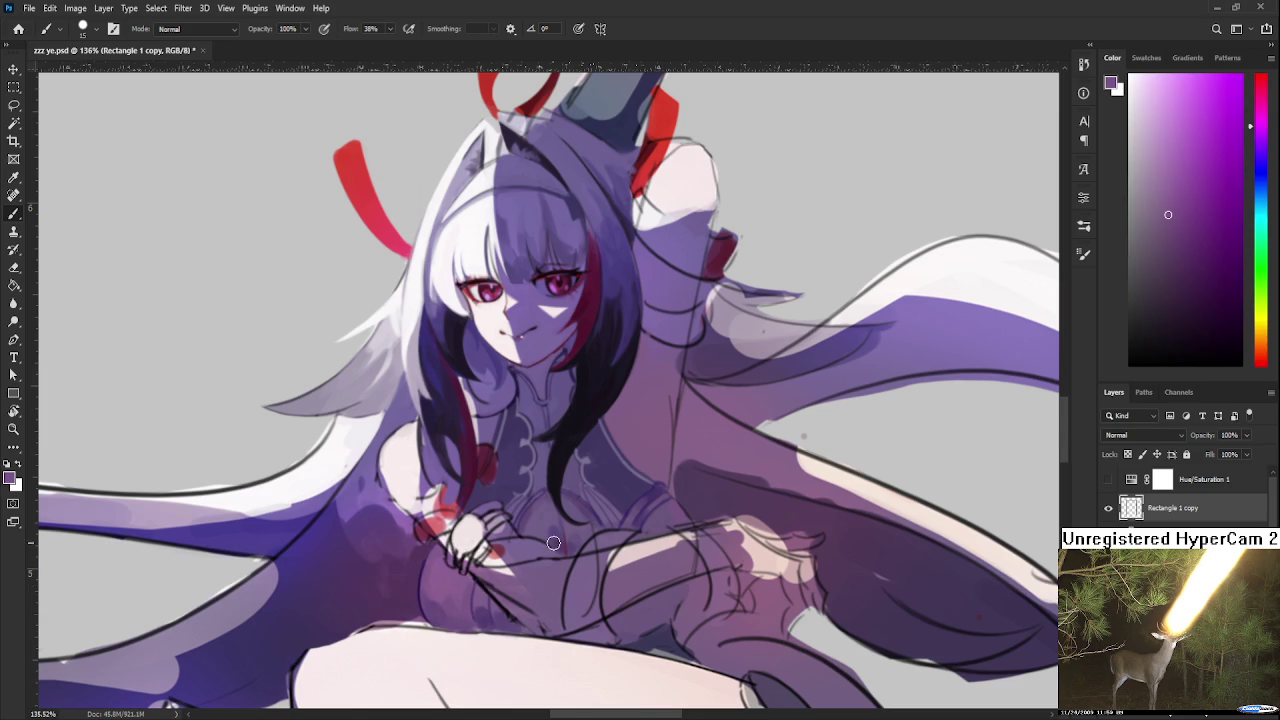
scroll(478, 597, "down", 5)
scroll(603, 454, "up", 3)
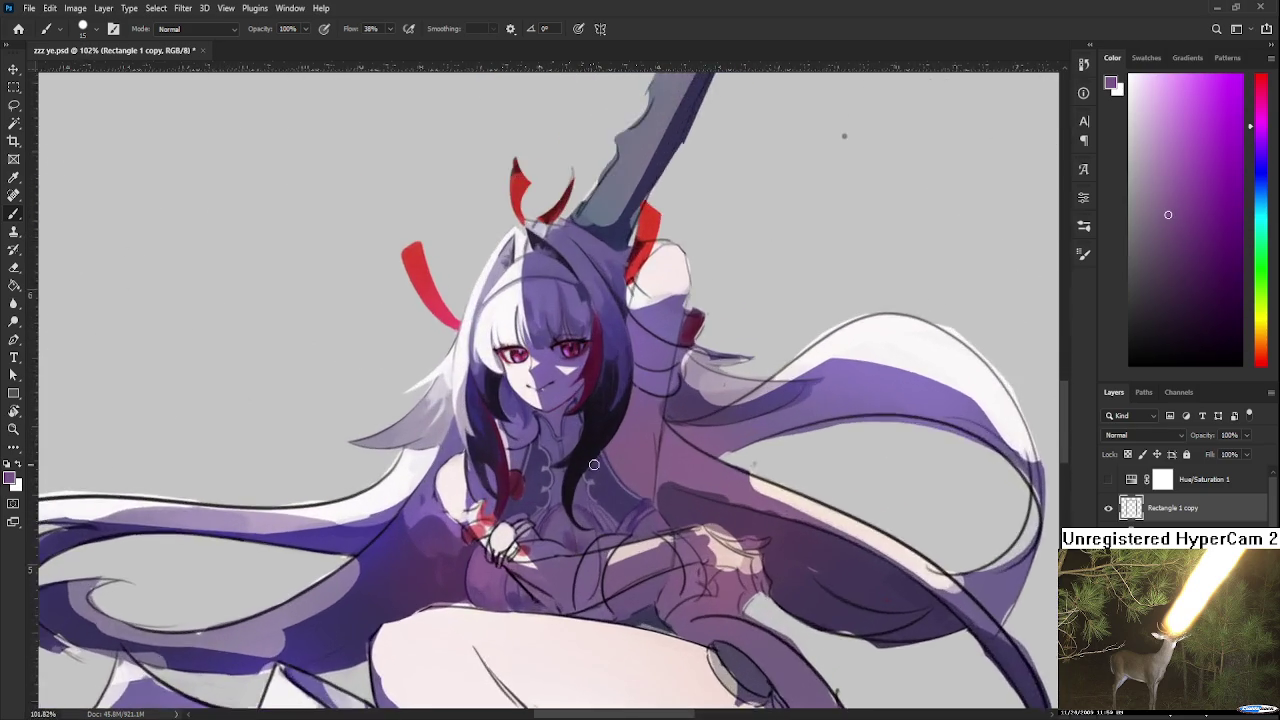
Sample the chest purple and lighten it to a pale purple
scroll(580, 475, "up", 3)
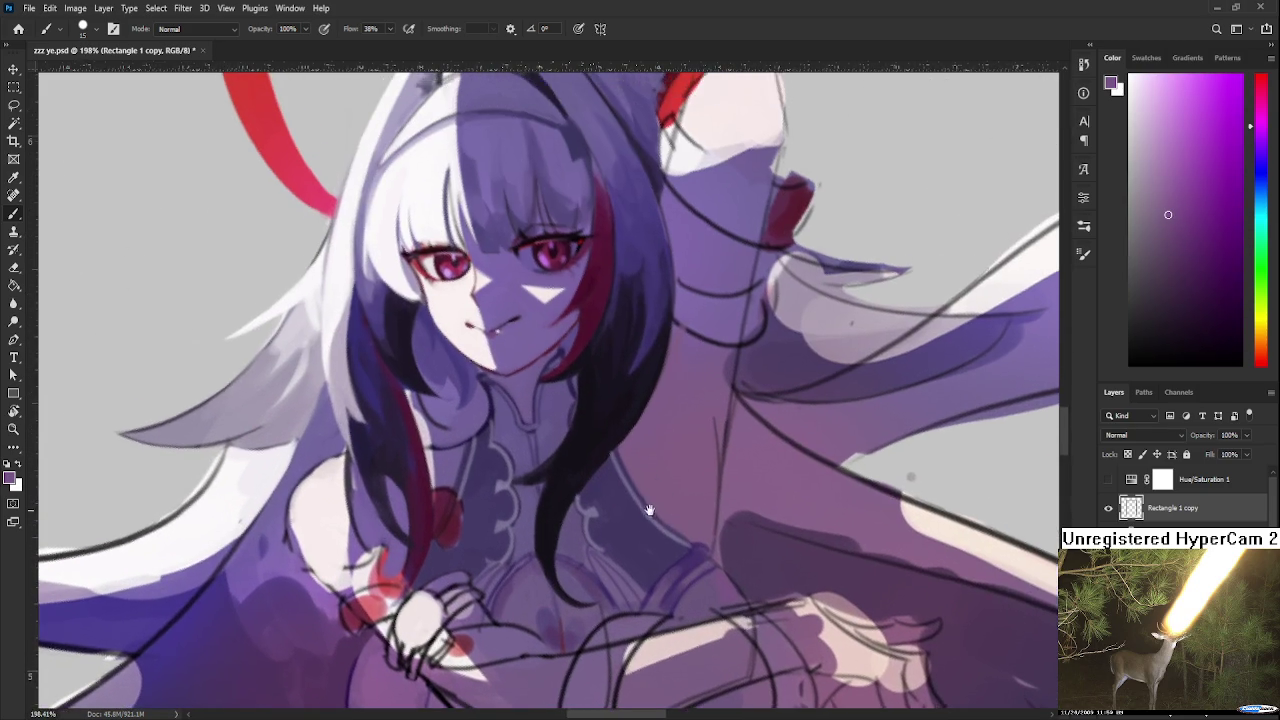
left_click_drag(561, 497, 674, 477)
left_click(492, 406, "alt")
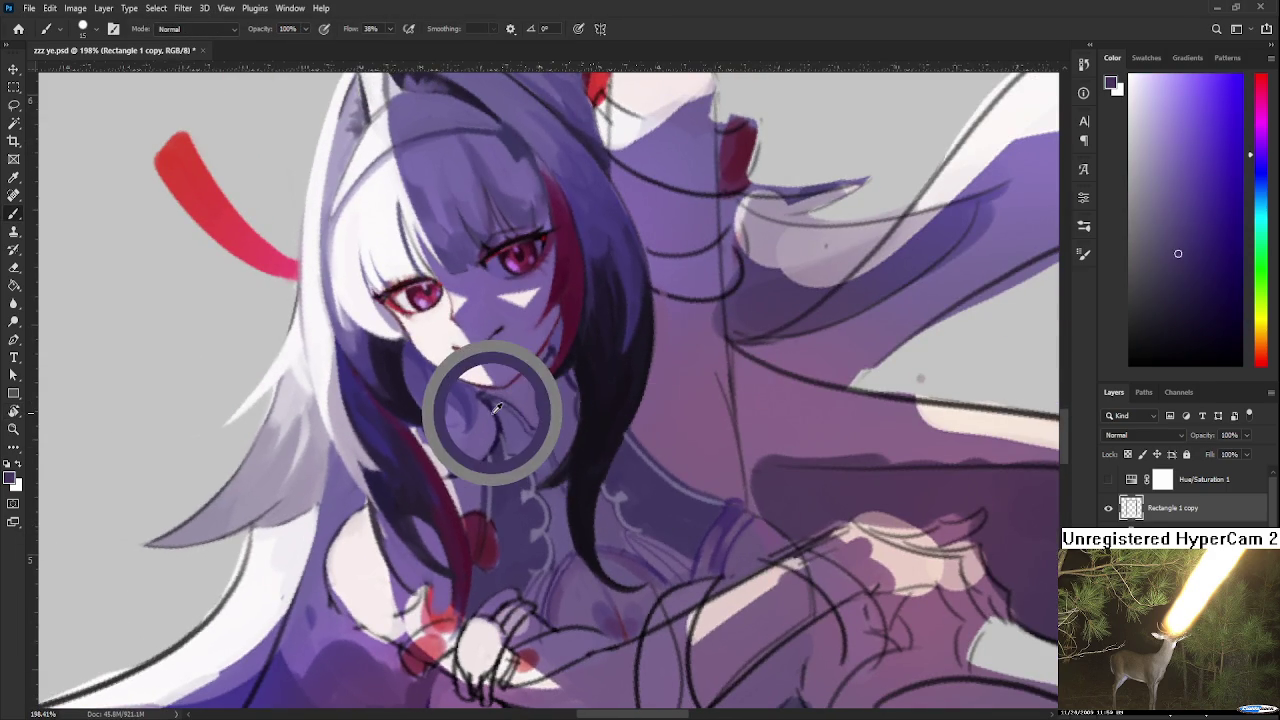
left_click_drag(1126, 253, 1145, 181)
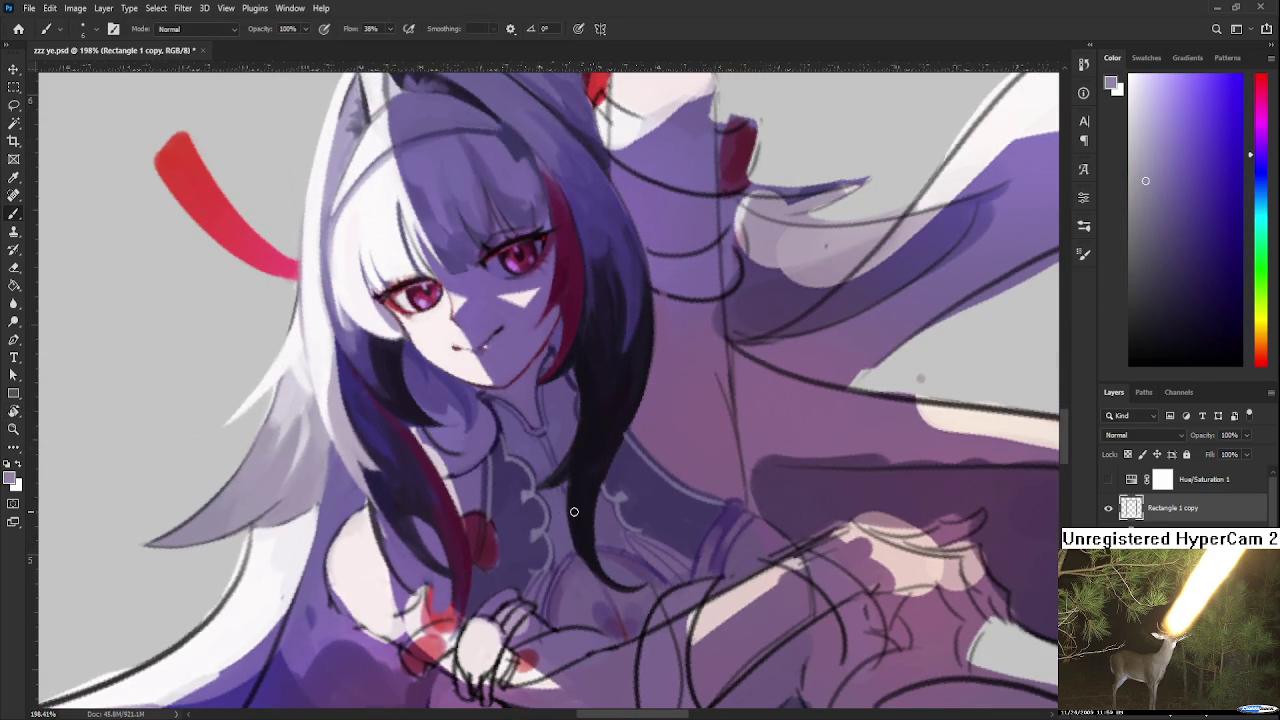
Paint light bars across the chest and near the collar
left_click_drag(535, 568, 660, 517)
mouse_move(529, 537)
left_mouse_down()
mouse_move(569, 512)
mouse_move(560, 524)
left_mouse_up()
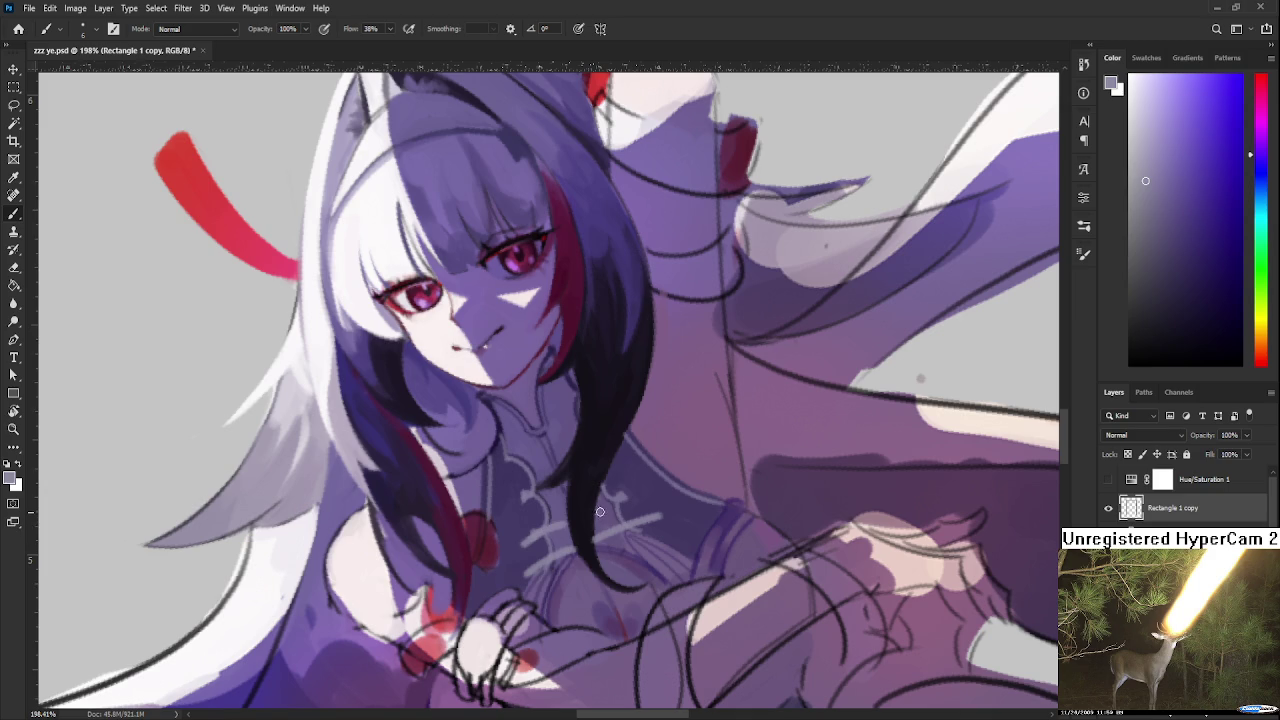
left_click_drag(600, 480, 586, 498)
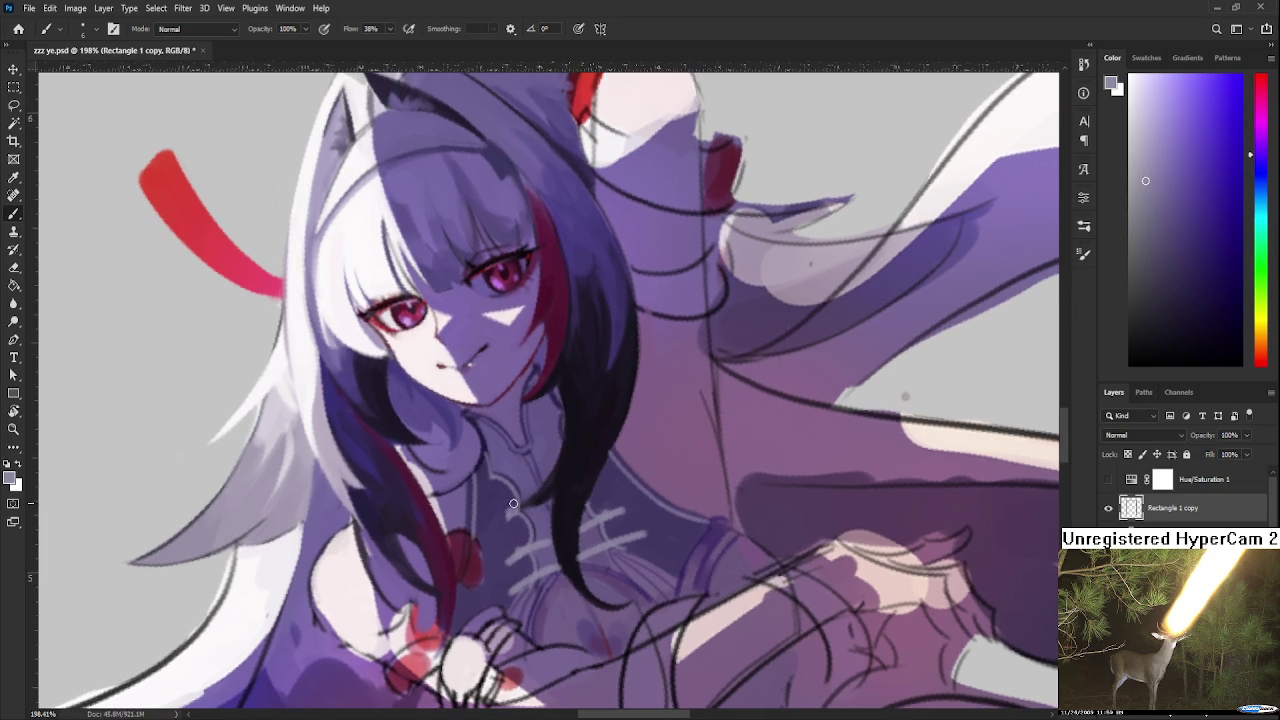
mouse_move(514, 515)
left_mouse_down()
mouse_move(539, 500)
mouse_move(578, 505)
left_mouse_up()
left_click_drag(517, 474, 530, 470)
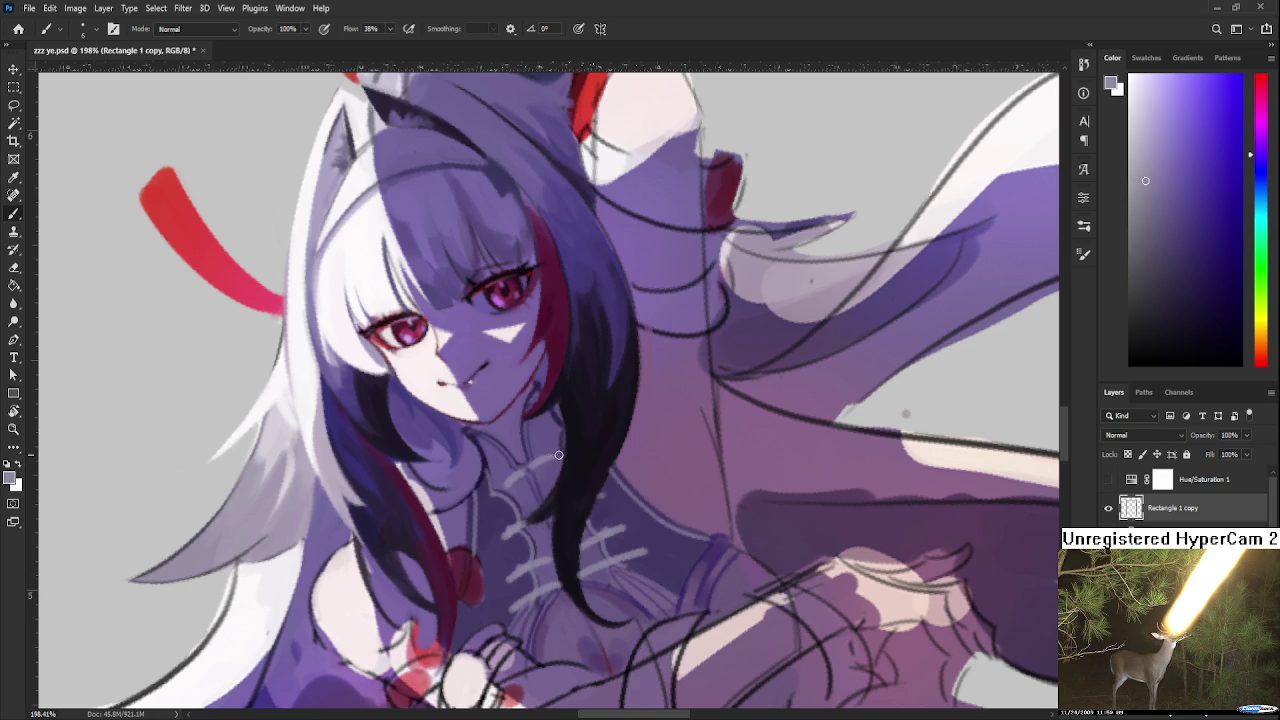
key("r")
left_click_drag(655, 482, 625, 577)
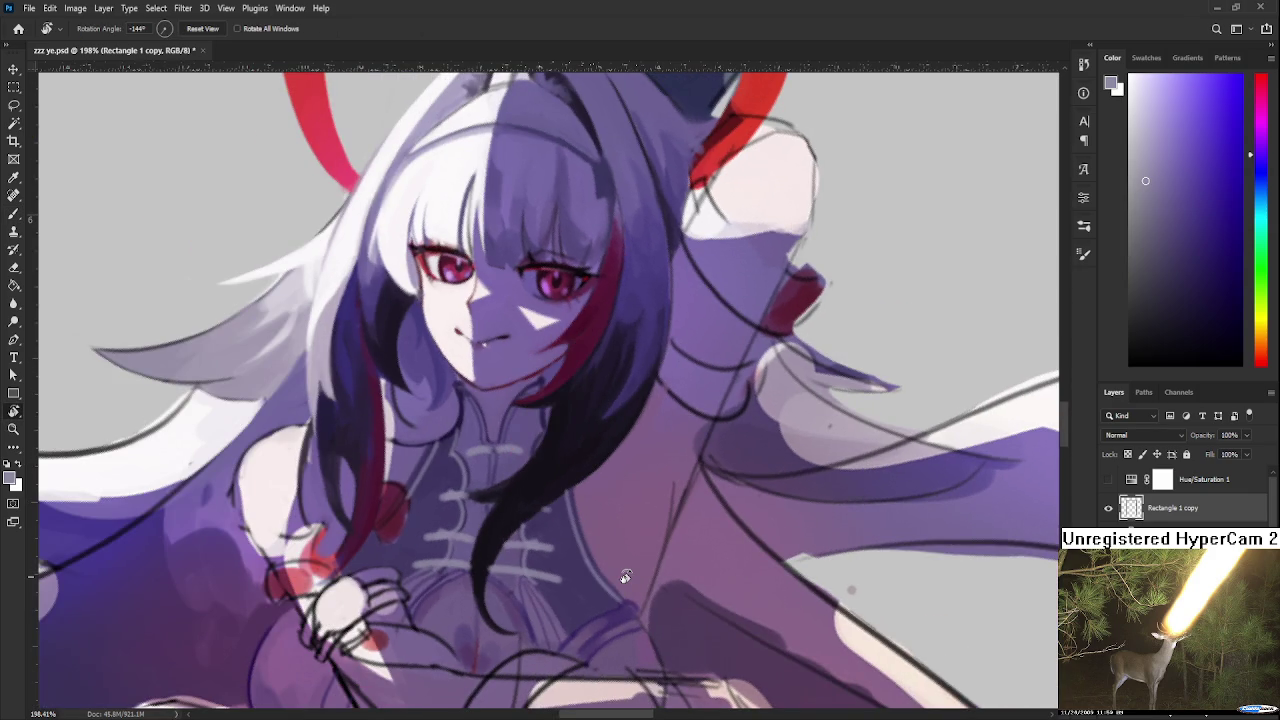
Rotate the canvas view onto the chest and sample a dark colour
key("b")
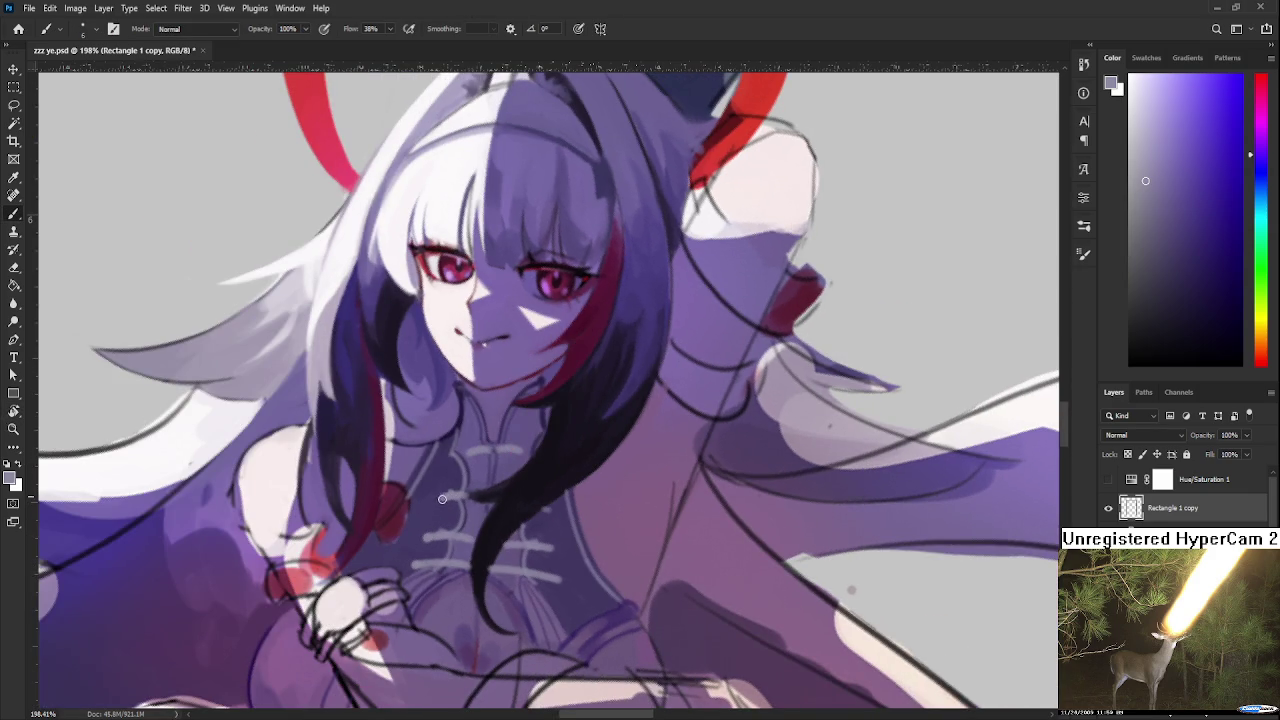
scroll(608, 517, "down", 3)
scroll(608, 517, "down", 2)
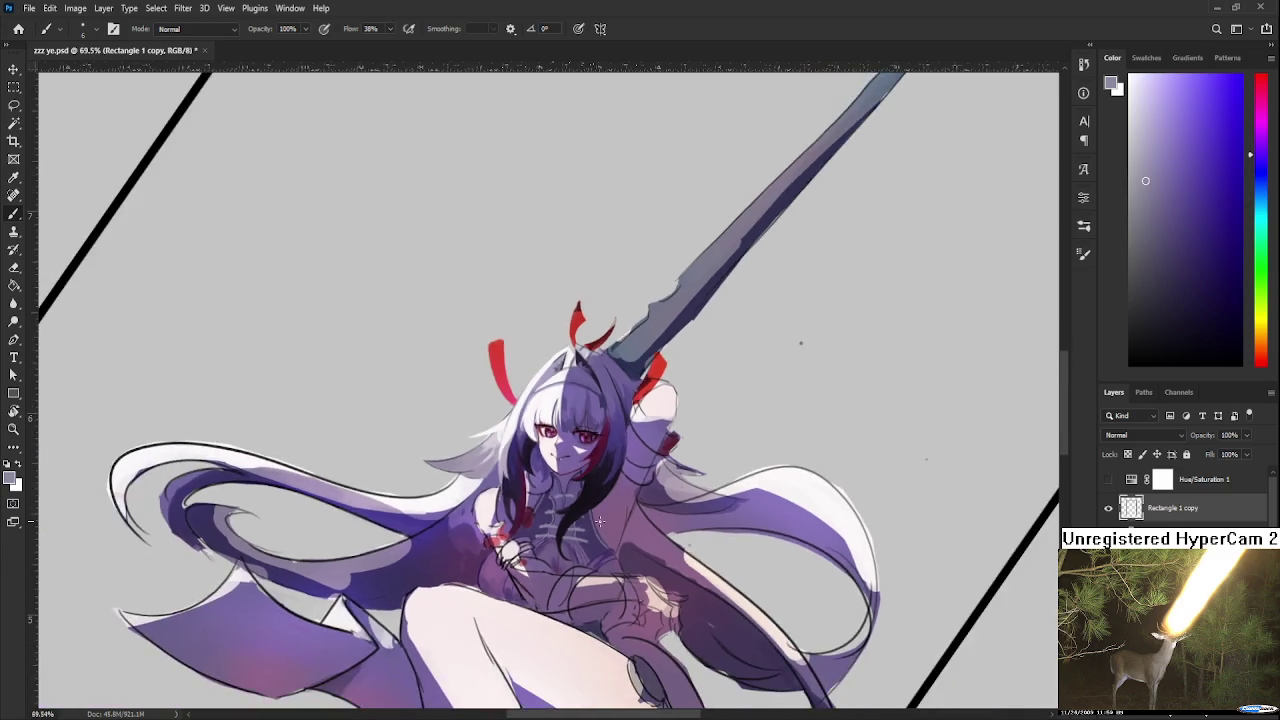
scroll(600, 520, "down", 3)
key("r")
scroll(600, 520, "up", 2)
mouse_move(600, 520)
left_mouse_down()
mouse_move(632, 568)
mouse_move(680, 522)
left_mouse_up()
scroll(675, 520, "up", 2)
scroll(656, 491, "up", 2)
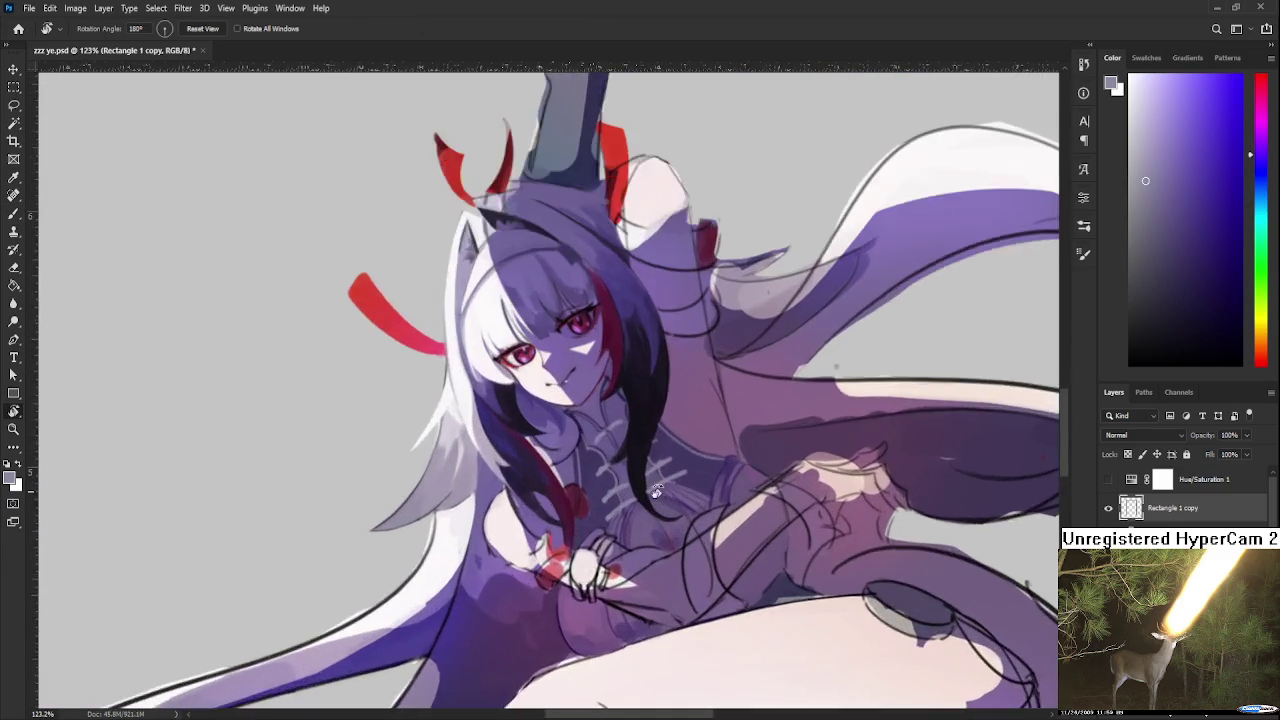
scroll(656, 491, "up", 2)
scroll(640, 500, "up", 1)
scroll(646, 528, "up", 2)
key("b")
left_click(618, 563, "alt")
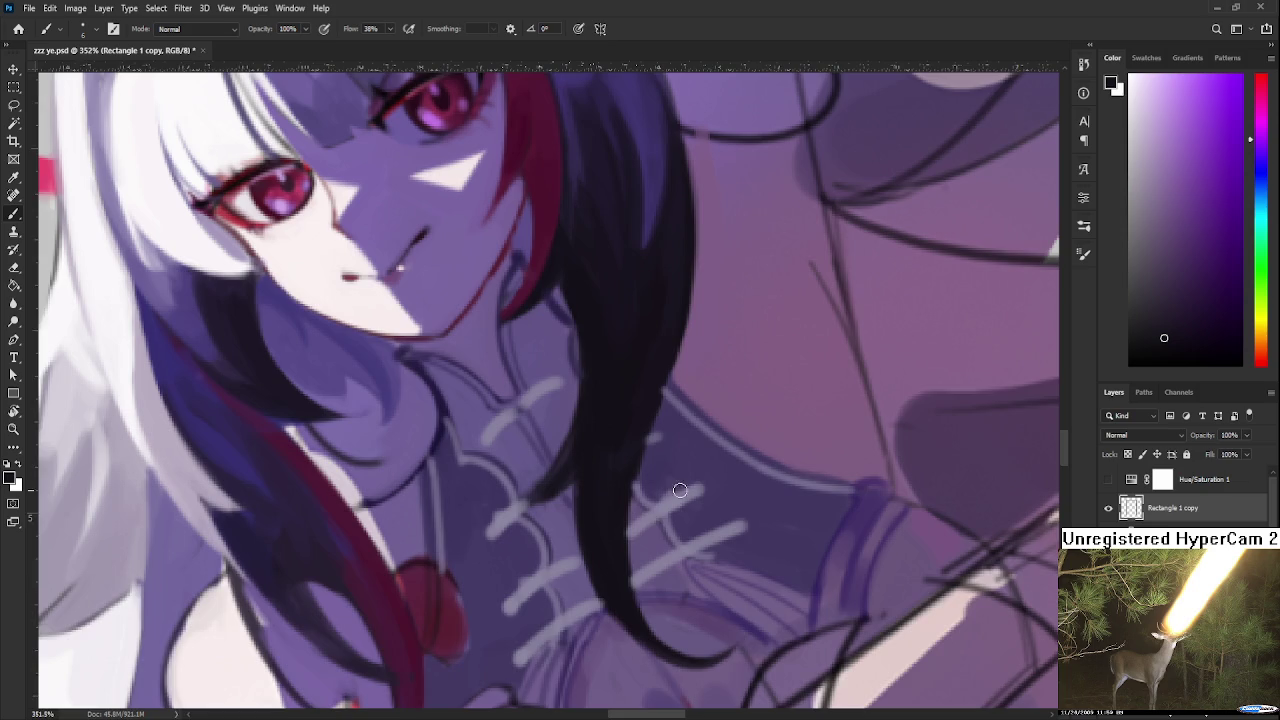
Sample the light purple-grey of the fastener bars and shift it to light blue
scroll(660, 570, "down", 2)
scroll(660, 580, "down", 2)
left_click(658, 578, "alt")
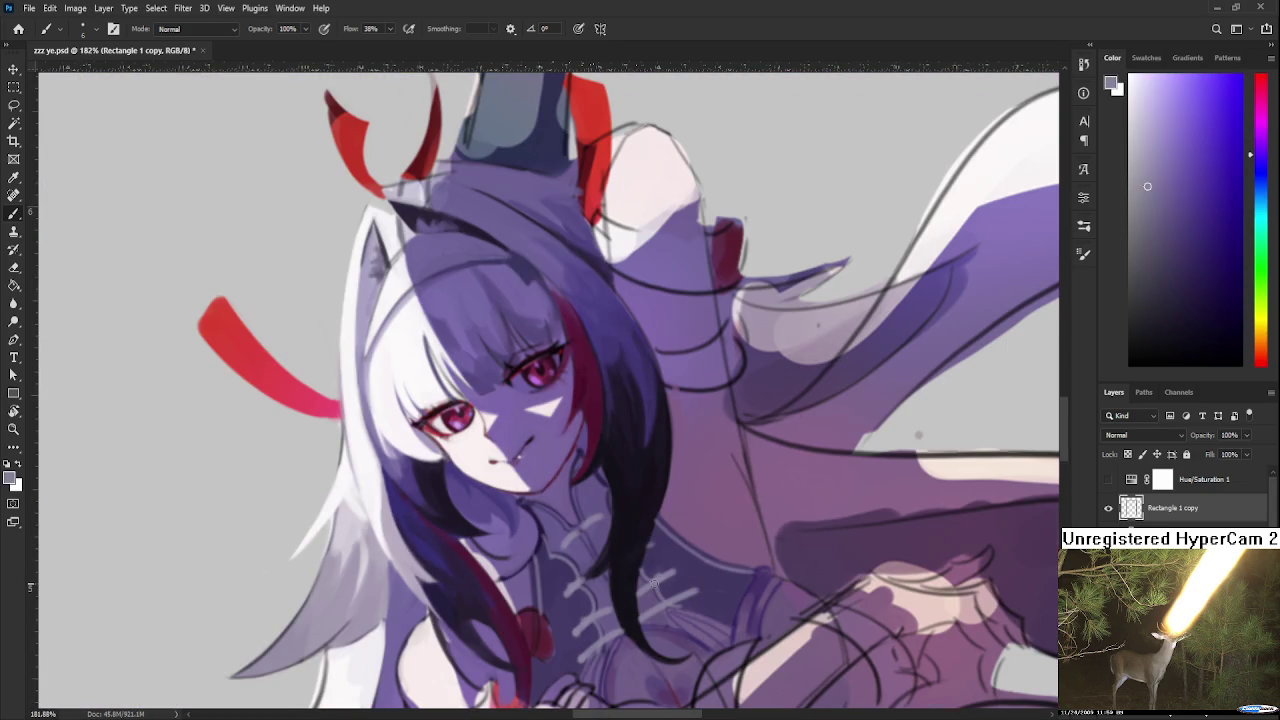
mouse_move(1166, 152)
left_mouse_down()
mouse_move(1183, 146)
mouse_move(1187, 111)
left_mouse_up()
scroll(560, 458, "up", 1)
scroll(546, 431, "up", 1)
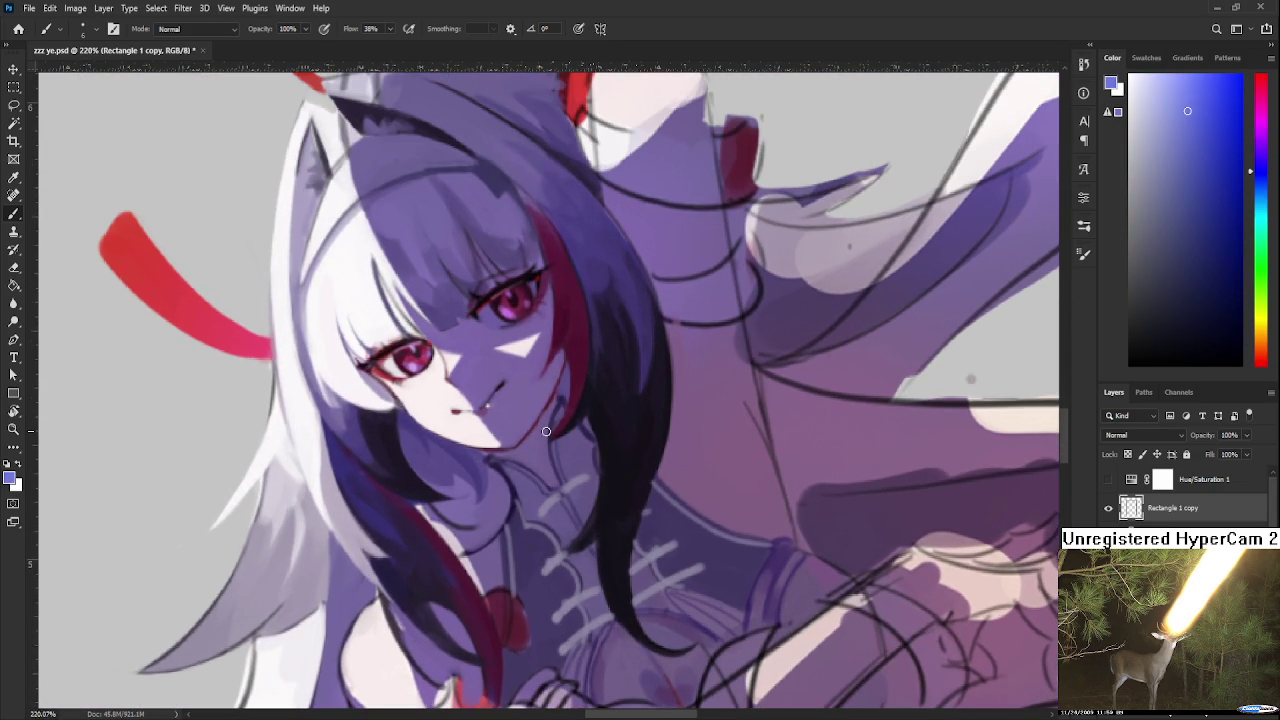
scroll(526, 480, "up", 1)
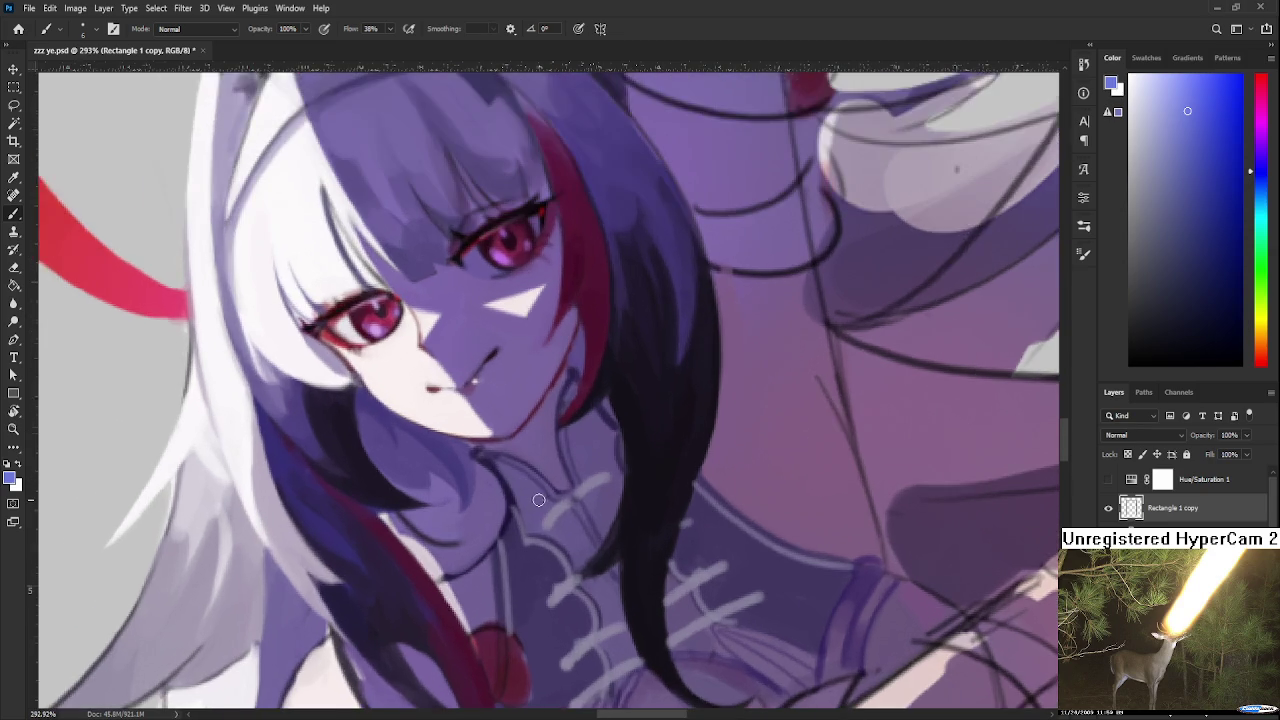
scroll(537, 500, "up", 1)
scroll(535, 428, "up", 1)
Dab light-blue accents onto two of the fastener bars
left_click_drag(510, 434, 517, 424)
scroll(618, 454, "down", 2)
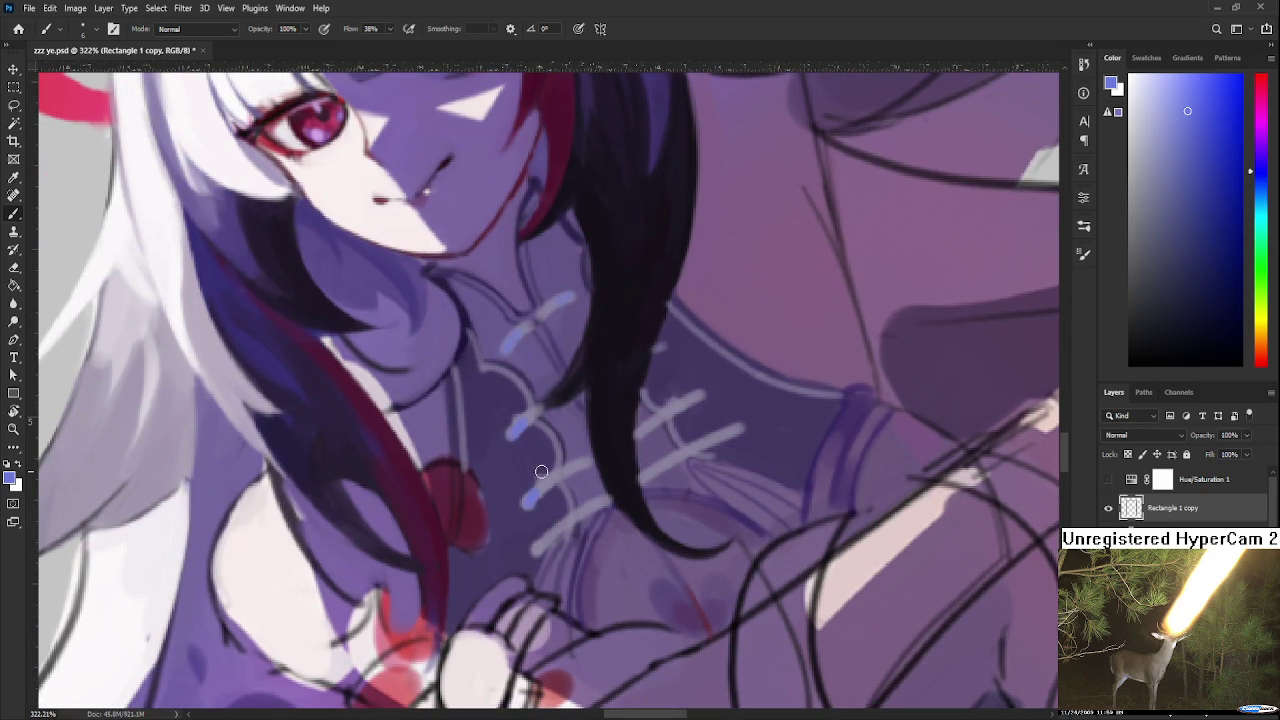
left_click_drag(552, 472, 585, 460)
scroll(660, 430, "down", 1)
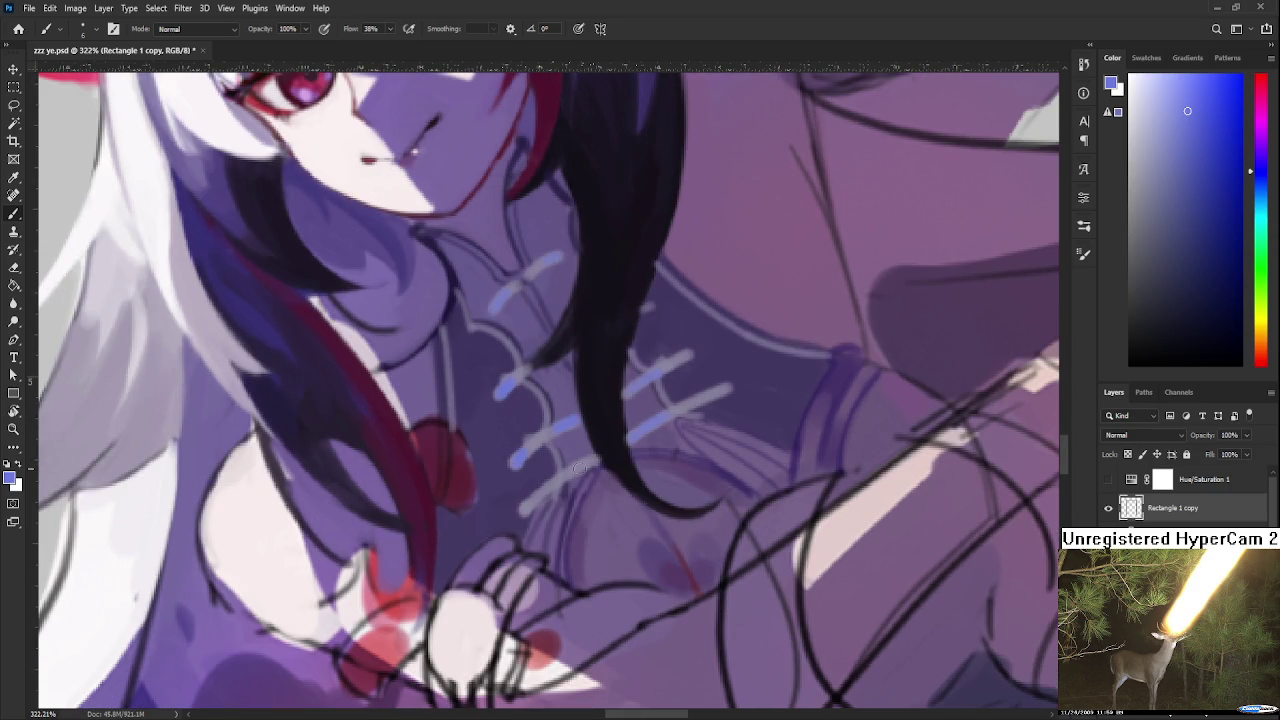
scroll(593, 460, "up", 1)
scroll(593, 460, "right", 1)
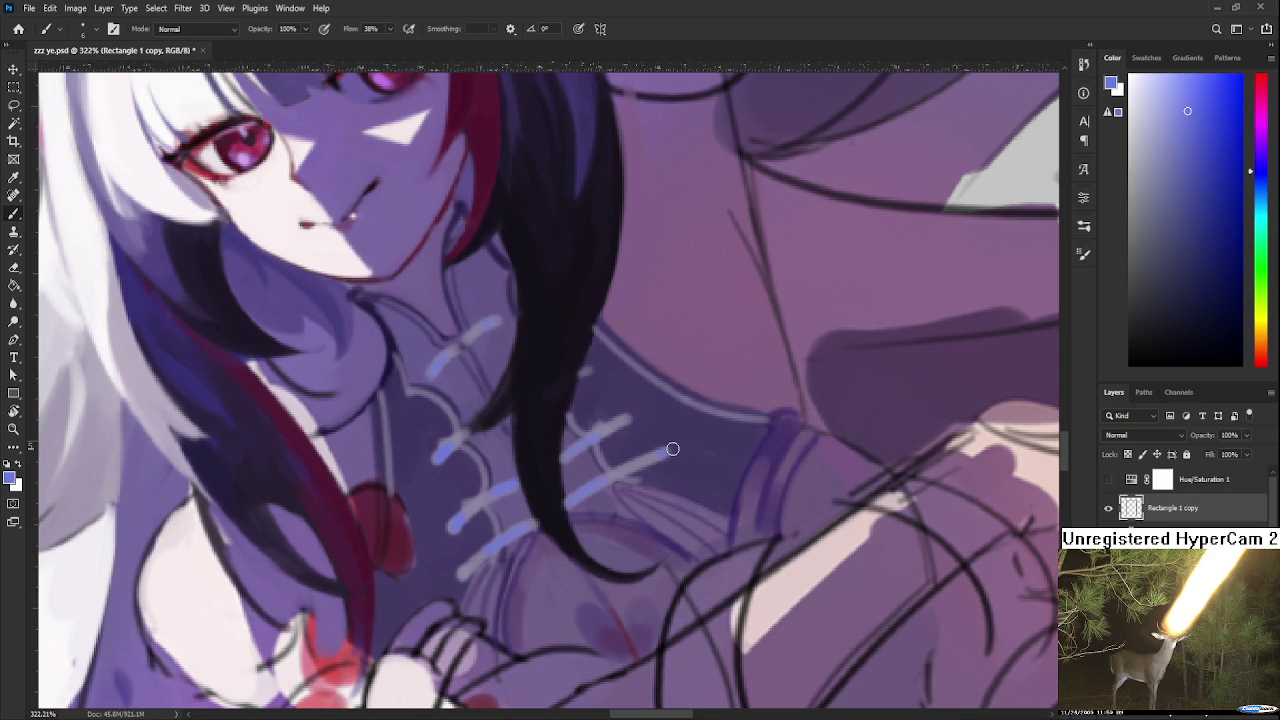
scroll(669, 450, "down", 2)
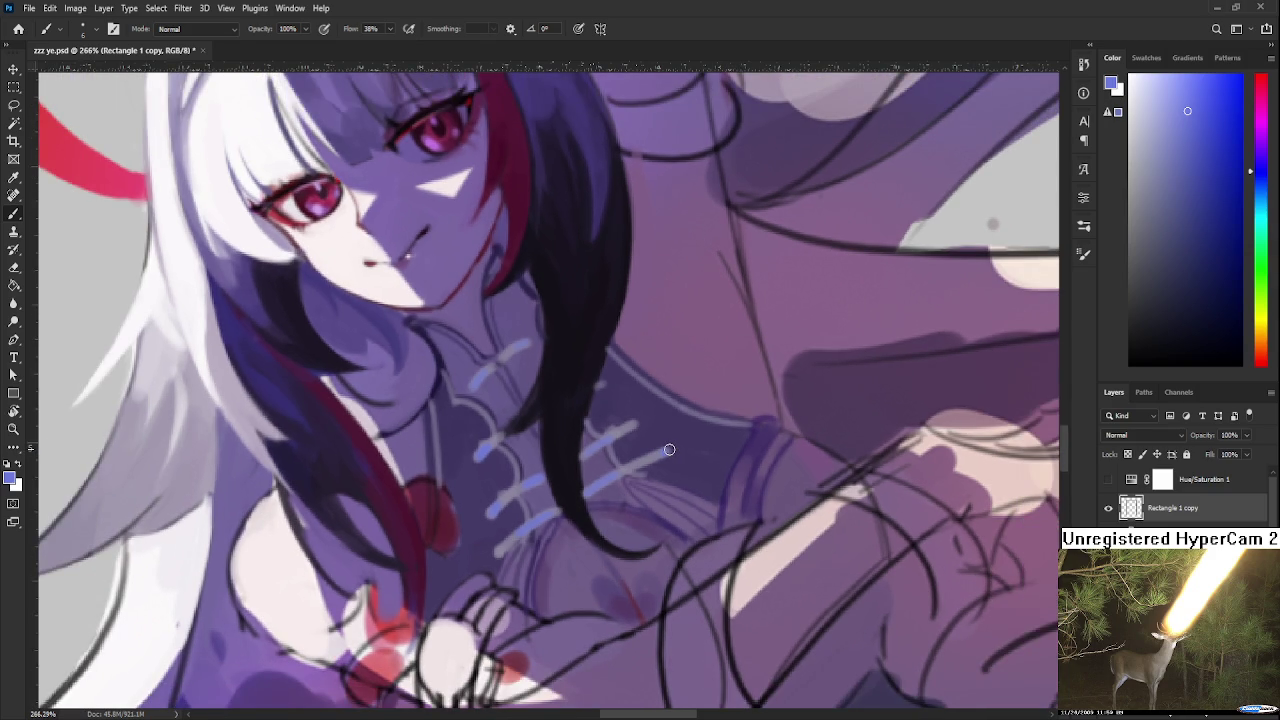
scroll(478, 581, "down", 2)
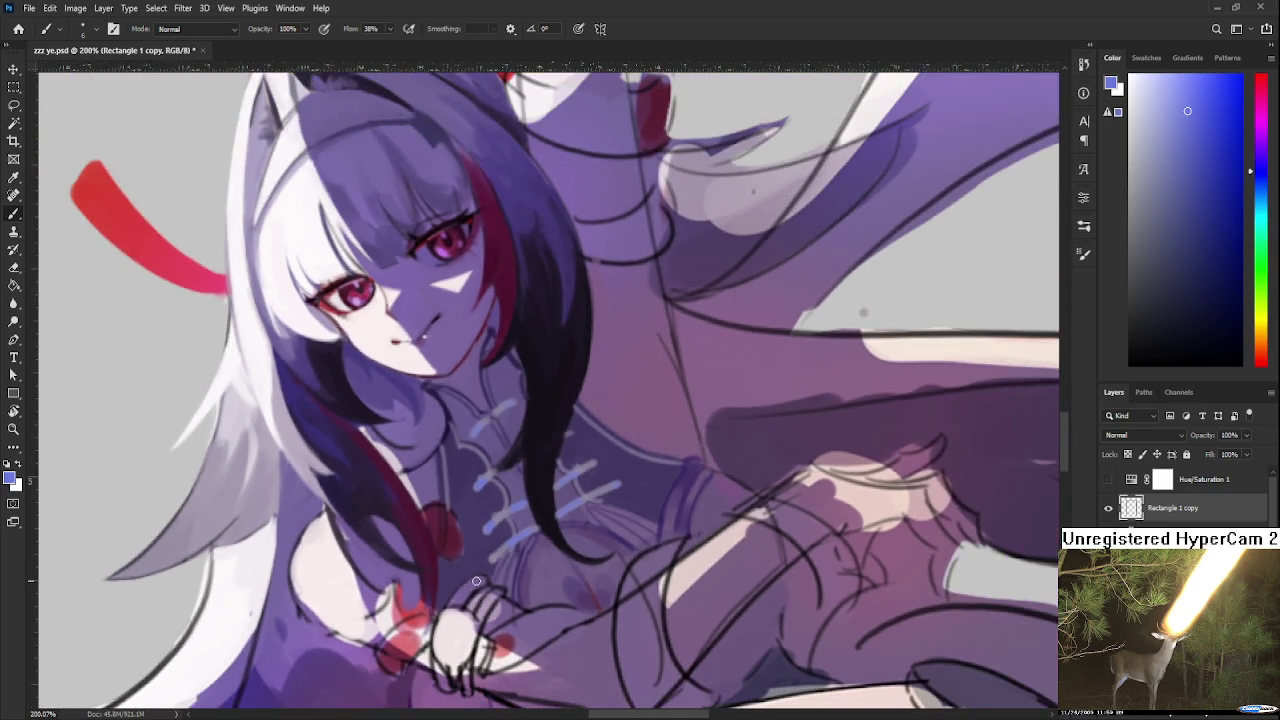
scroll(480, 580, "down", 1)
scroll(480, 580, "down", 1)
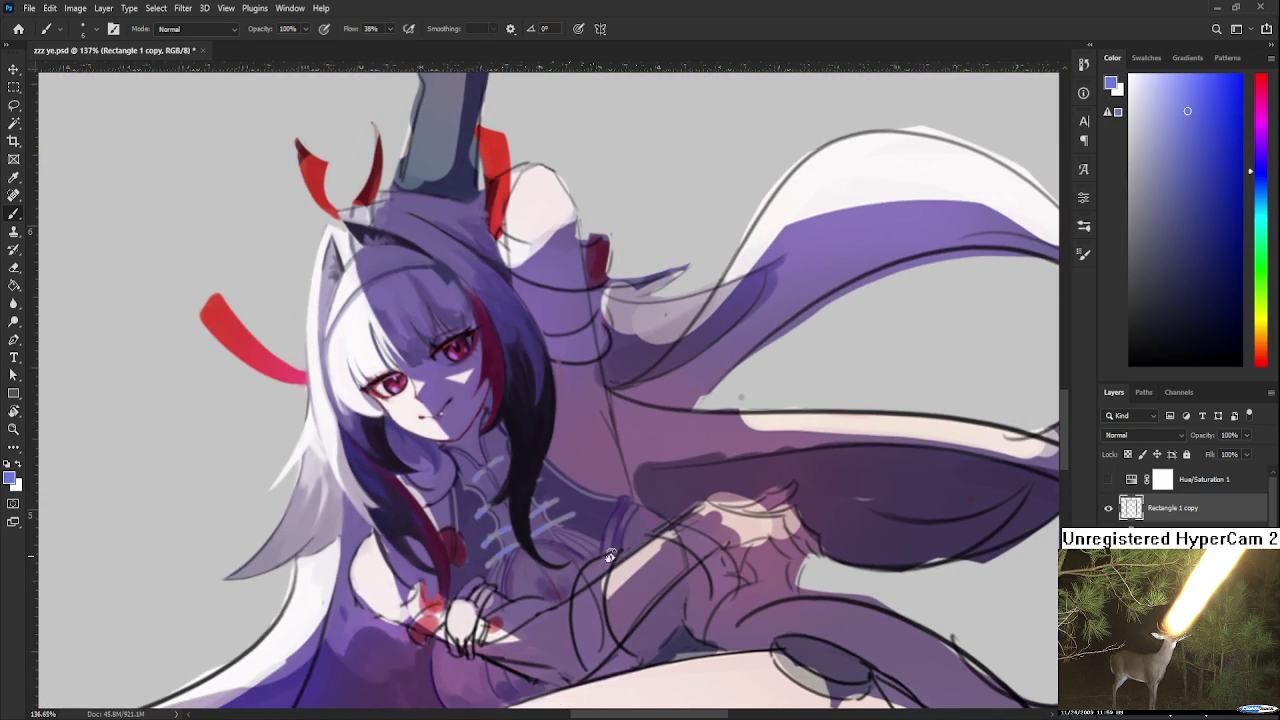
Tilt the view and brighten the bare shoulder with pale pink dabs and strokes
key("r")
left_click_drag(605, 556, 564, 473)
scroll(564, 473, "down", 2)
scroll(564, 473, "down", 1)
scroll(564, 473, "down", 1)
scroll(580, 500, "up", 2)
scroll(584, 511, "up", 1)
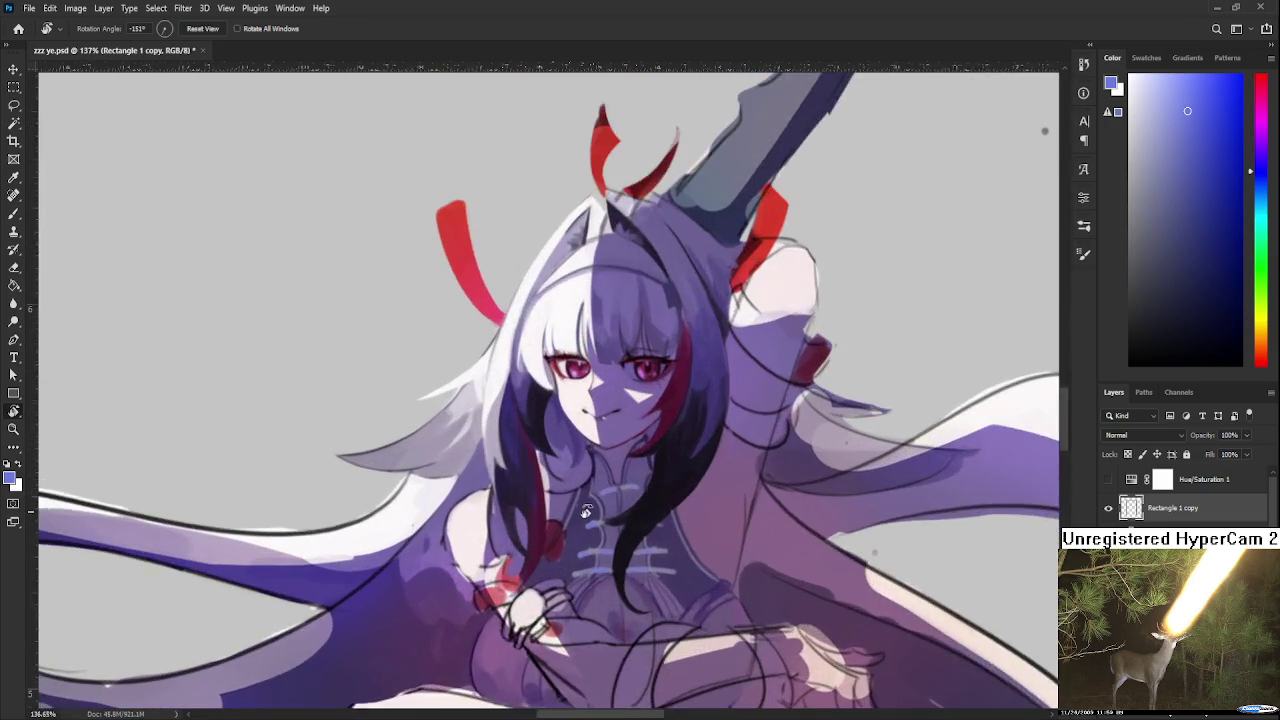
scroll(590, 530, "up", 2)
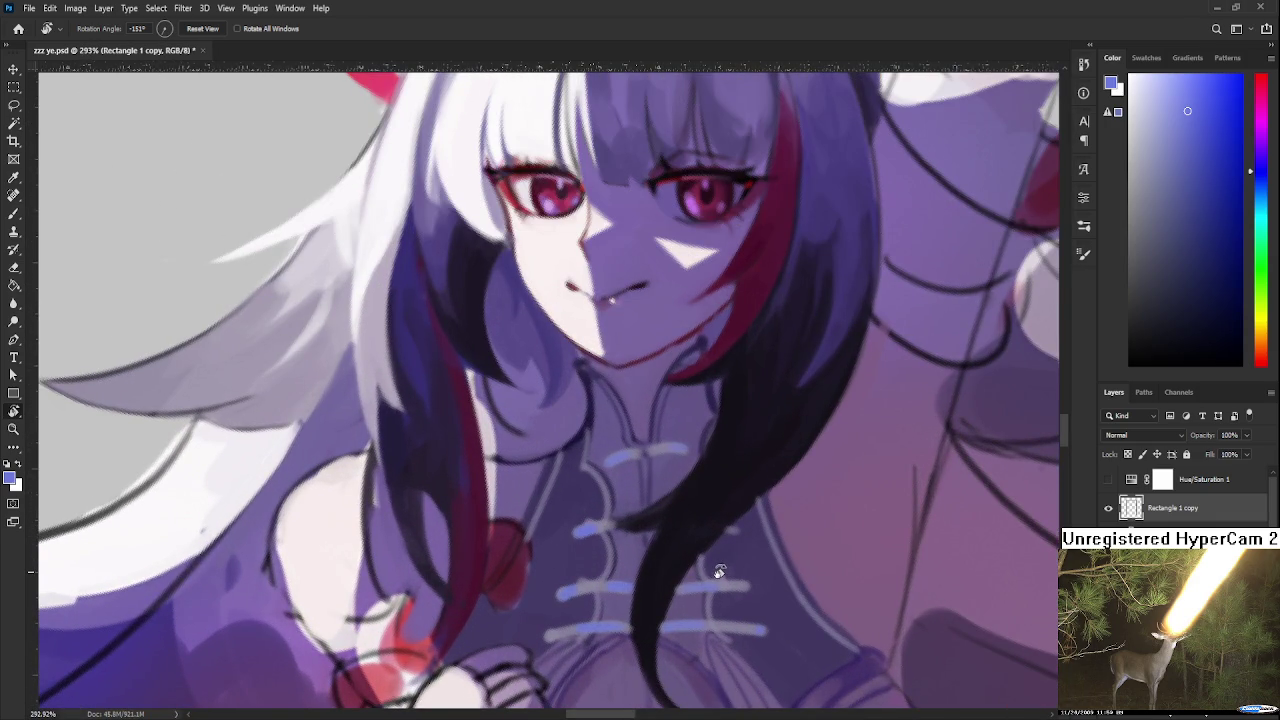
scroll(718, 570, "down", 4)
scroll(700, 530, "down", 3)
scroll(680, 495, "down", 2)
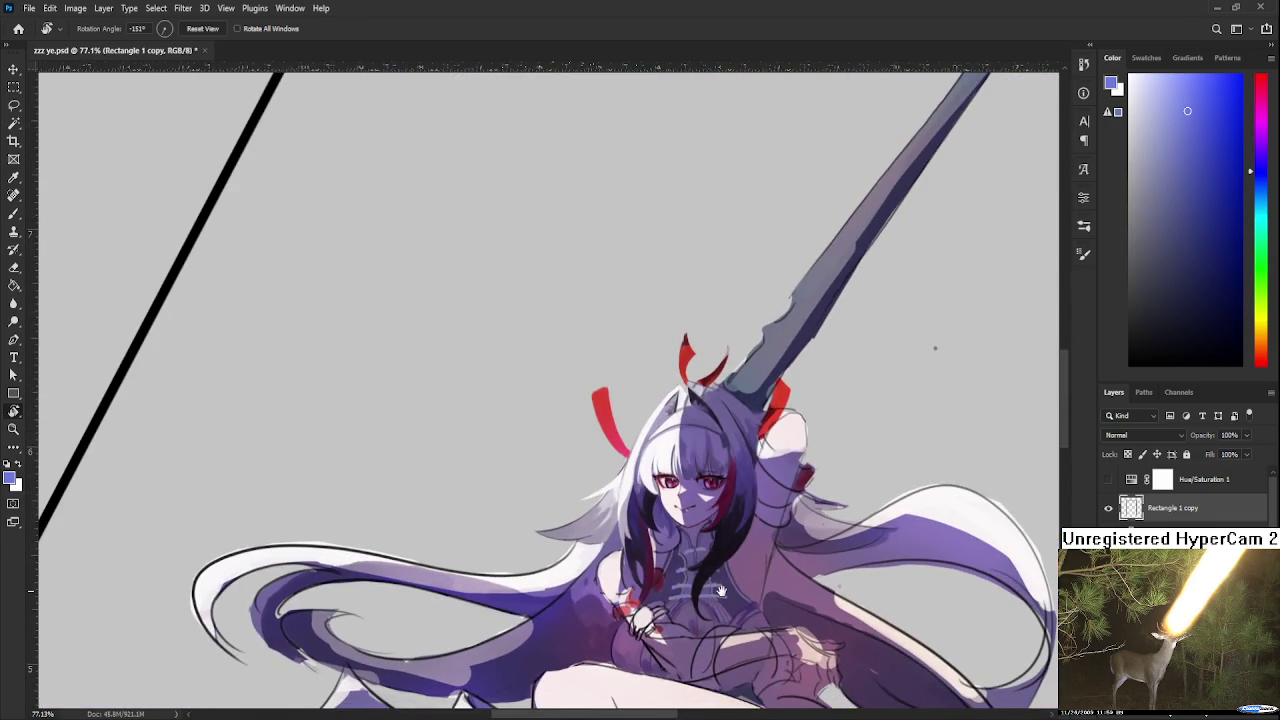
scroll(670, 490, "up", 2)
scroll(650, 500, "up", 1)
scroll(630, 510, "up", 1)
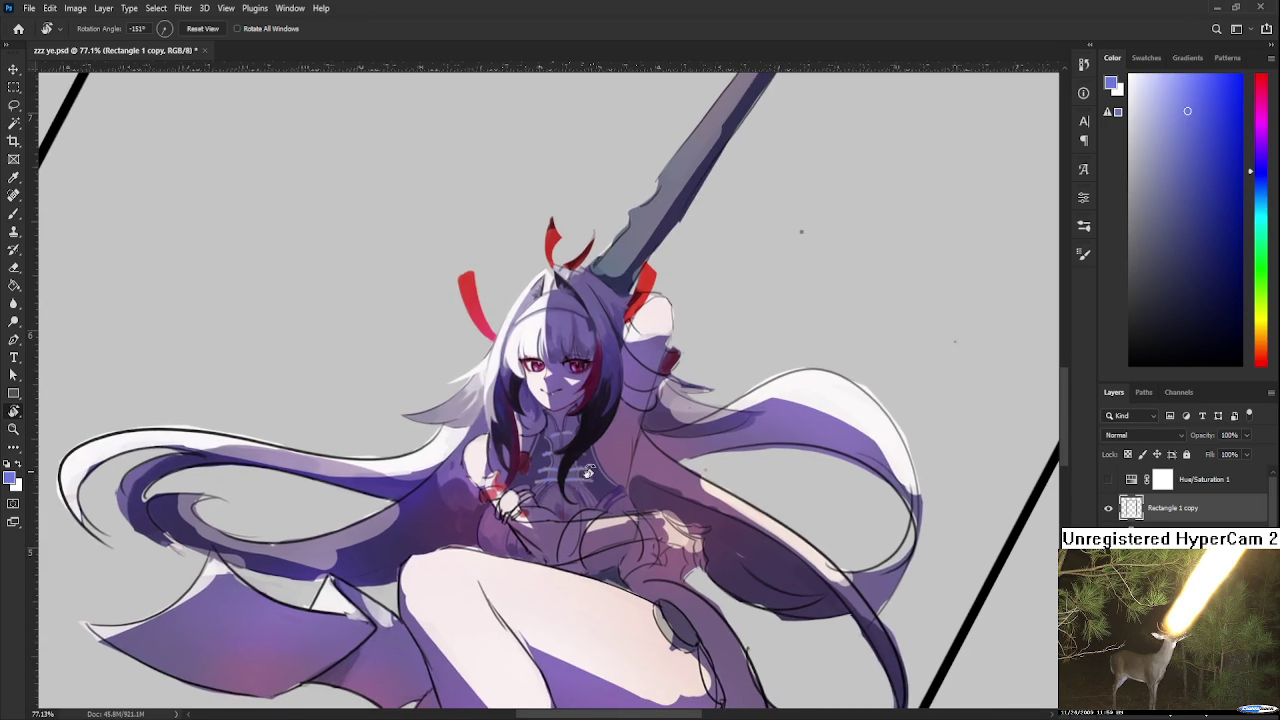
scroll(617, 521, "up", 1)
scroll(618, 523, "up", 1)
scroll(619, 526, "down", 2)
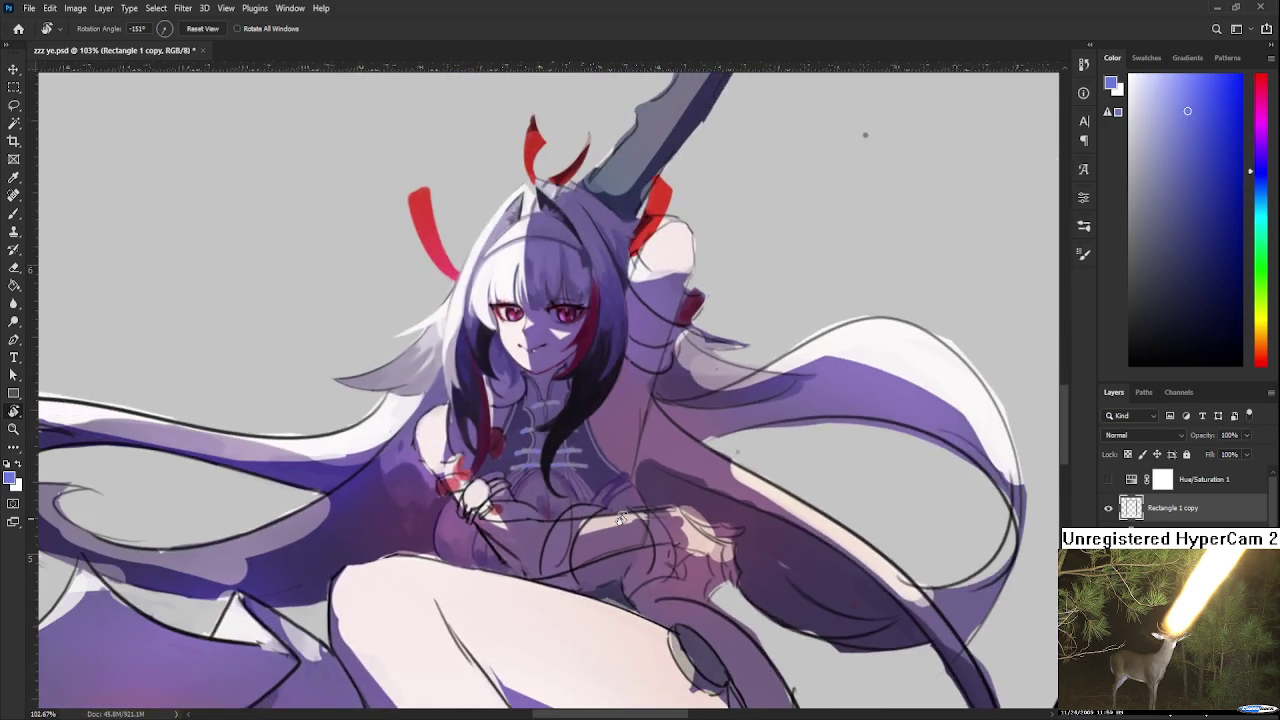
scroll(621, 530, "down", 2)
scroll(620, 532, "down", 1)
scroll(615, 530, "down", 2)
scroll(580, 500, "up", 4)
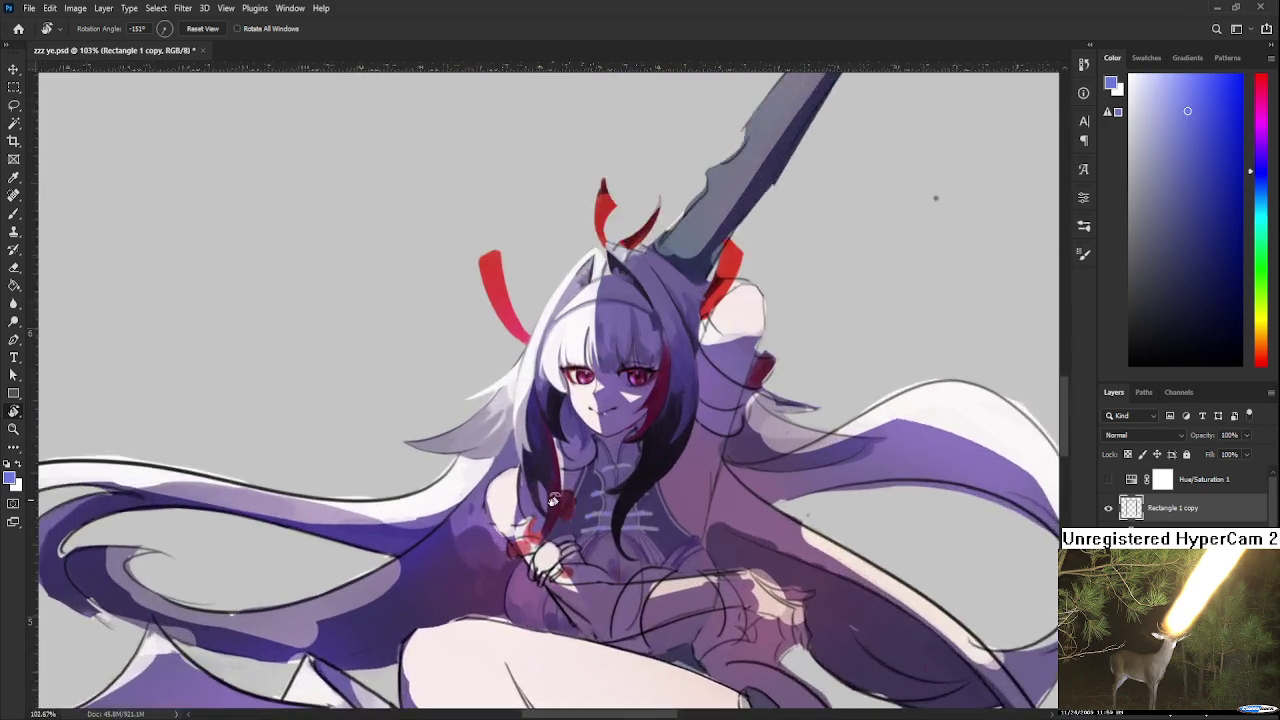
scroll(540, 510, "up", 2)
left_click_drag(536, 511, 453, 462)
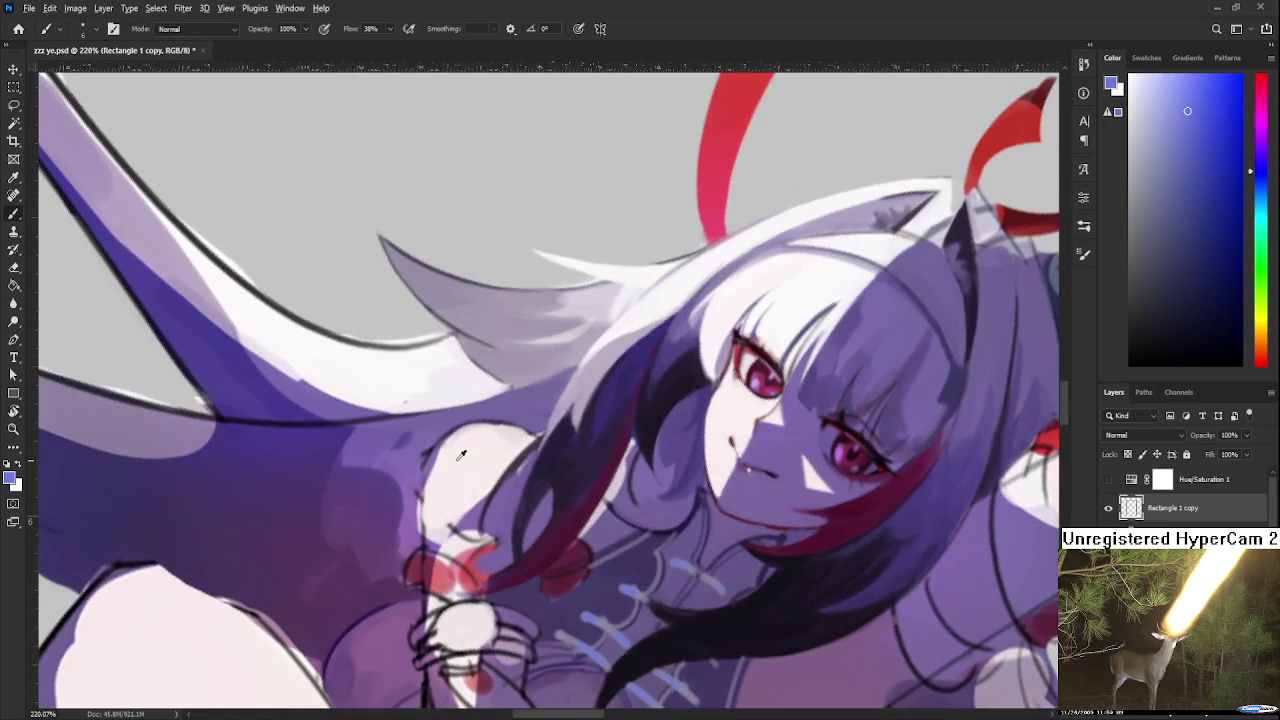
left_click(453, 462, "alt")
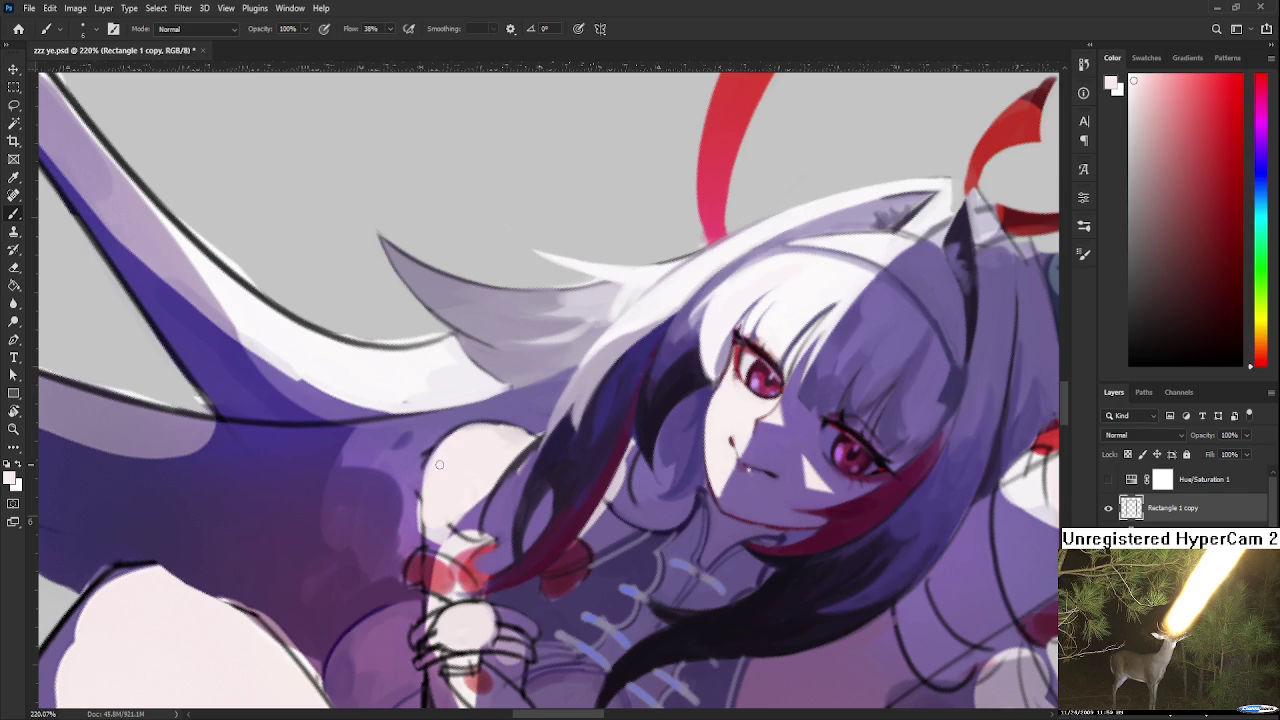
left_click(466, 505)
left_click(465, 502, "alt")
left_click(461, 499, "alt")
mouse_move(458, 505)
left_mouse_down()
mouse_move(470, 525)
mouse_move(706, 590)
left_mouse_up()
Turn the canvas nearly upright and add more light strokes on the shoulder
key("r")
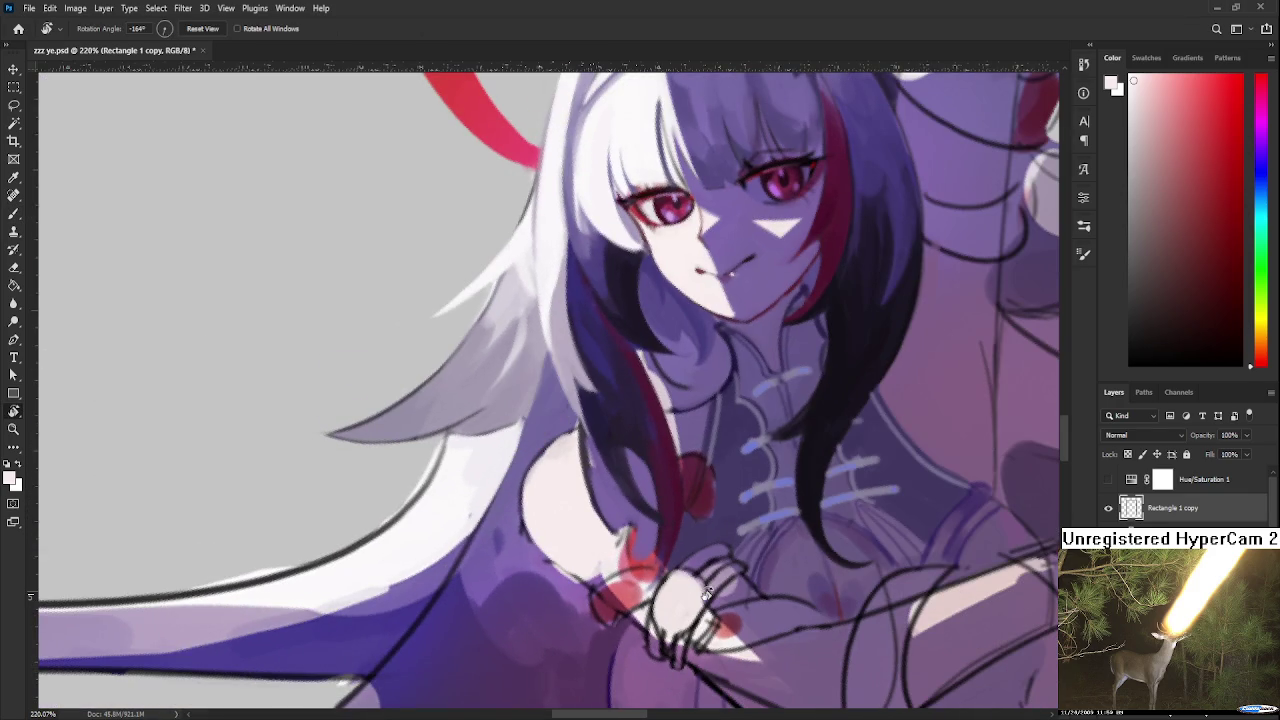
scroll(706, 590, "down", 2)
scroll(706, 585, "down", 2)
scroll(708, 570, "down", 2)
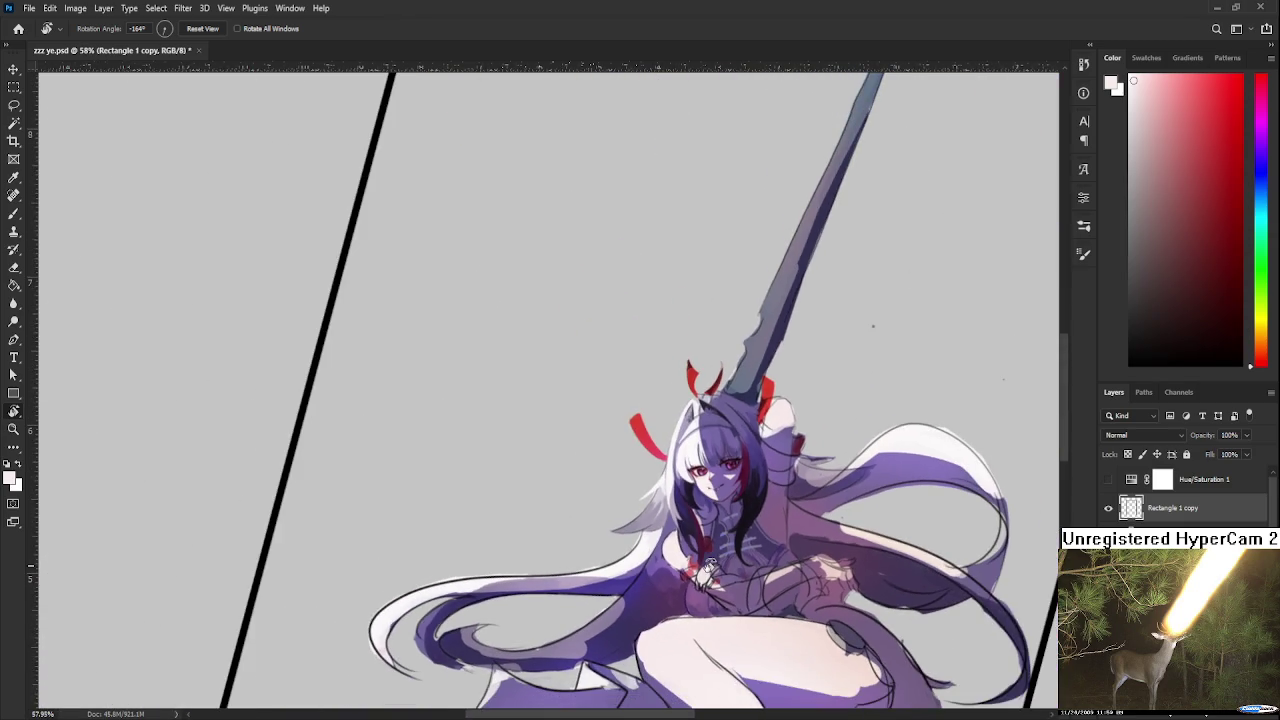
scroll(706, 568, "up", 2)
scroll(704, 555, "up", 2)
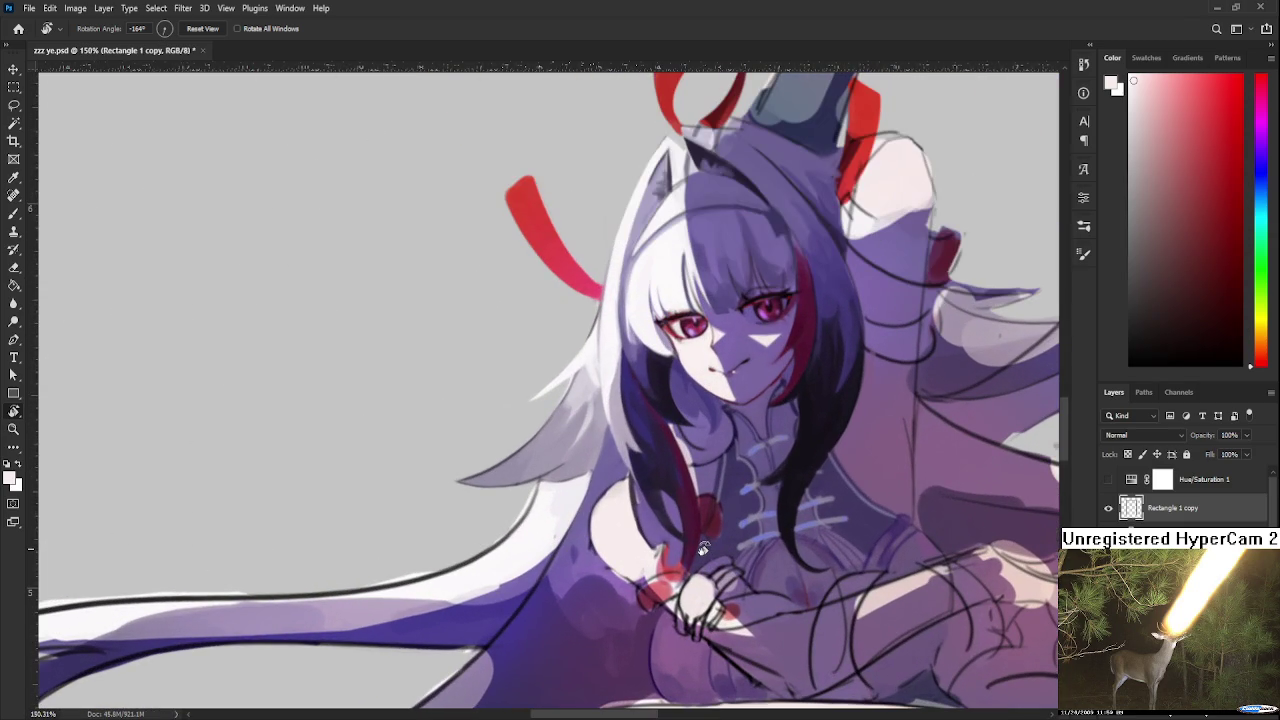
left_click_drag(682, 462, 647, 444)
key("b")
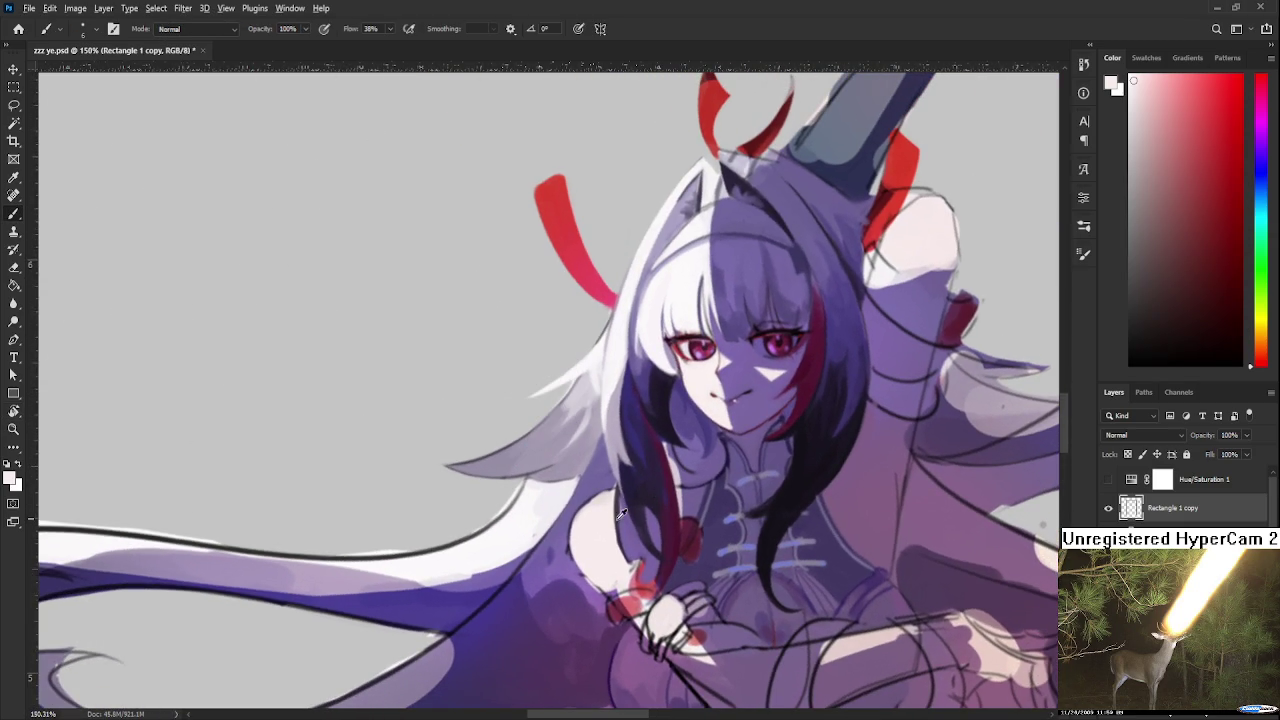
mouse_move(618, 540)
left_mouse_down()
mouse_move(630, 566)
mouse_move(620, 498)
mouse_move(590, 510)
left_mouse_up()
Firm up the shoulder's left edge with a thin purple stroke
left_click(576, 512, "alt")
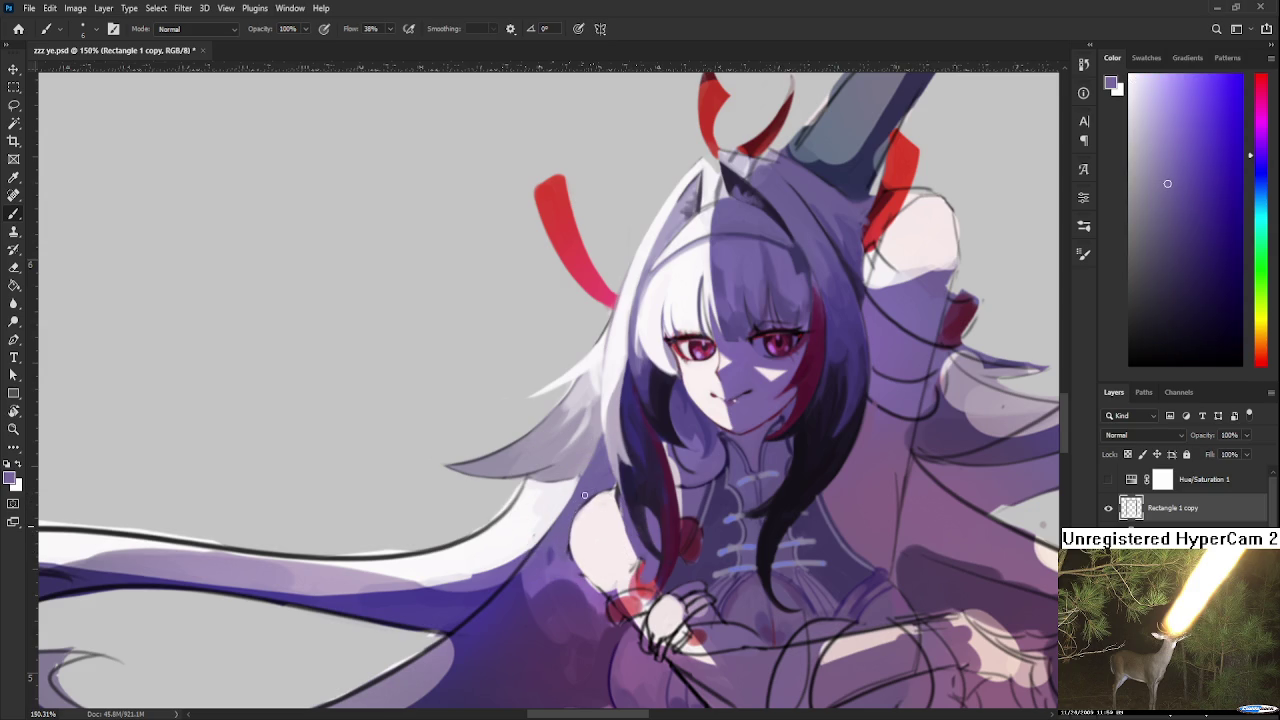
mouse_move(577, 512)
left_mouse_down()
mouse_move(571, 552)
mouse_move(598, 592)
left_mouse_up()
left_click(583, 537, "alt")
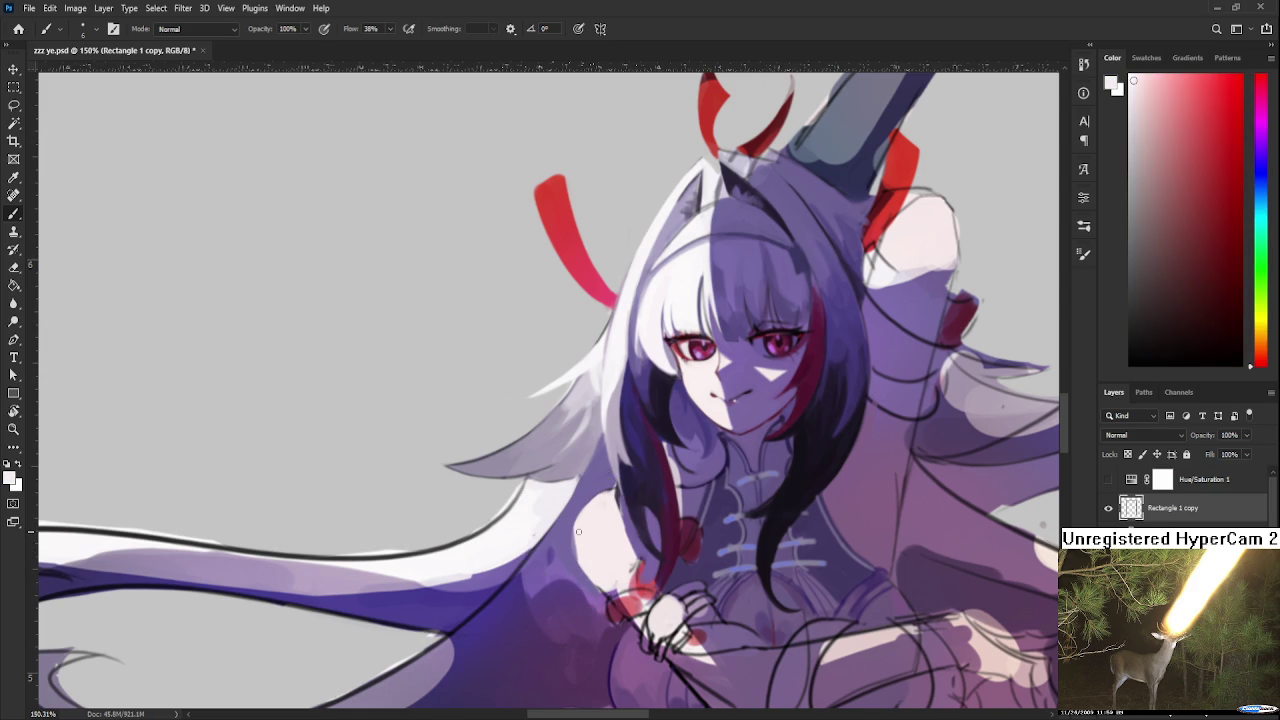
left_click(571, 530, "alt")
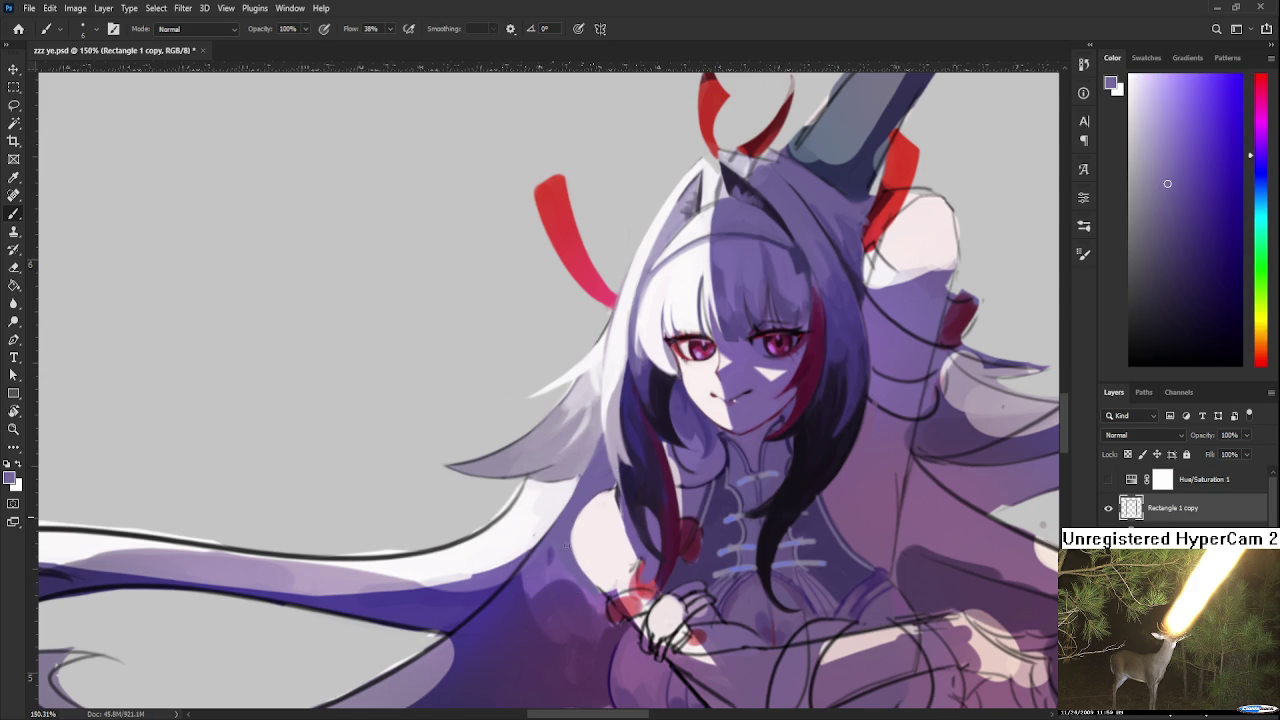
left_click(600, 500, "alt")
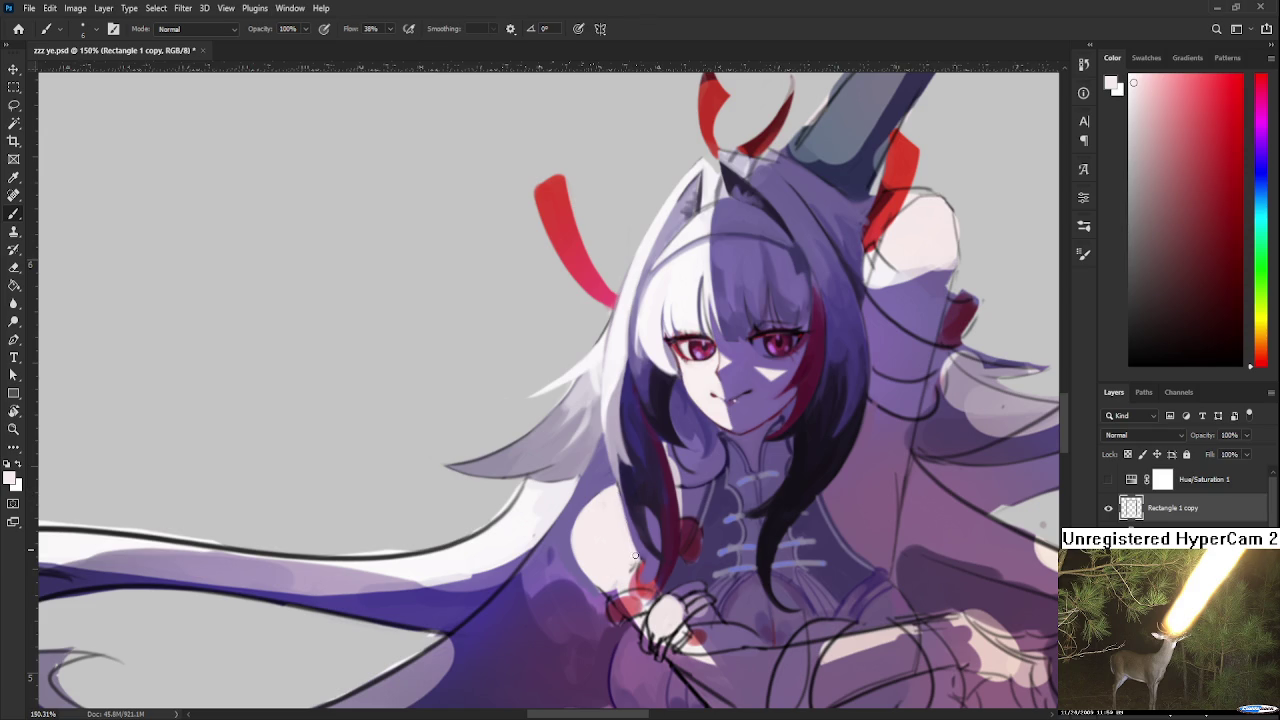
scroll(627, 549, "down", 3)
scroll(627, 549, "down", 3)
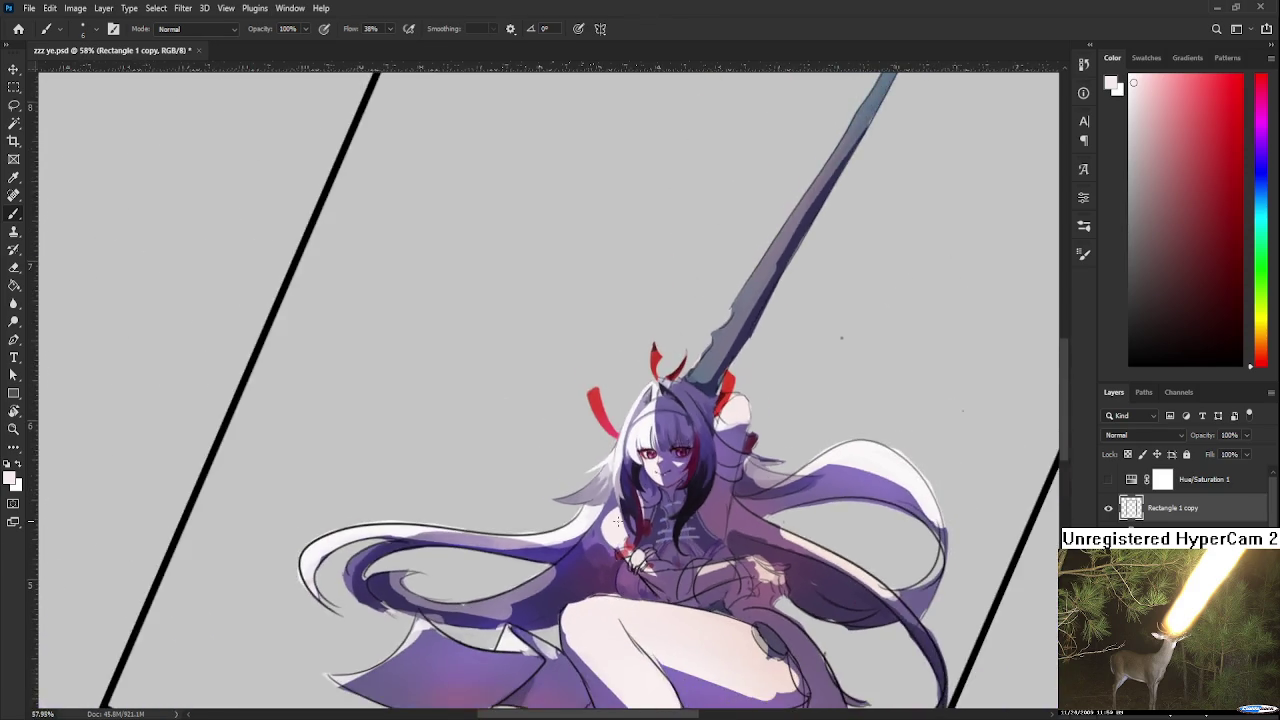
scroll(627, 549, "down", 3)
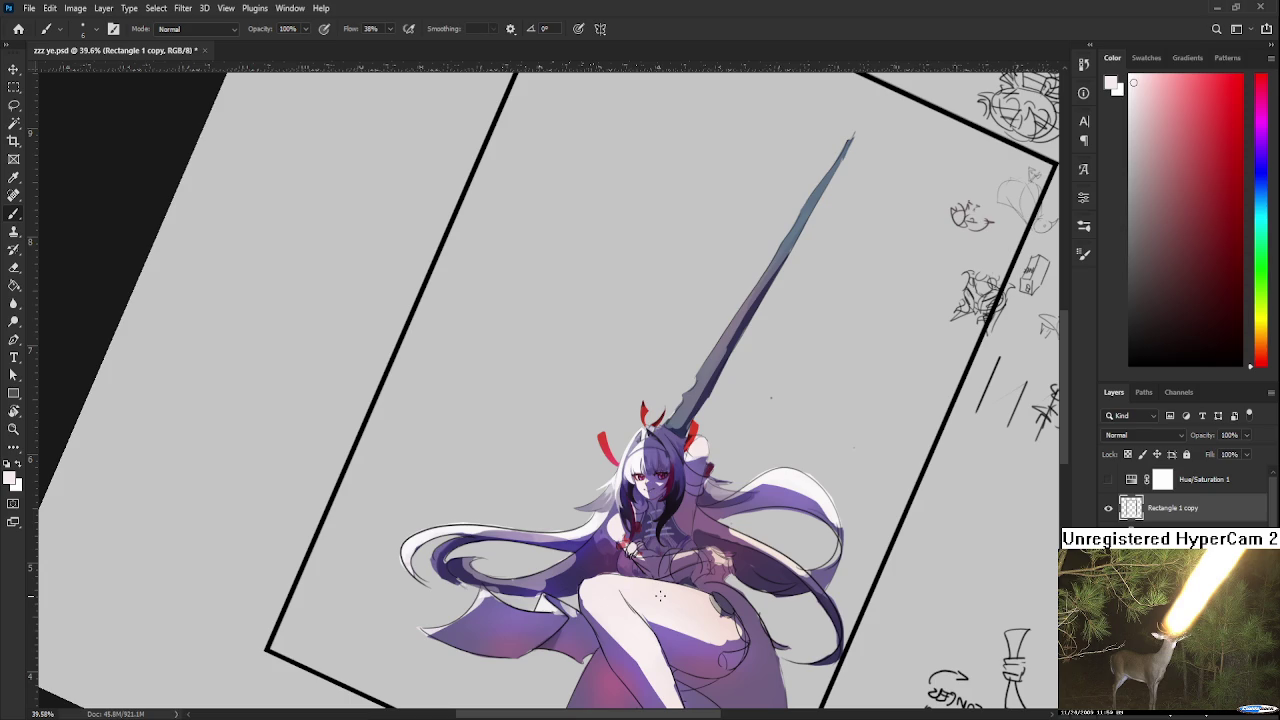
scroll(661, 582, "up", 3)
scroll(655, 570, "up", 3)
scroll(650, 560, "up", 2)
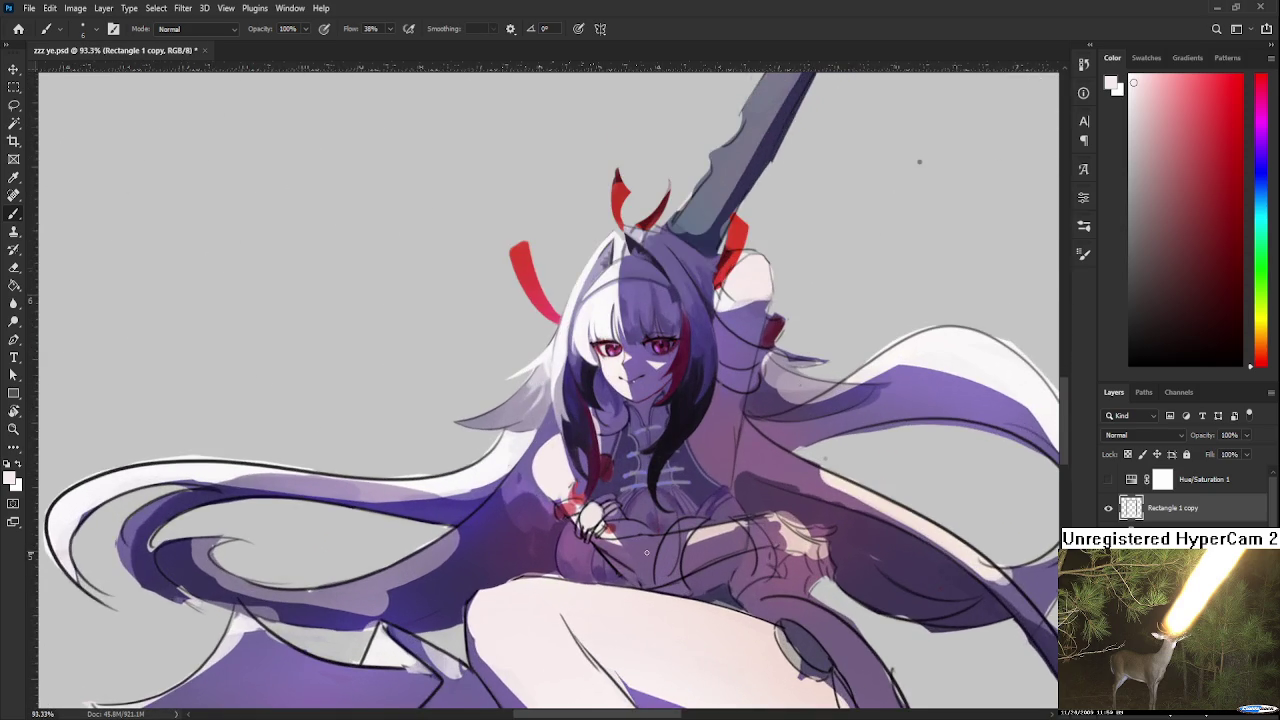
scroll(646, 552, "up", 2)
scroll(646, 552, "down", 2)
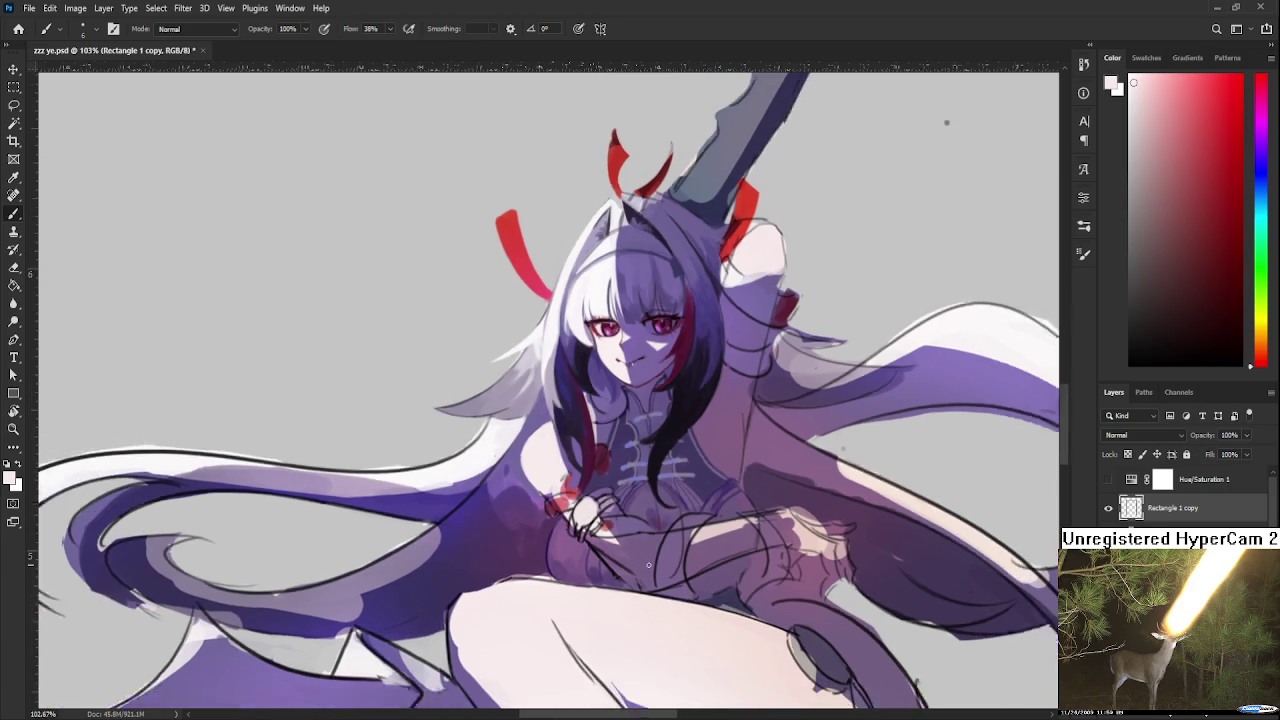
scroll(648, 566, "down", 1)
scroll(648, 566, "up", 2)
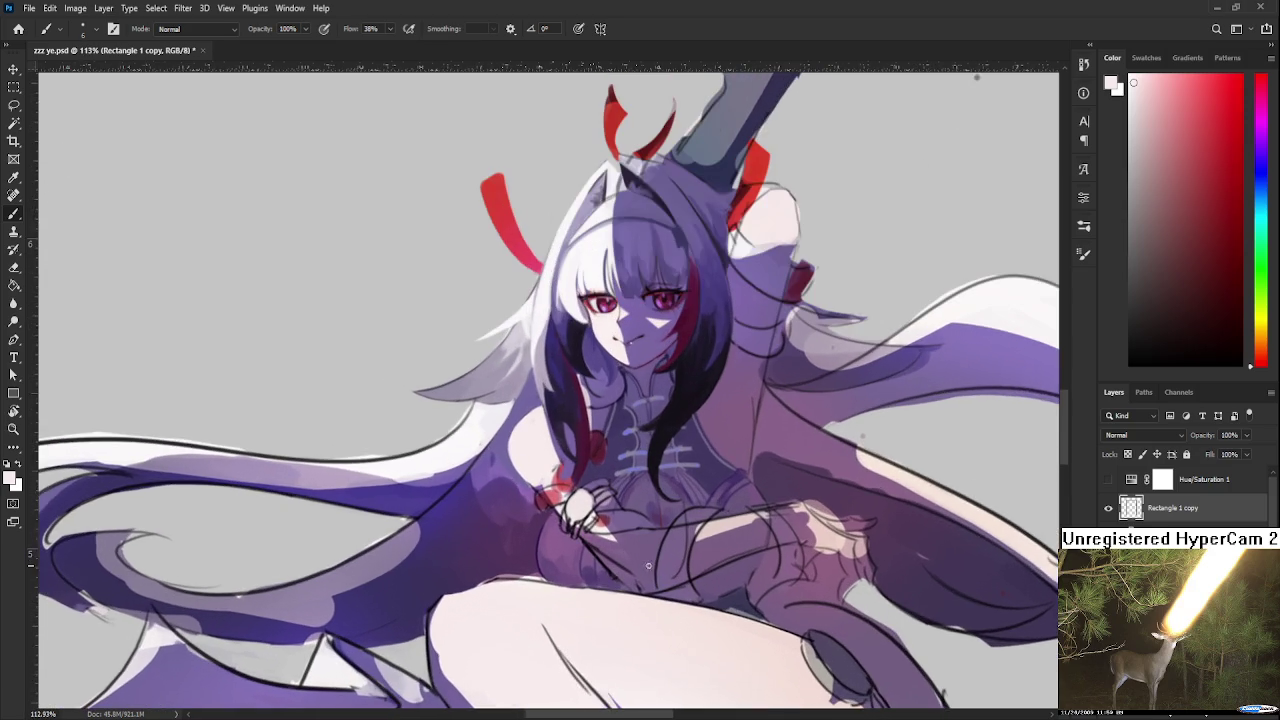
scroll(668, 570, "up", 2)
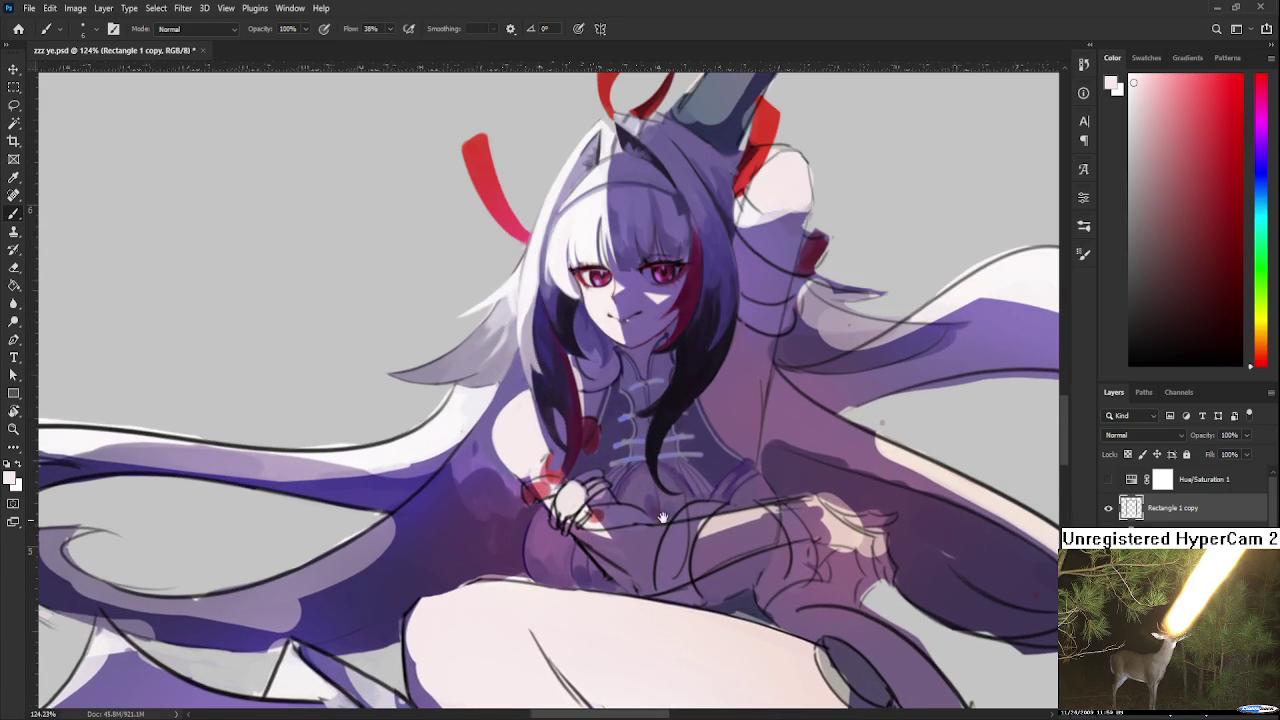
scroll(670, 480, "right", 2)
left_click(658, 464, "alt")
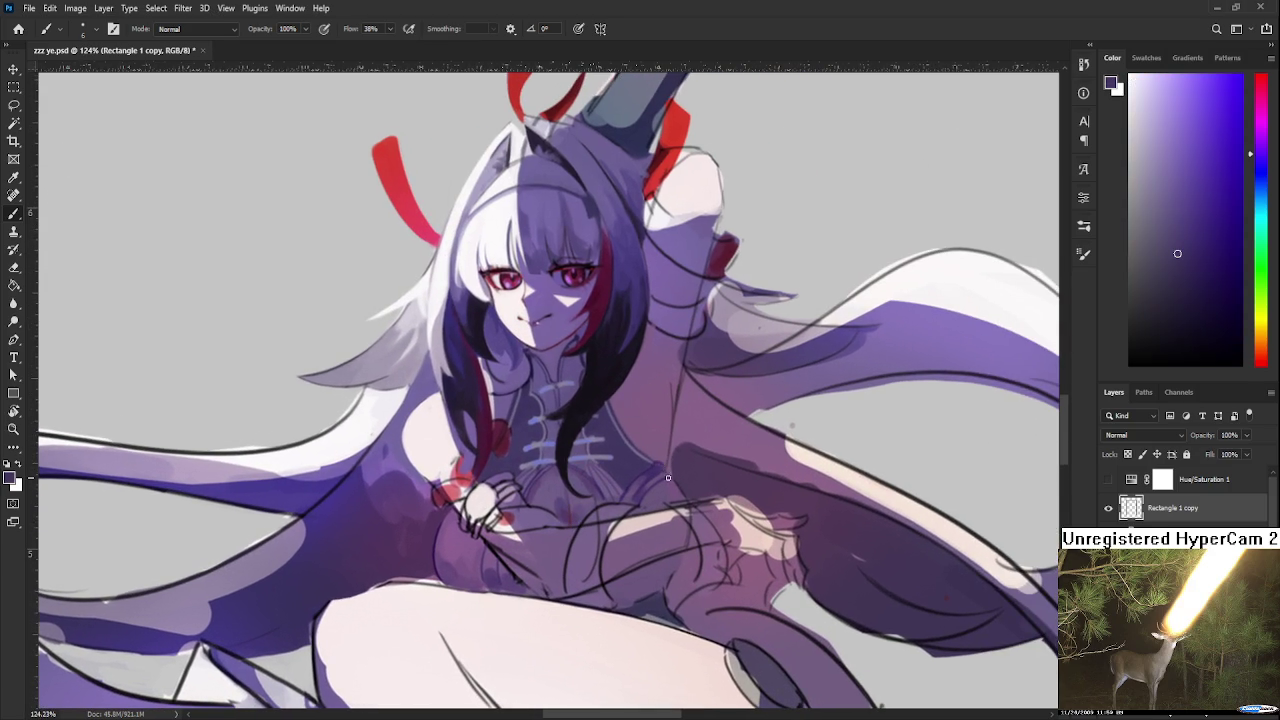
left_click(676, 488, "alt")
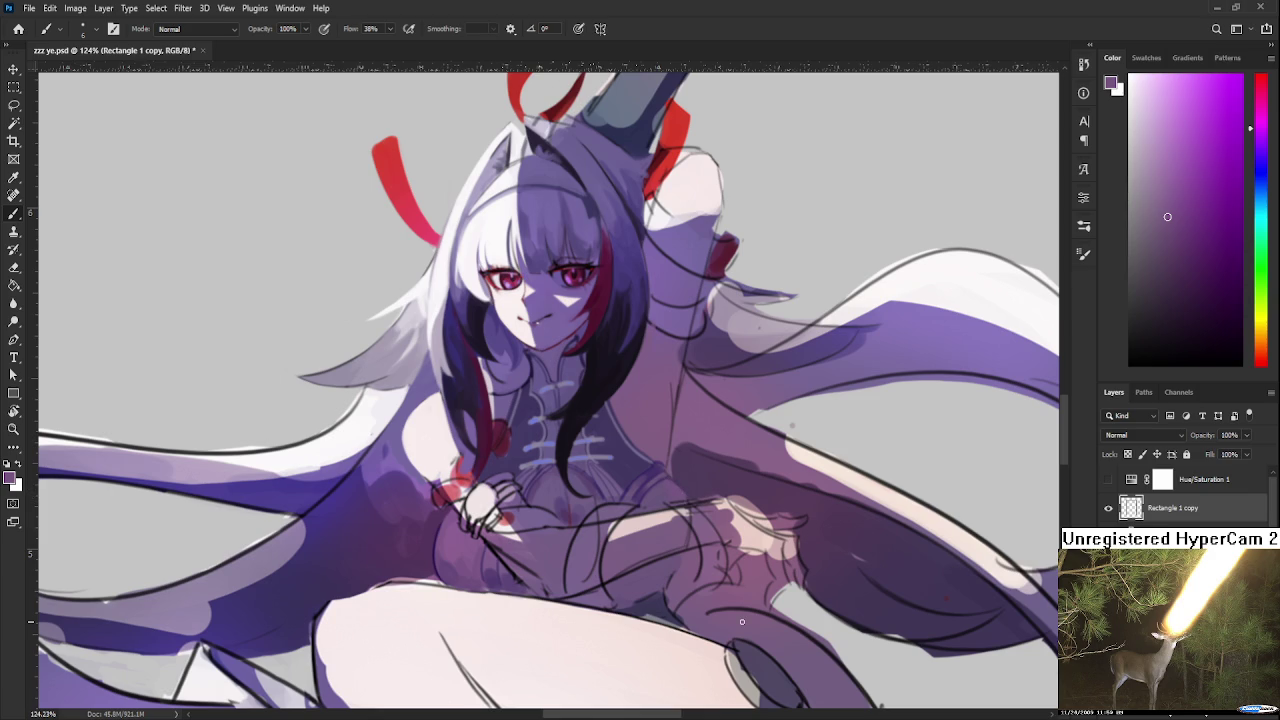
scroll(742, 621, "down", 3)
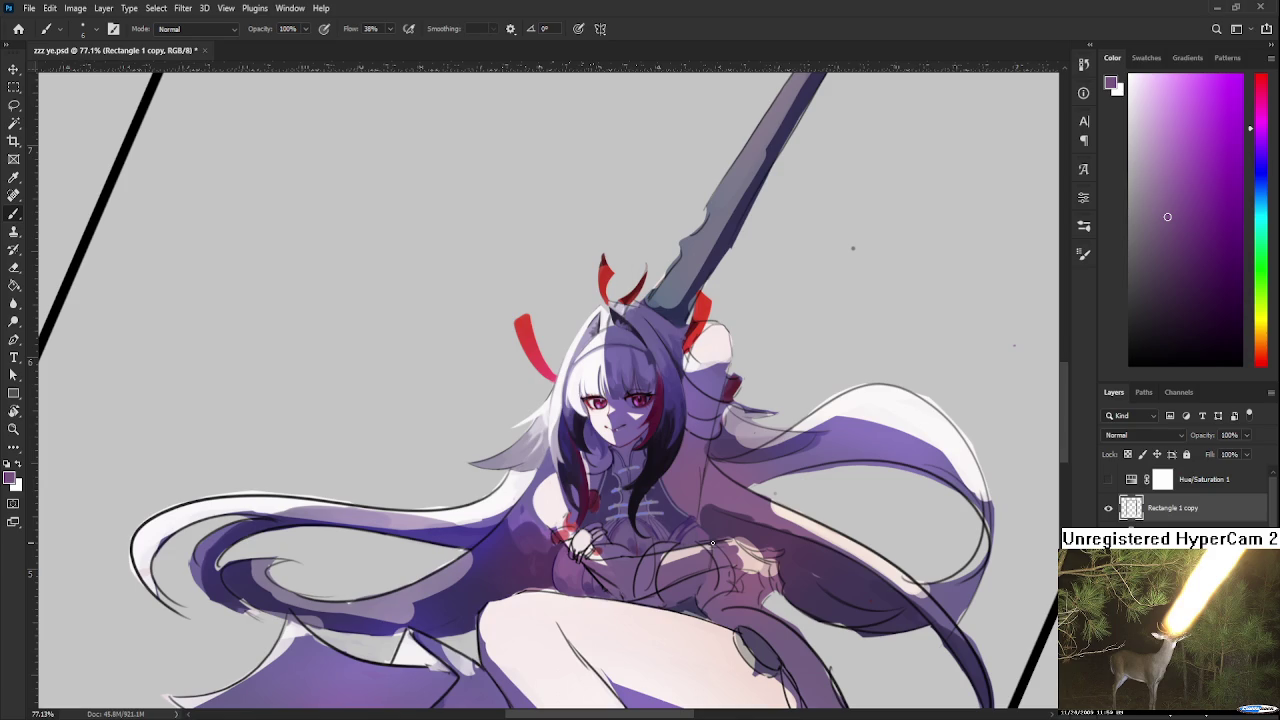
left_click_drag(712, 543, 690, 560)
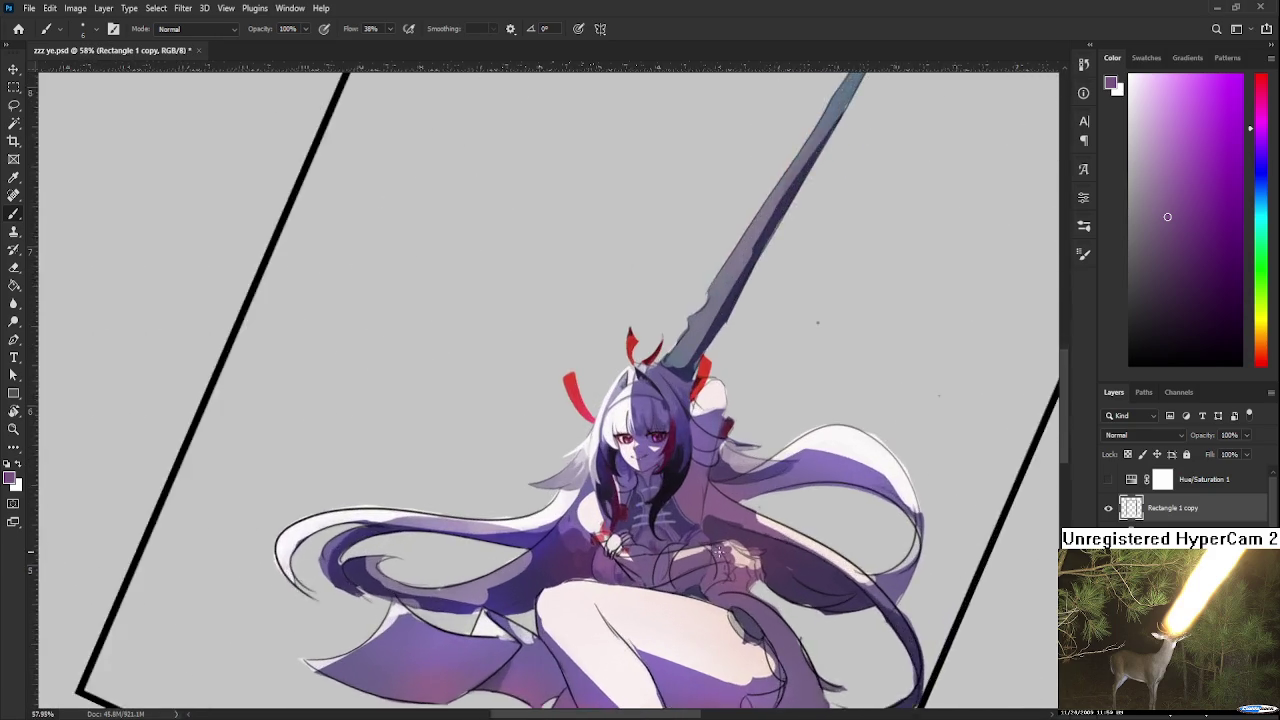
scroll(672, 578, "up", 2)
left_click_drag(624, 520, 500, 508)
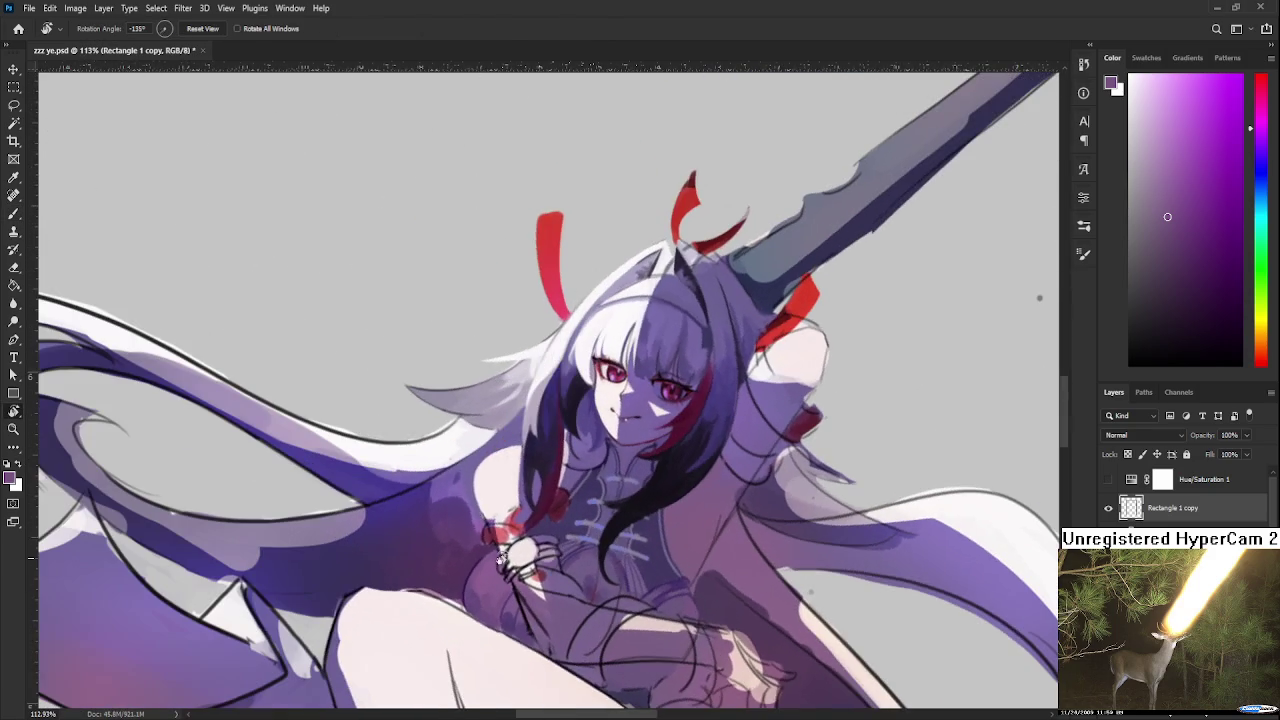
Brighten a few pixels on the chest with near-white
left_click(497, 512, "alt")
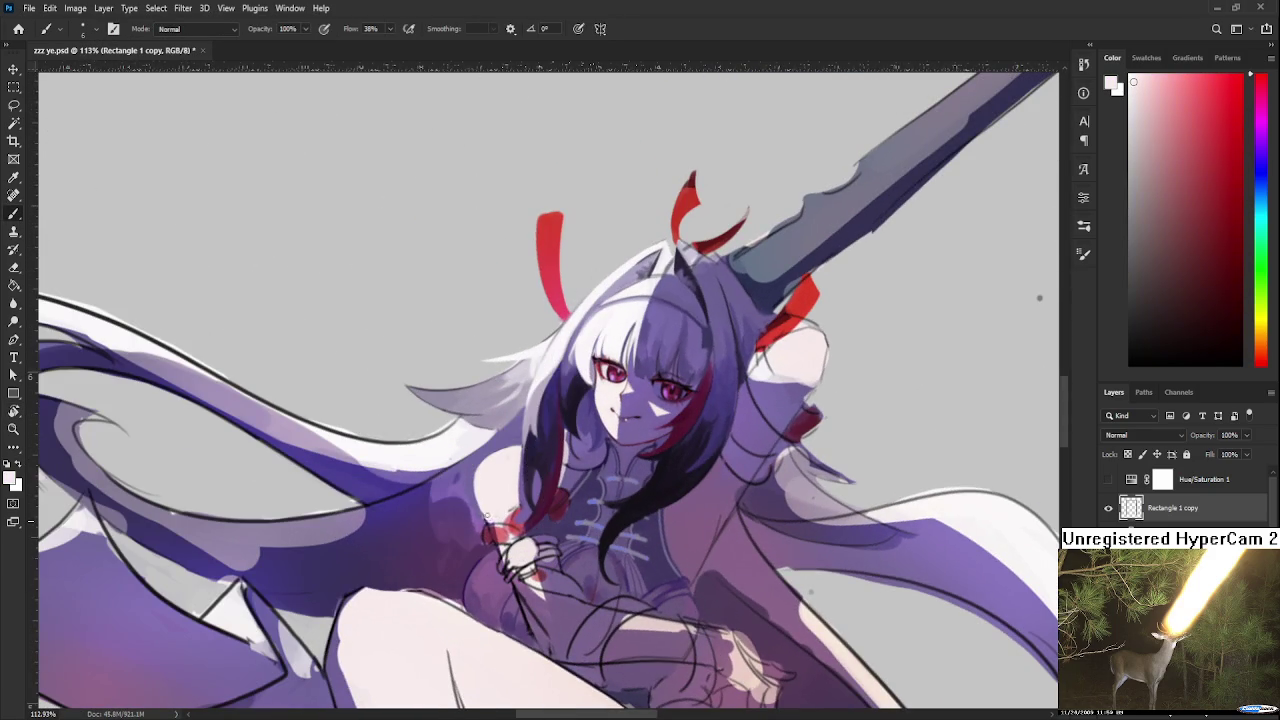
left_click(495, 530, "alt")
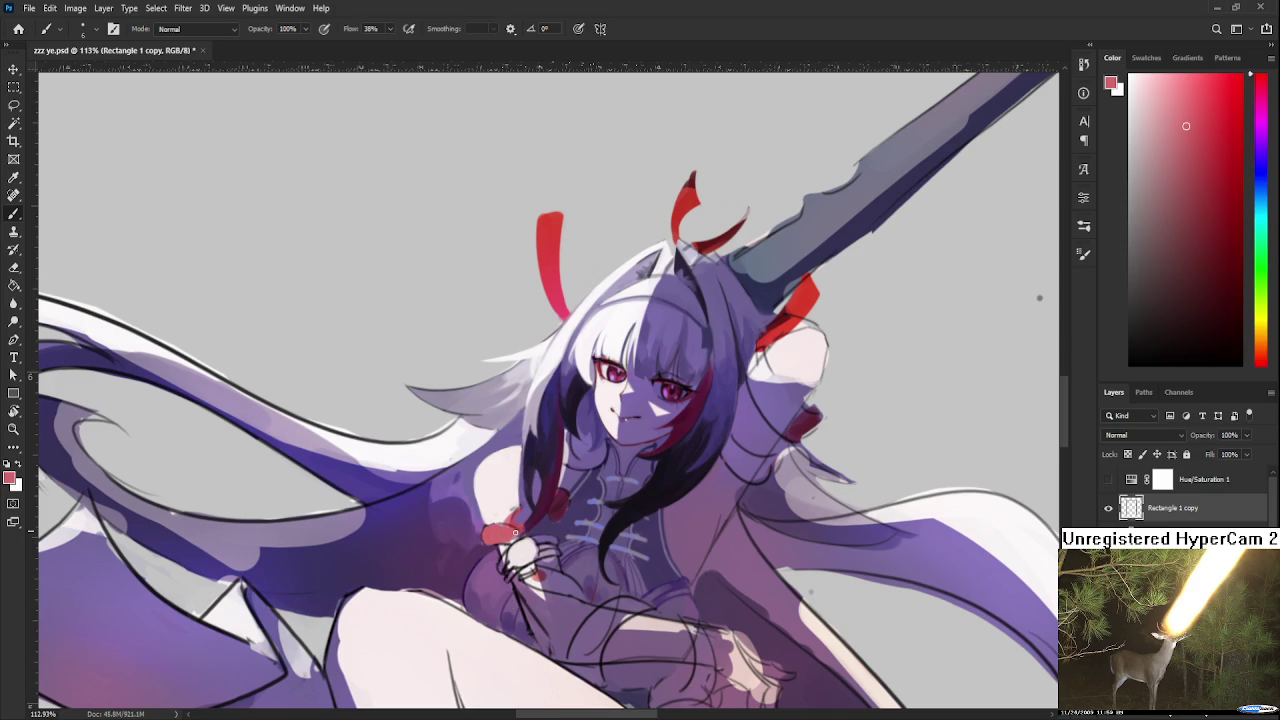
left_click(505, 510, "alt")
mouse_move(513, 508)
left_mouse_down()
mouse_move(674, 503)
mouse_move(529, 366)
left_mouse_up()
Paint a darker purple shadow down the shoulder edge beside the hair
key("r")
scroll(674, 503, "up", 5)
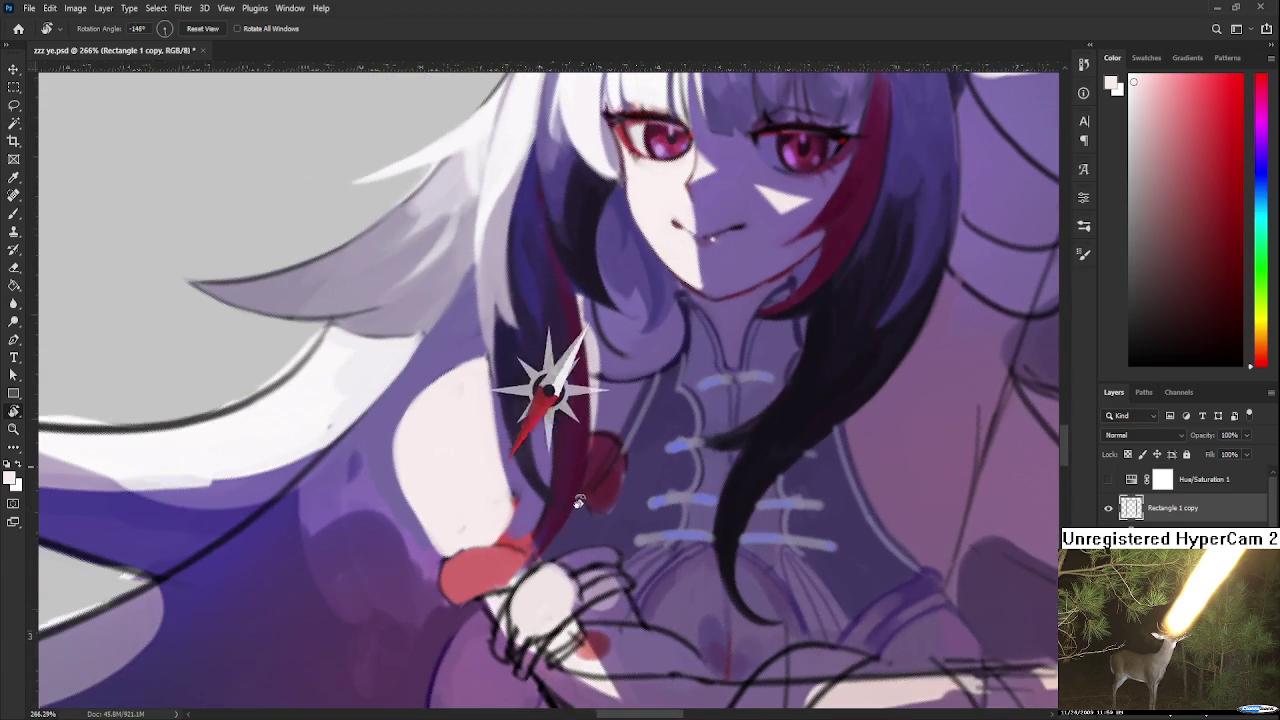
left_click(497, 474, "alt")
scroll(497, 474, "down", 2)
left_click_drag(497, 474, 479, 530)
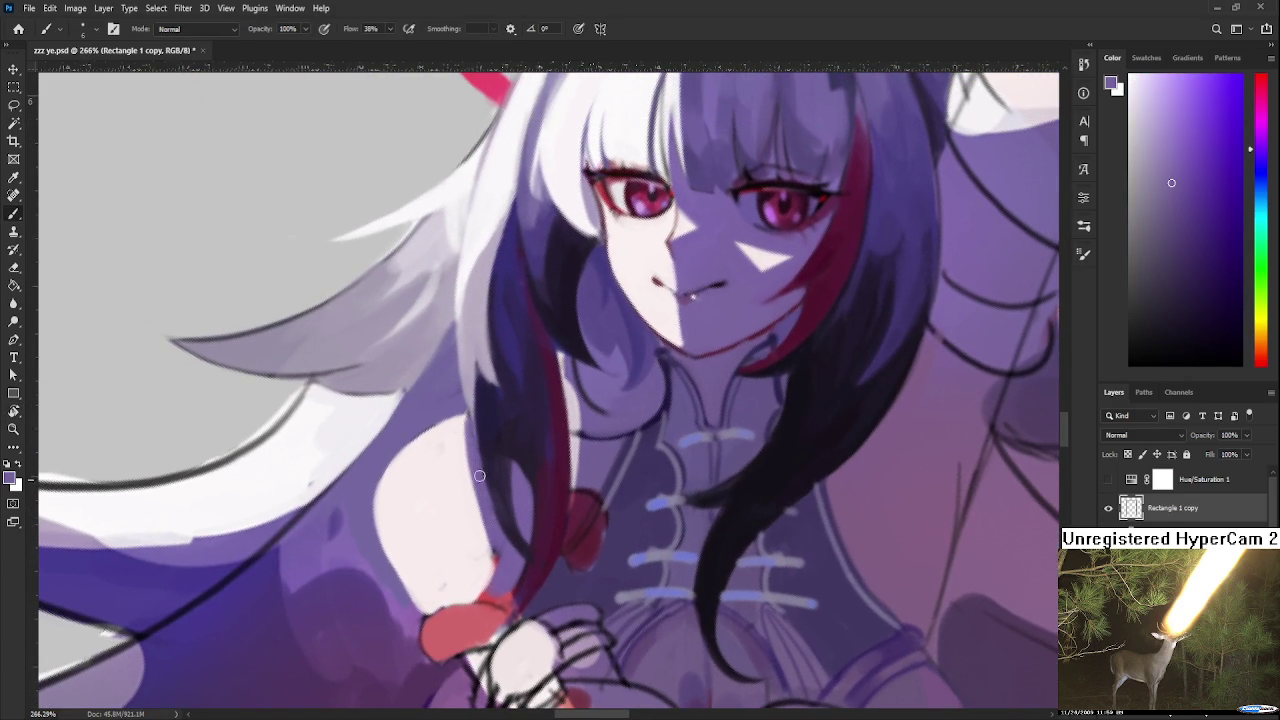
left_click(460, 436, "alt")
left_click(468, 420, "alt")
left_click(463, 436, "alt")
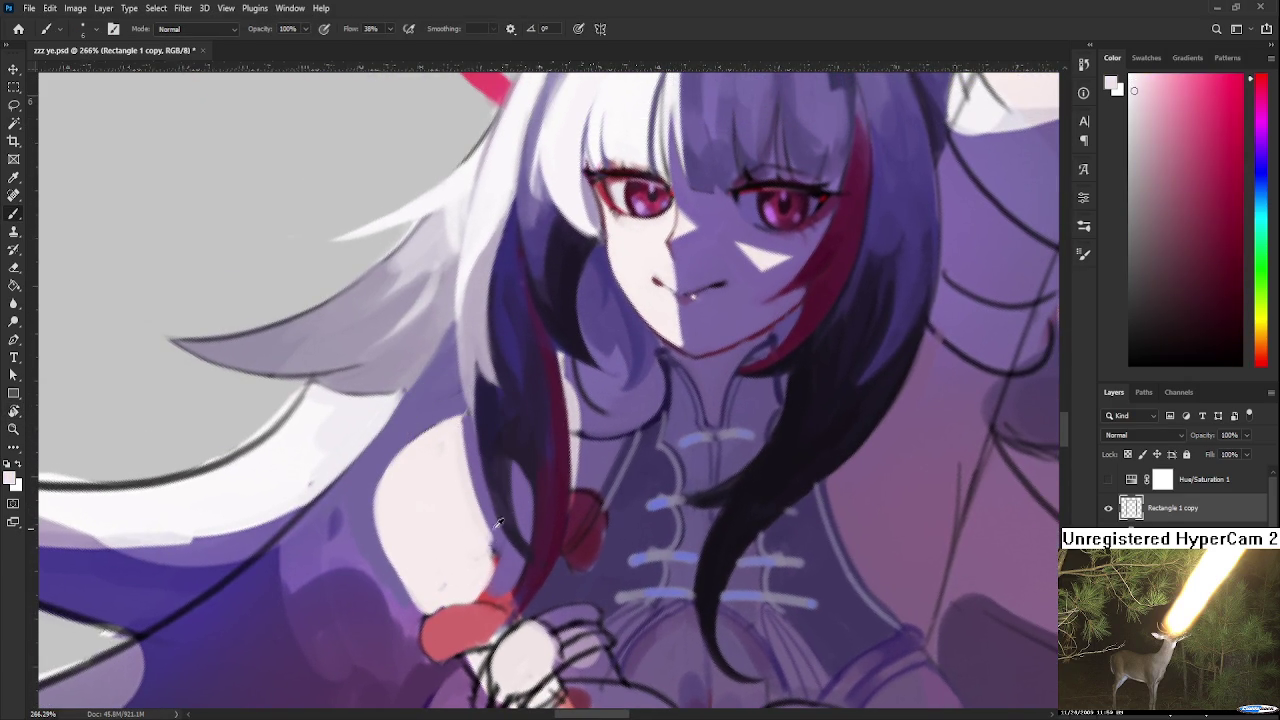
left_click(477, 473, "alt")
left_click_drag(470, 426, 501, 518)
Add soft purple and skin-tone touches along the shoulder edge
left_click(452, 470, "alt")
left_click(488, 516, "alt")
mouse_move(476, 490)
left_mouse_down()
mouse_move(505, 555)
mouse_move(476, 486)
left_mouse_up()
left_click(492, 560, "alt")
left_click(473, 481, "alt")
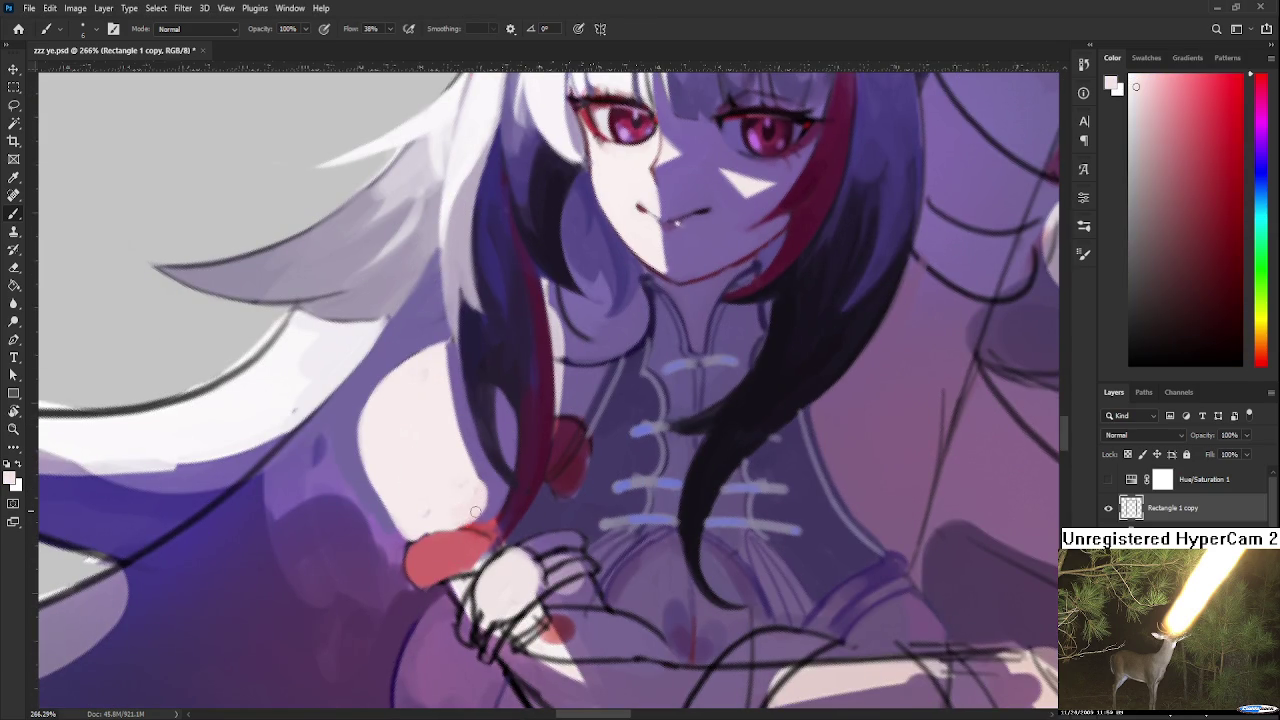
left_click(502, 497, "alt")
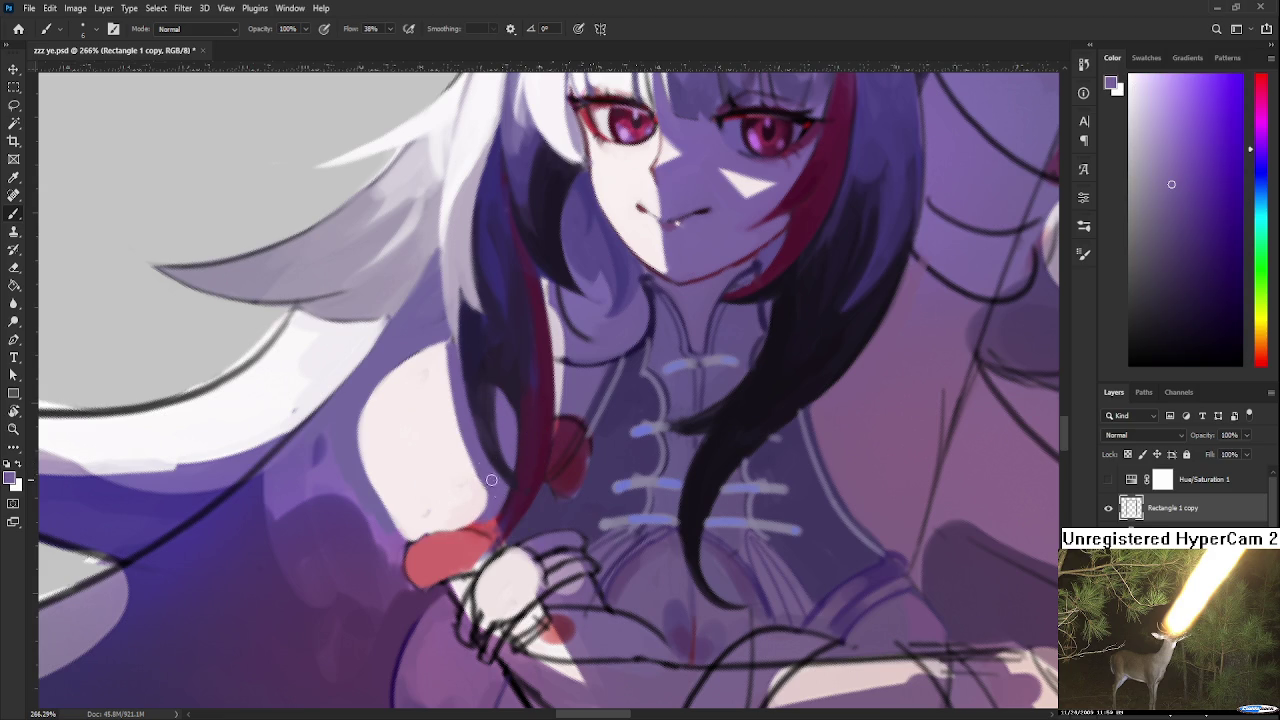
left_click_drag(504, 489, 481, 456)
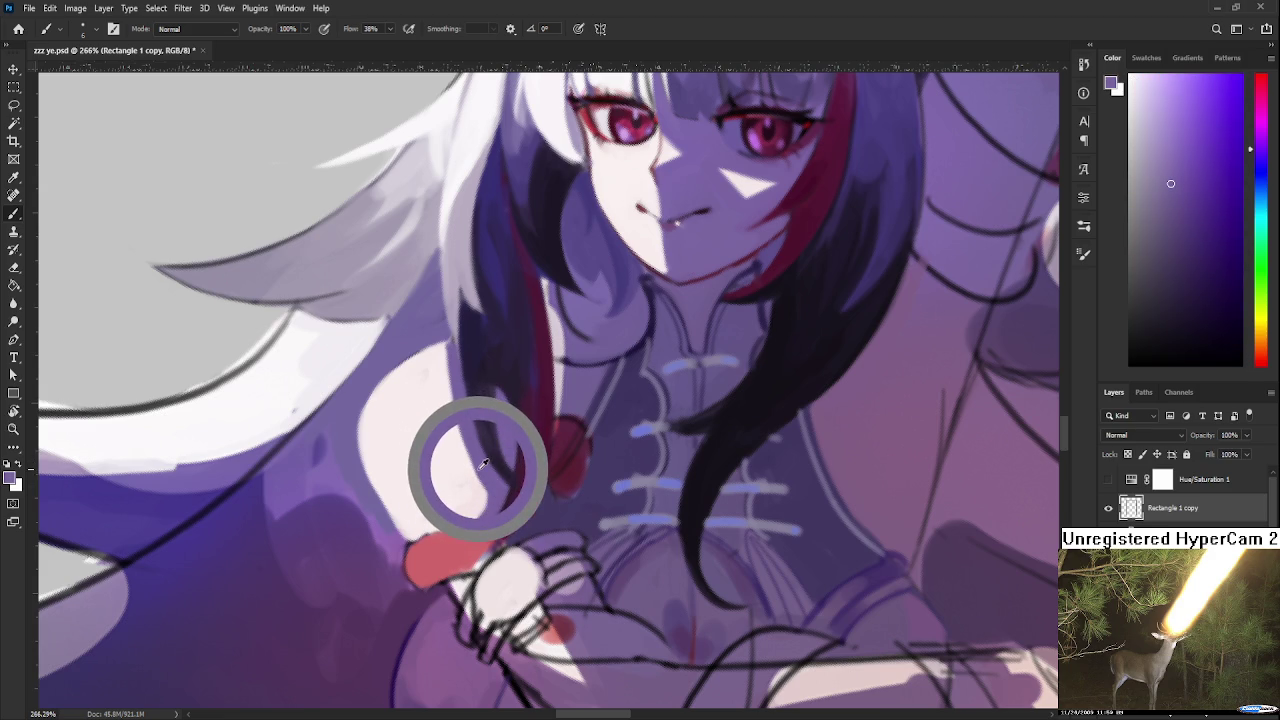
scroll(470, 450, "up", 2)
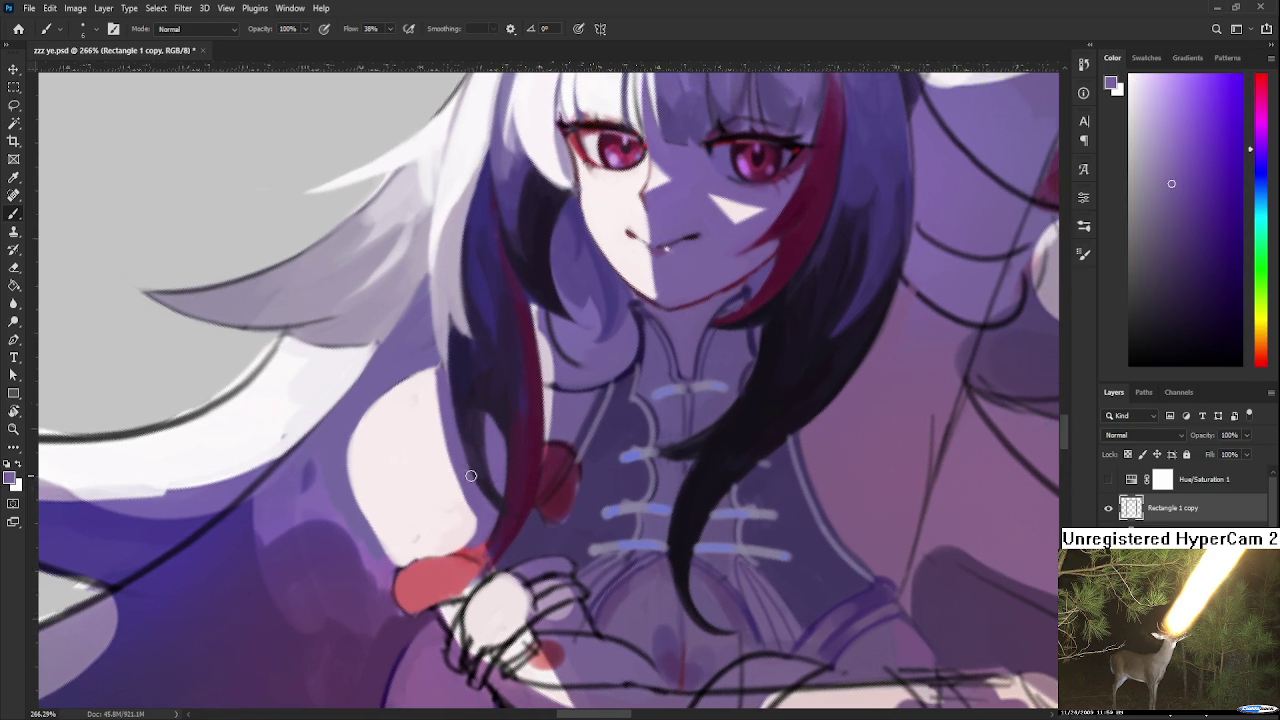
left_click(461, 445, "alt")
scroll(504, 486, "down", 3)
scroll(504, 486, "down", 2)
scroll(504, 486, "down", 2)
scroll(504, 486, "up", 2)
scroll(504, 486, "down", 2)
scroll(504, 486, "down", 2)
scroll(504, 486, "down", 1)
scroll(487, 471, "up", 2)
scroll(487, 471, "up", 2)
scroll(487, 471, "up", 1)
scroll(487, 471, "up", 1)
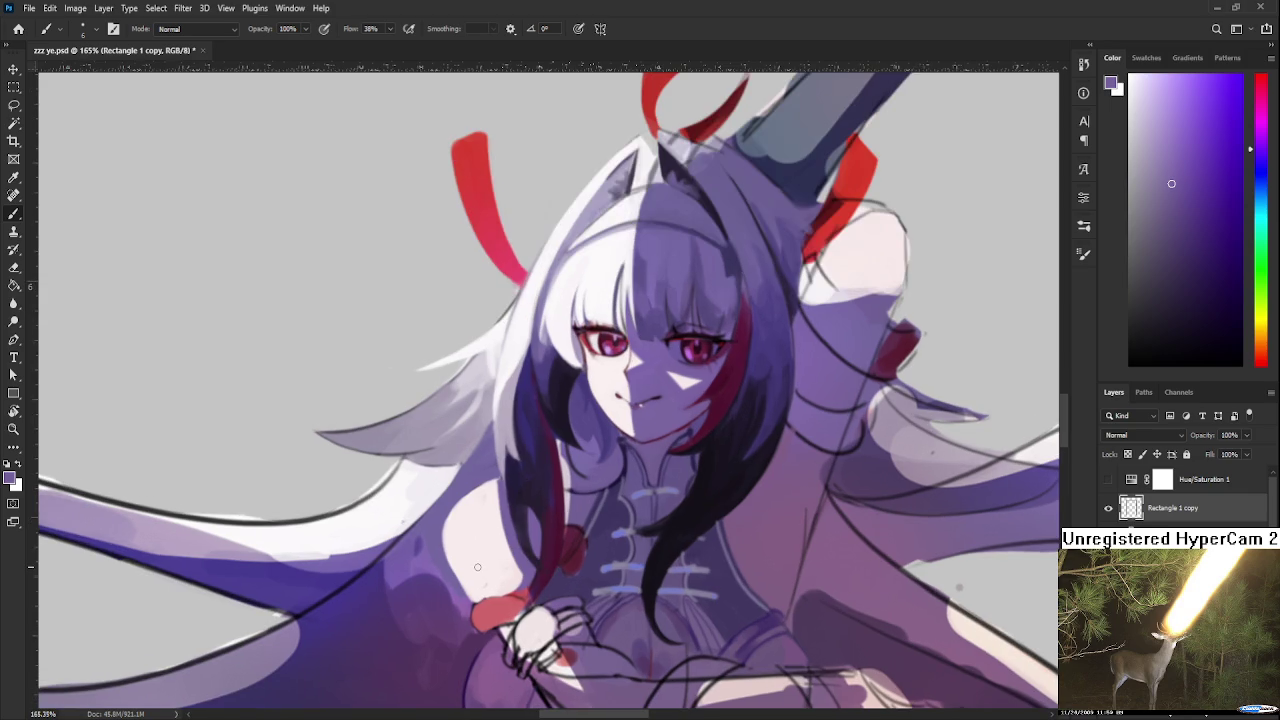
left_click_drag(477, 567, 542, 463)
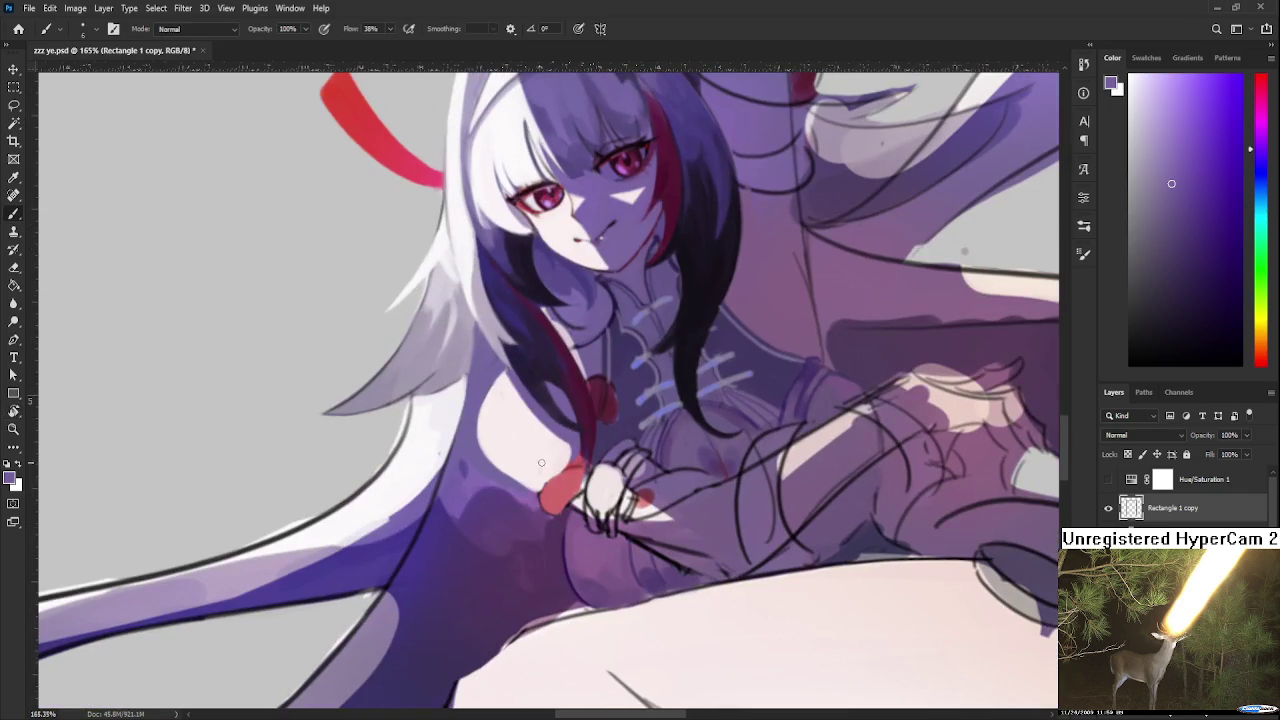
left_click(563, 482, "alt")
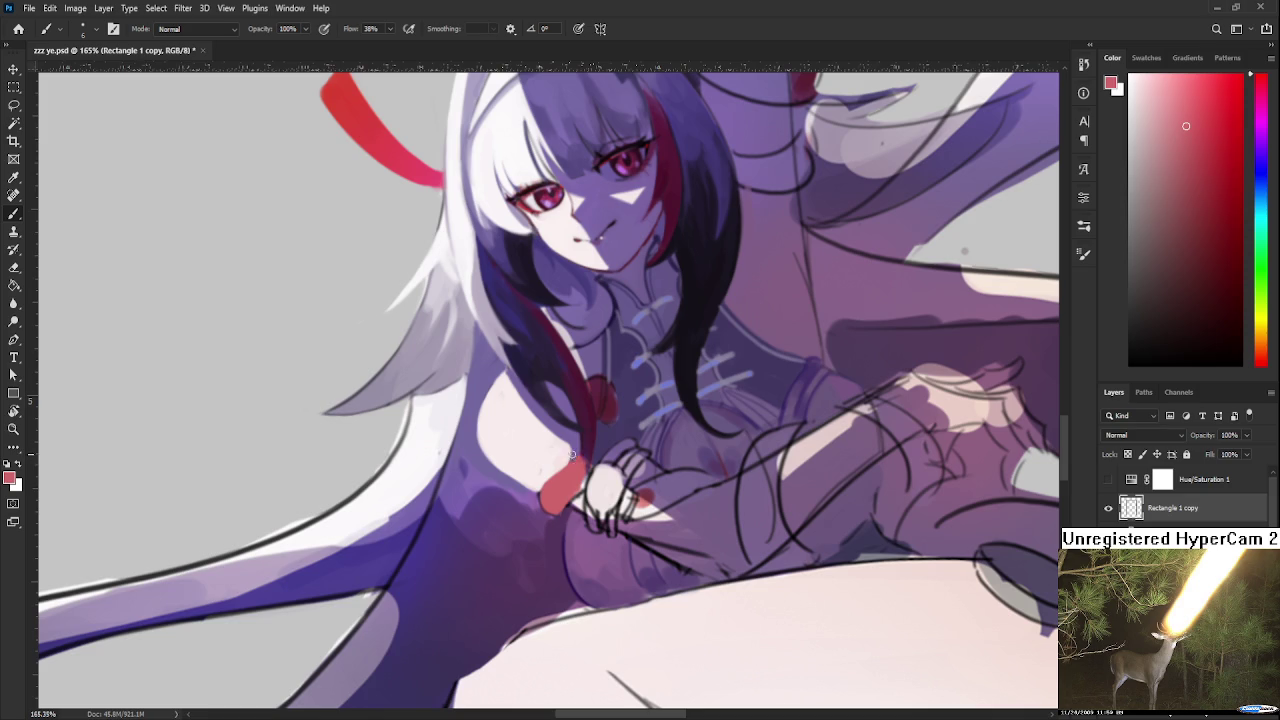
left_click(575, 450, "alt")
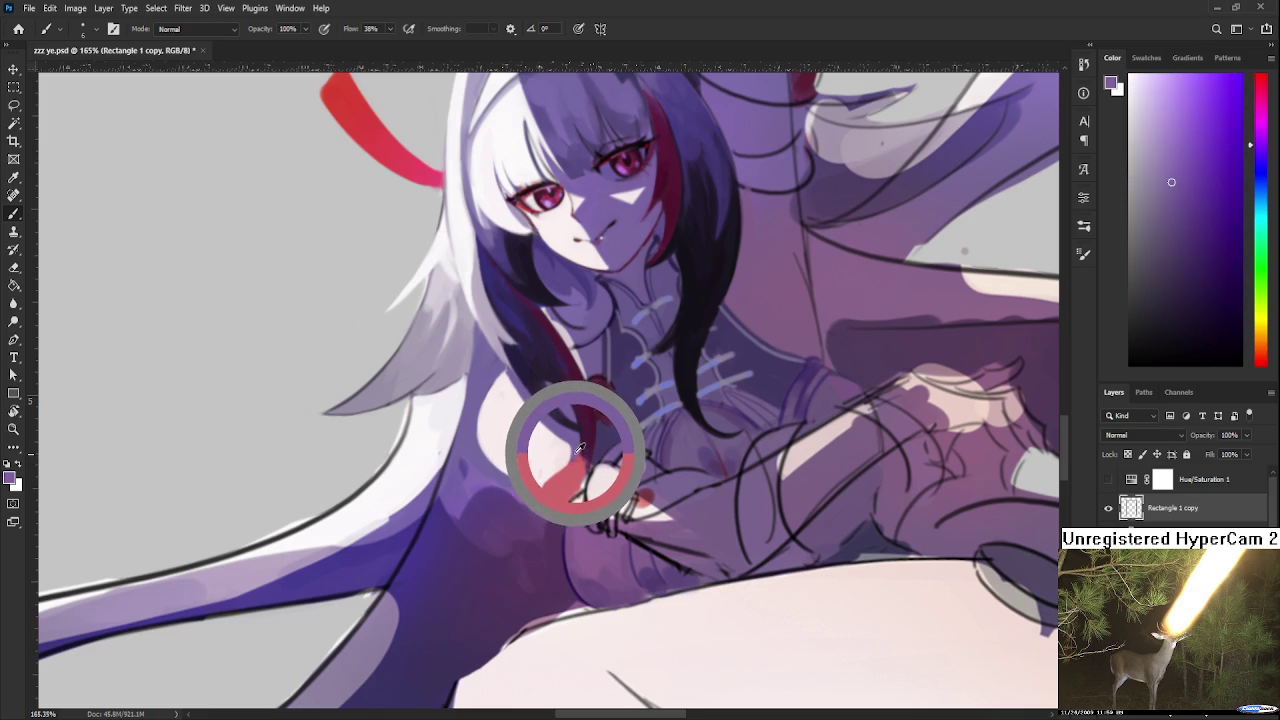
key("r")
mouse_move(665, 416)
left_mouse_down()
mouse_move(640, 473)
mouse_move(648, 463)
left_mouse_up()
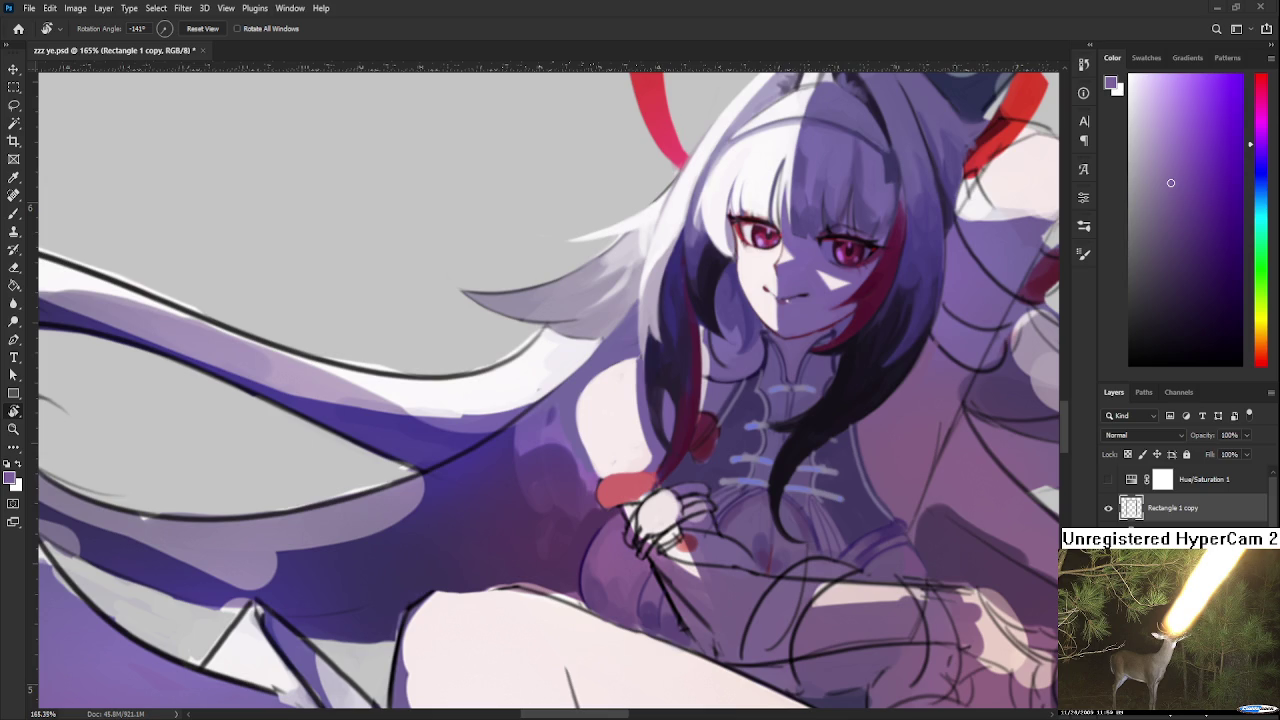
Rotate the canvas further and sample red from the wrist cuff, then white
scroll(979, 239, "down", 2)
scroll(979, 239, "down", 2)
scroll(979, 239, "down", 2)
scroll(979, 239, "down", 1)
scroll(673, 380, "up", 2)
scroll(673, 380, "up", 1)
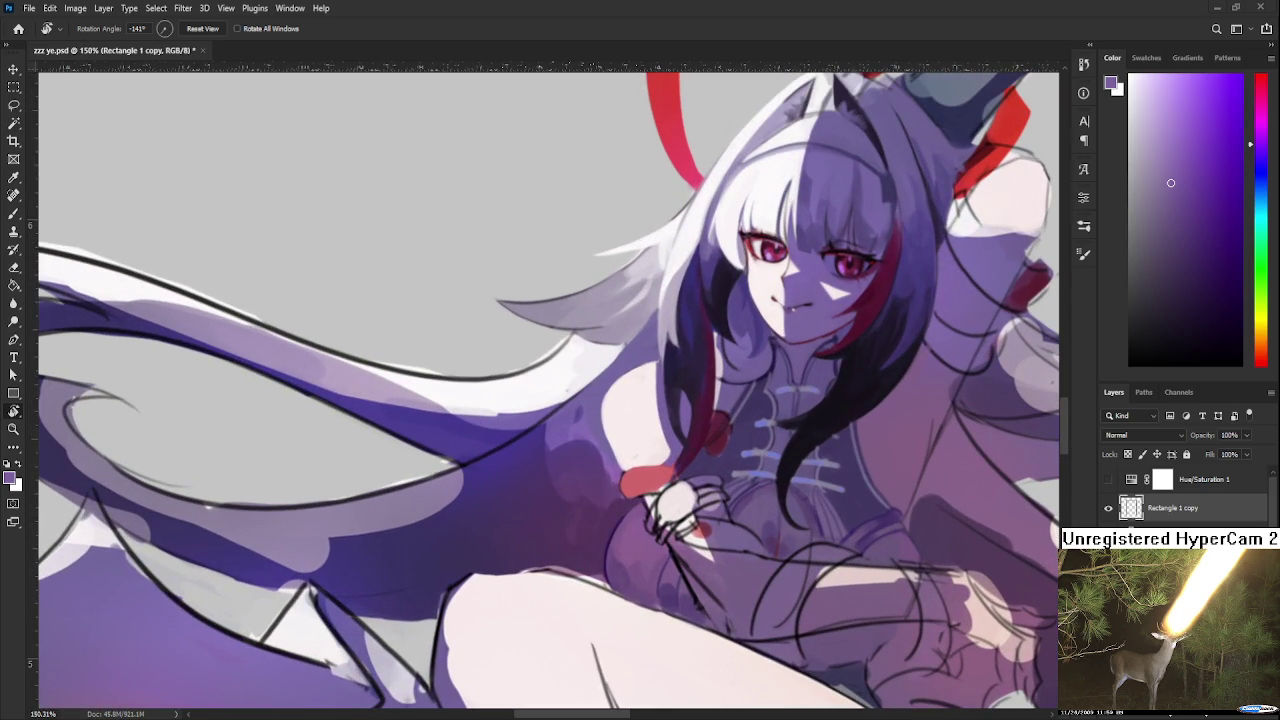
mouse_move(448, 524)
left_mouse_down()
mouse_move(596, 551)
mouse_move(644, 470)
left_mouse_up()
key("b")
left_click(644, 470, "alt")
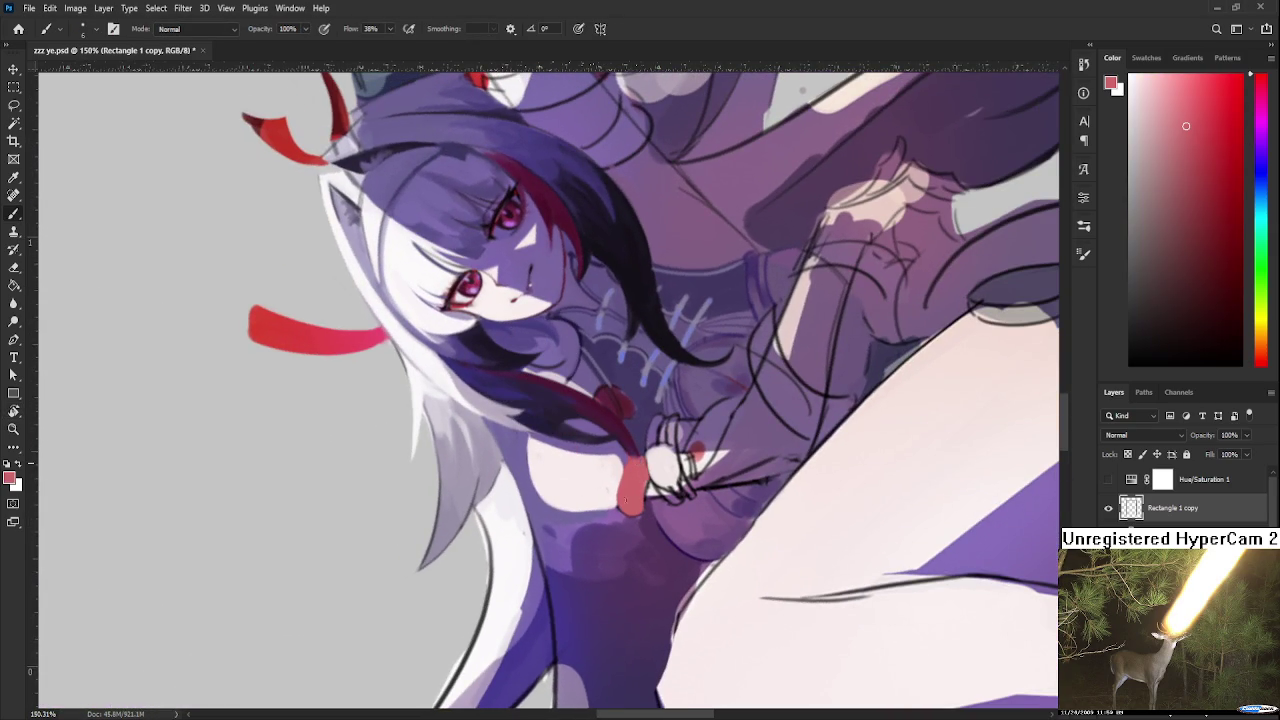
left_click(610, 500, "alt")
At an 84° view, paint a faint darker purple strip near the wrist
key("r")
mouse_move(612, 504)
left_mouse_down()
mouse_move(708, 385)
mouse_move(621, 460)
left_mouse_up()
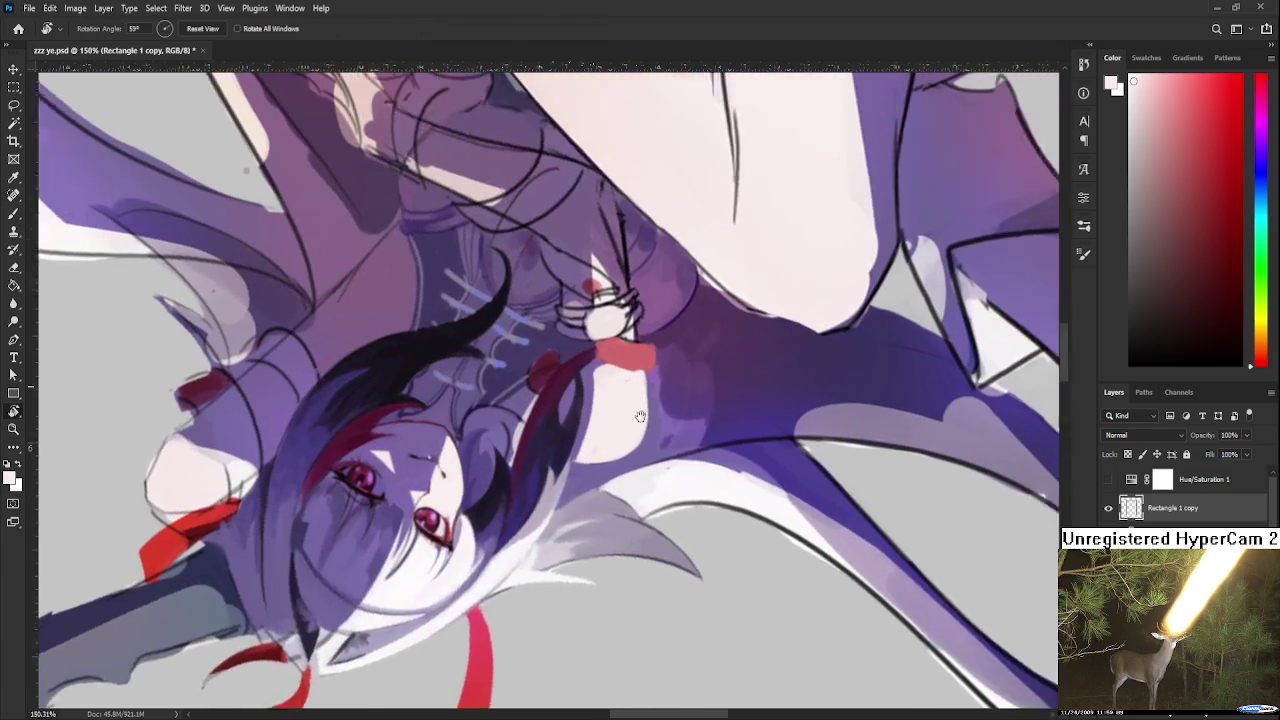
key("b")
left_click(614, 457, "alt")
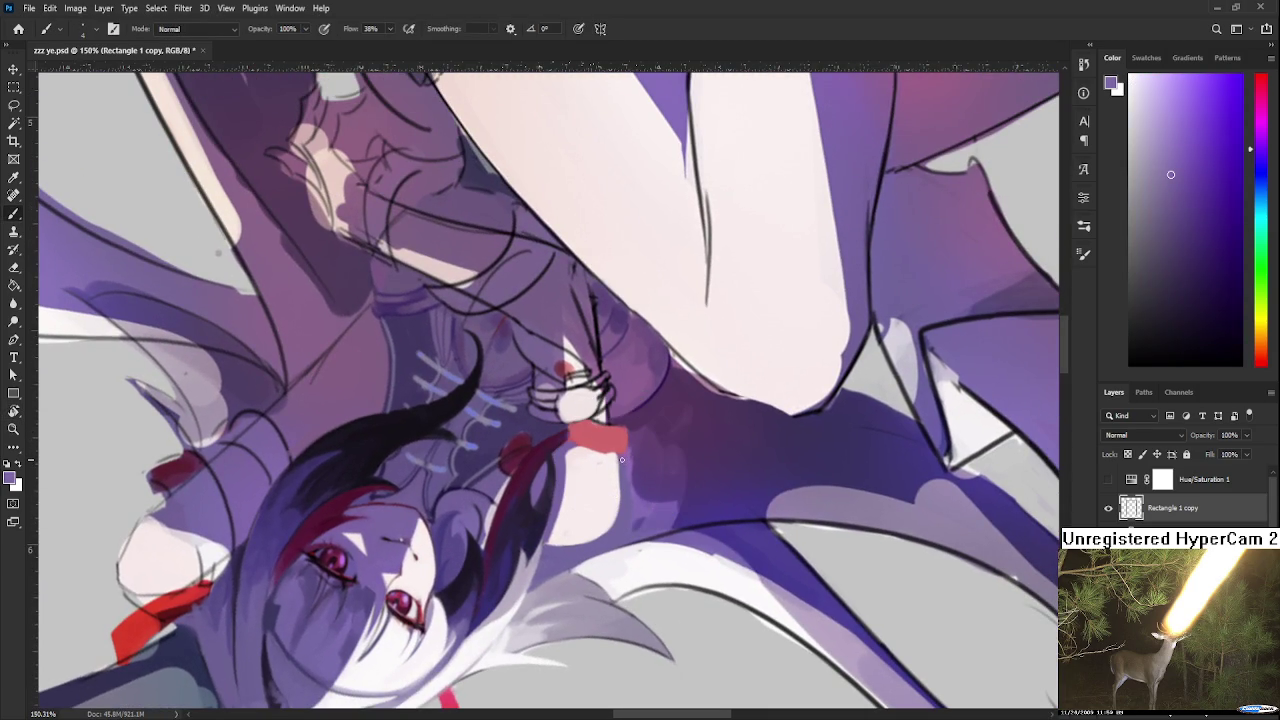
left_click_drag(617, 458, 617, 476)
Rotate back nearly upright and sample shading colours, ending on light lavender purple
key("r")
left_click_drag(558, 556, 494, 479)
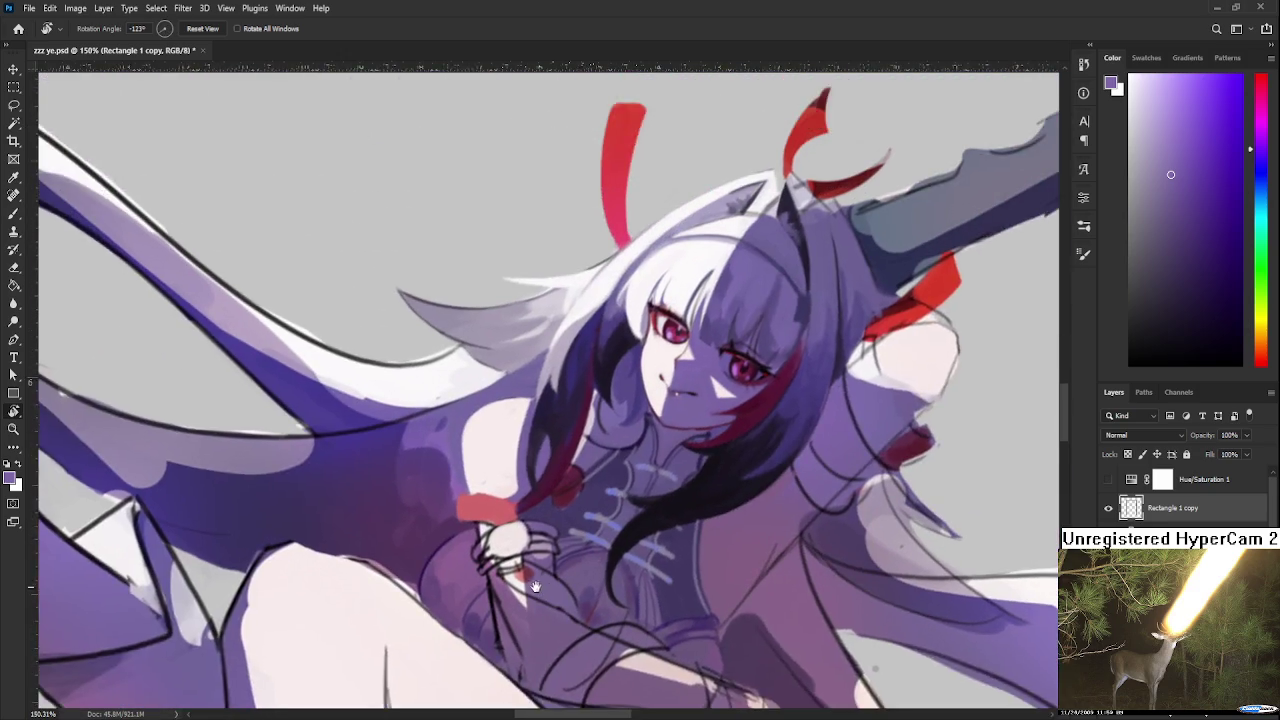
key("b")
left_click(449, 486, "alt")
left_click(440, 478, "alt")
left_click(748, 424, "alt")
left_click(655, 410, "alt")
mouse_move(590, 411)
left_mouse_down()
mouse_move(575, 472)
mouse_move(590, 472)
mouse_move(617, 426)
mouse_move(583, 431)
left_mouse_up()
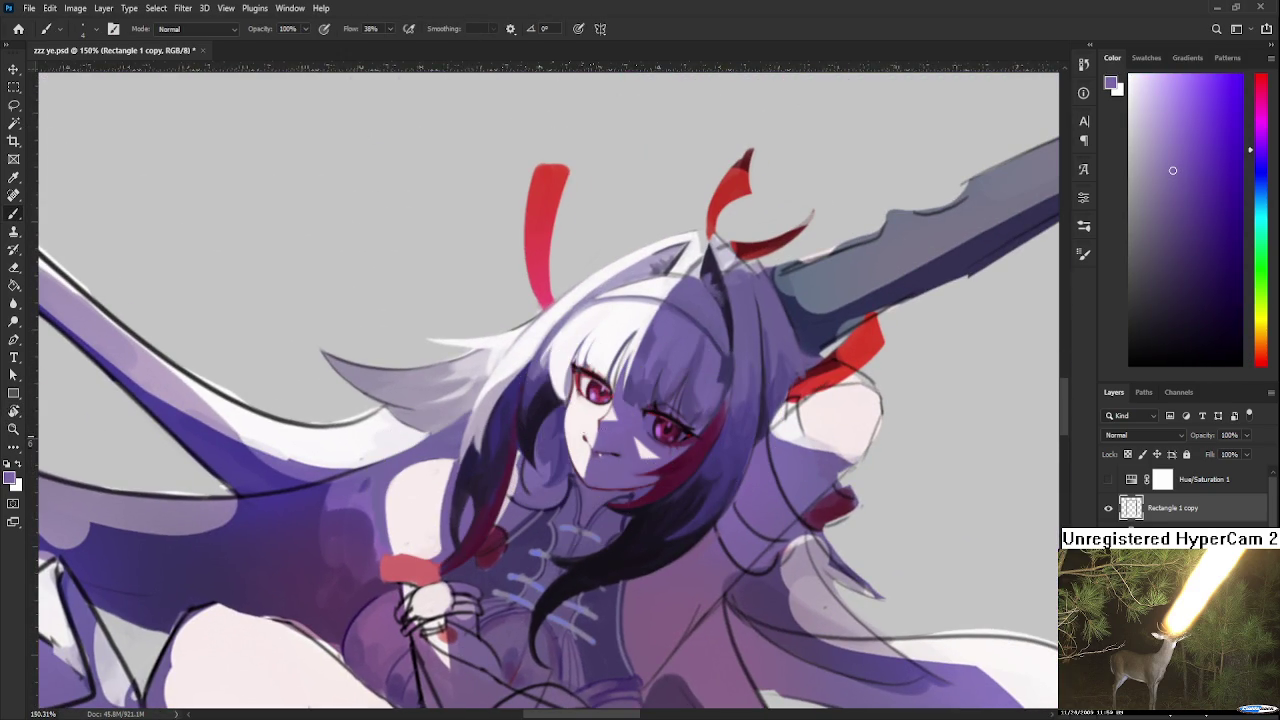
mouse_move(439, 505)
left_mouse_down()
mouse_move(414, 509)
mouse_move(440, 550)
left_mouse_up()
left_click(438, 546, "alt")
left_click(435, 518, "alt")
left_click(437, 520, "alt")
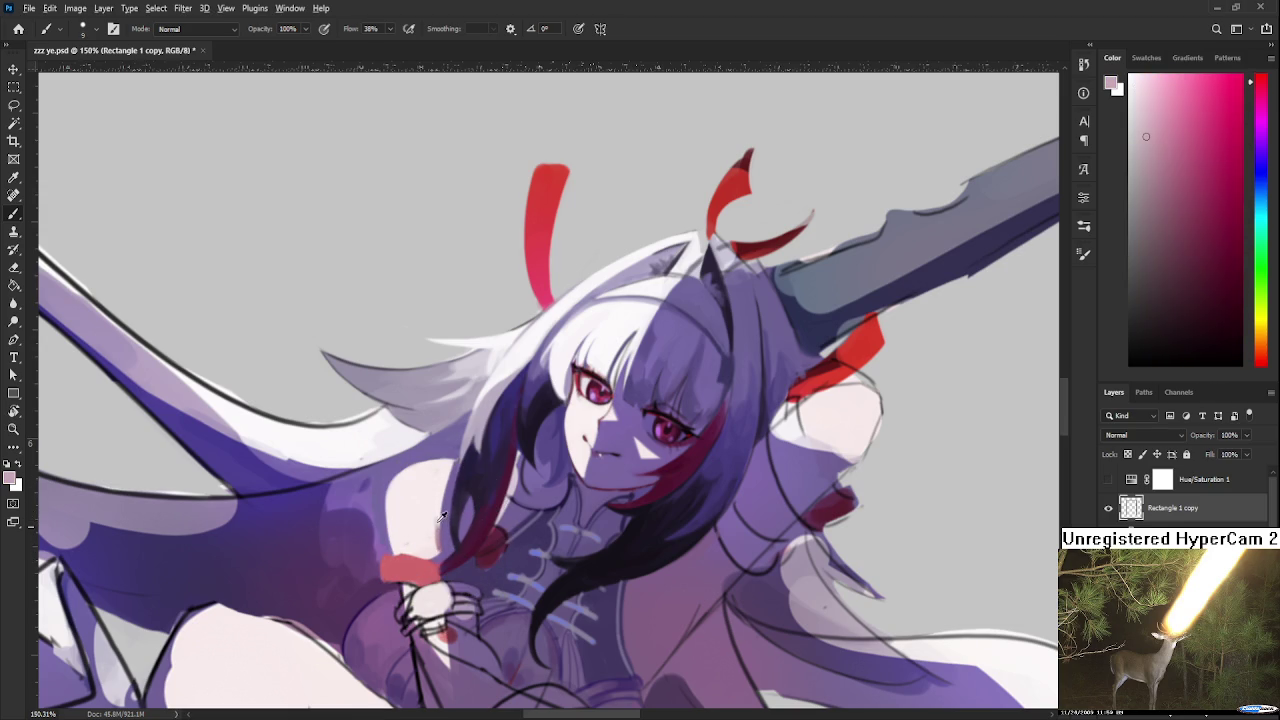
left_click(440, 536, "alt")
left_click(437, 532, "alt")
left_click(439, 530, "alt")
scroll(440, 464, "down", 5)
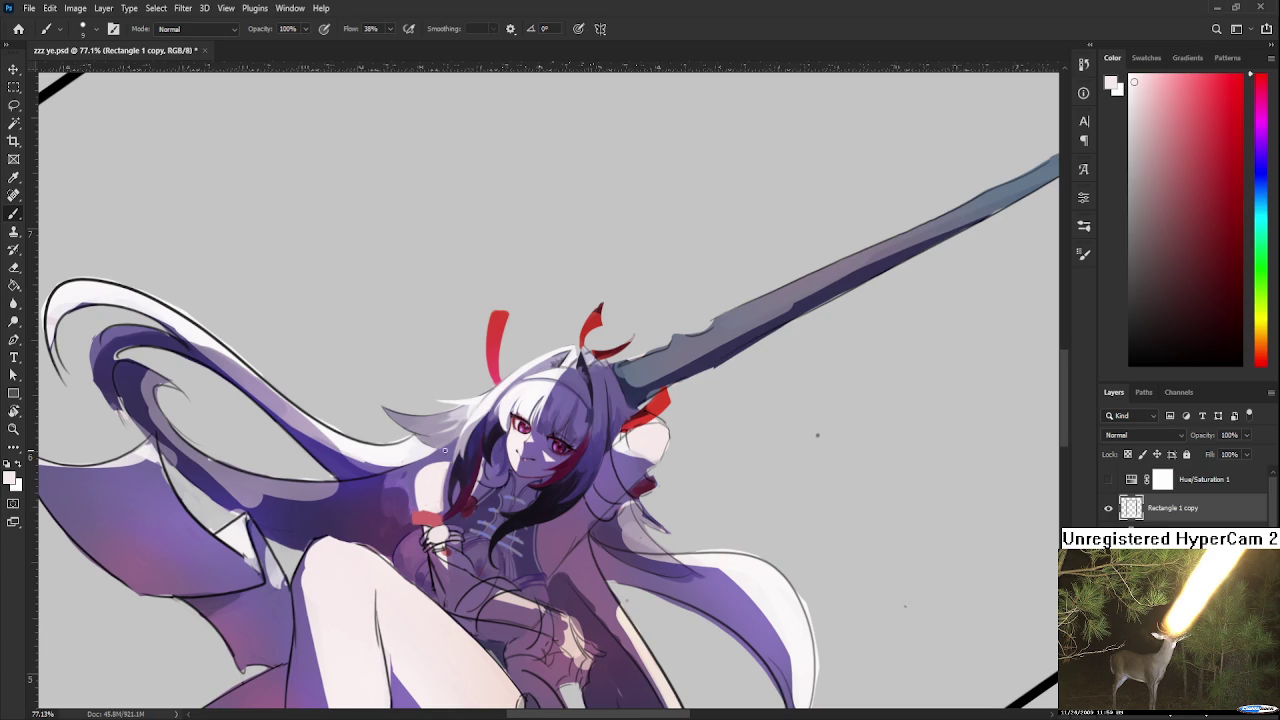
scroll(440, 490, "up", 3)
scroll(430, 508, "up", 3)
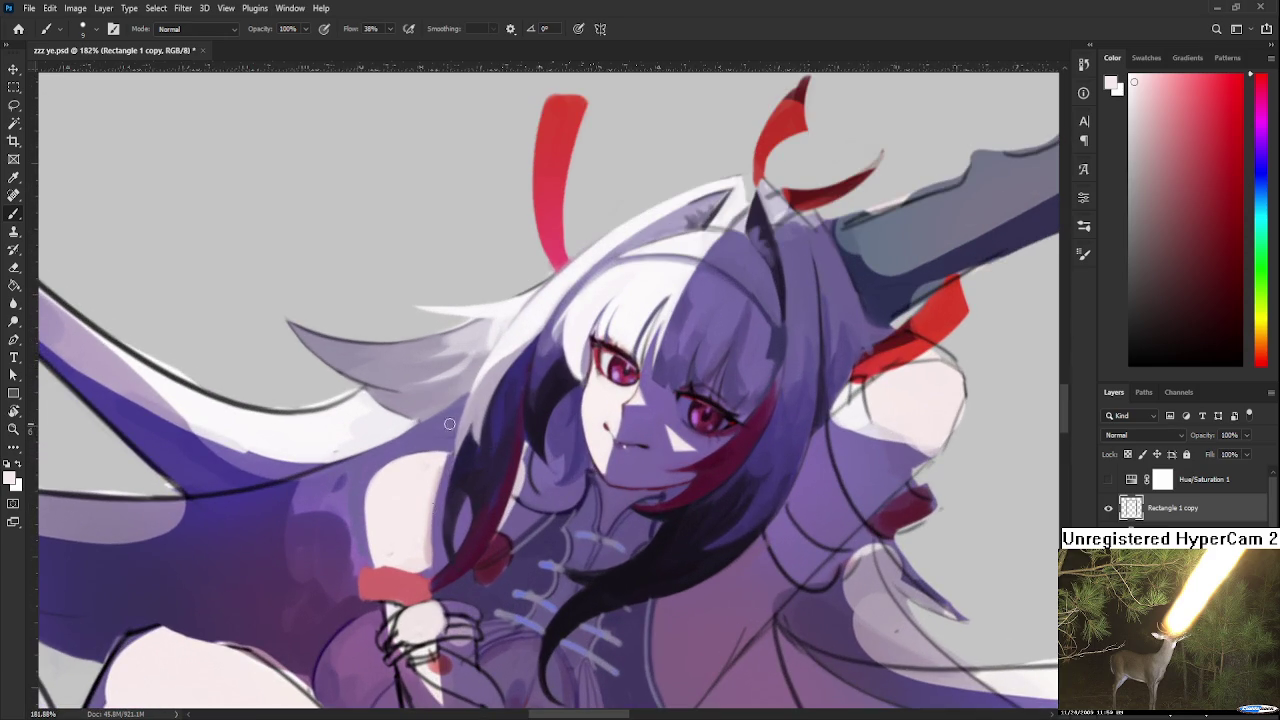
left_click(418, 508, "alt")
left_click(416, 524, "alt")
left_click(432, 532, "alt")
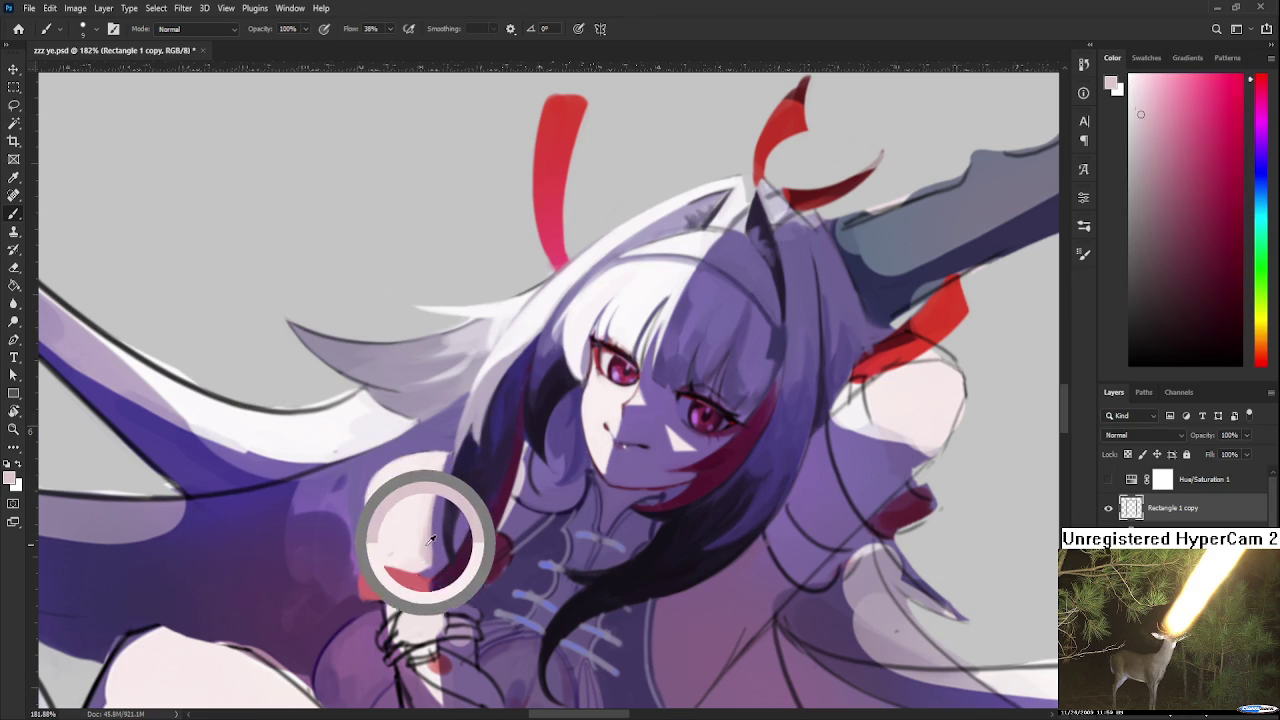
left_click(441, 541, "alt")
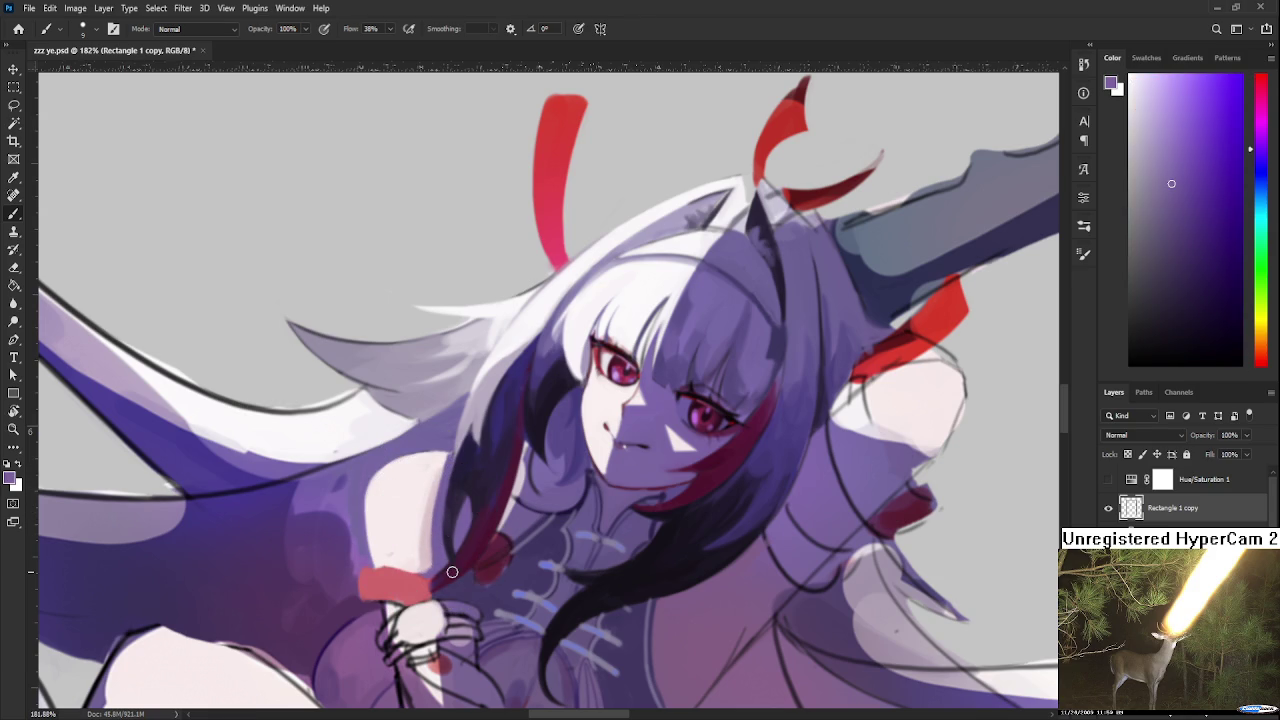
scroll(452, 572, "down", 5)
scroll(453, 572, "down", 3)
scroll(455, 573, "down", 1)
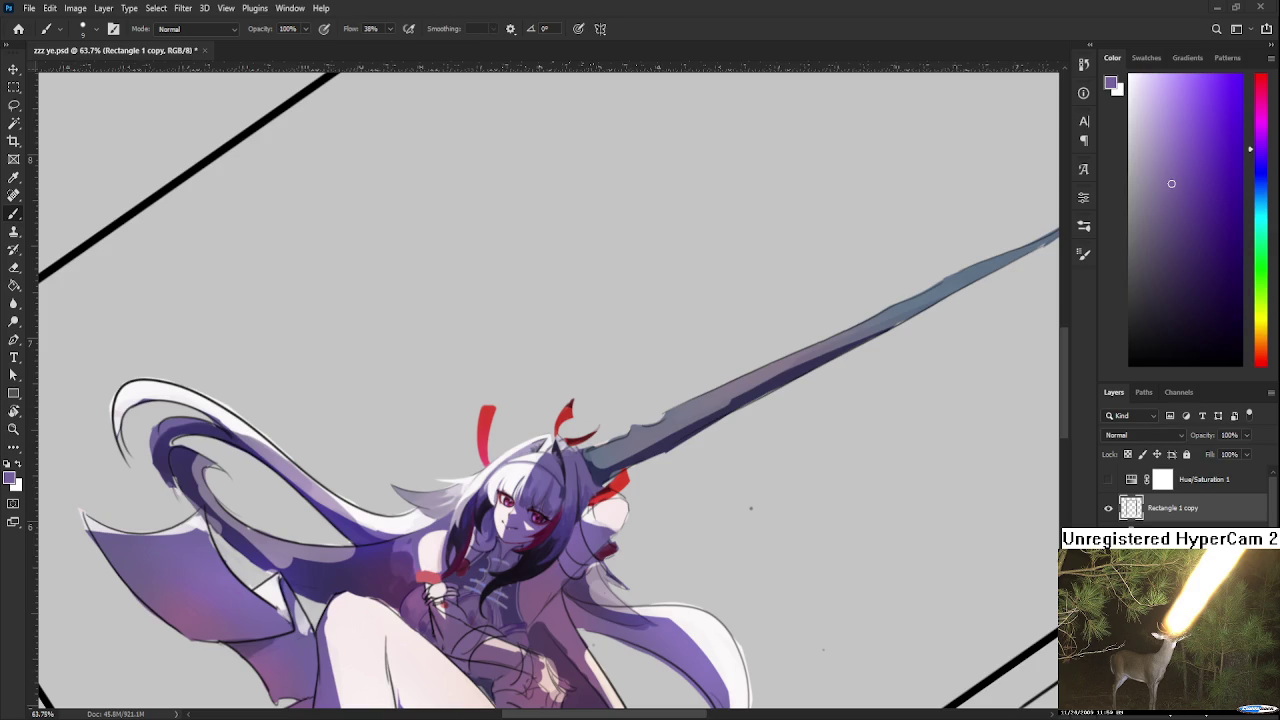
scroll(440, 580, "up", 3)
Extend the red cuff's left edge downward and touch up its edge beside the hand
scroll(440, 580, "up", 3)
scroll(440, 580, "up", 4)
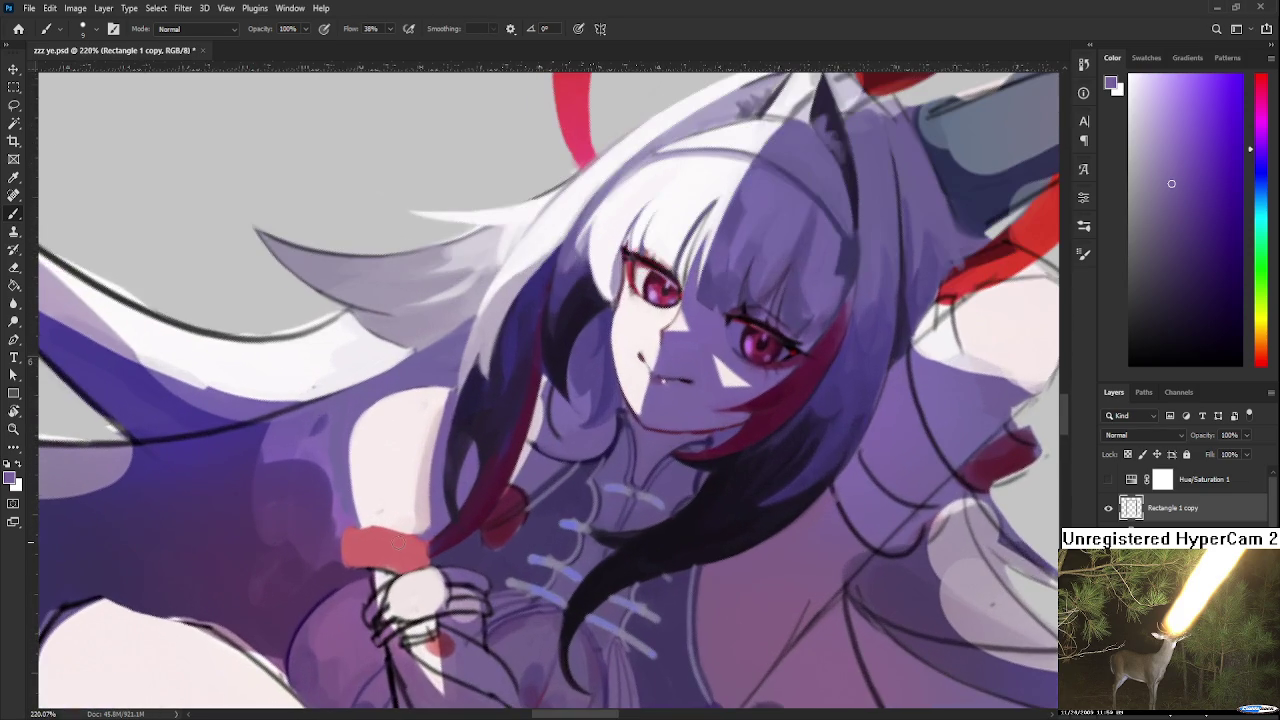
key("r")
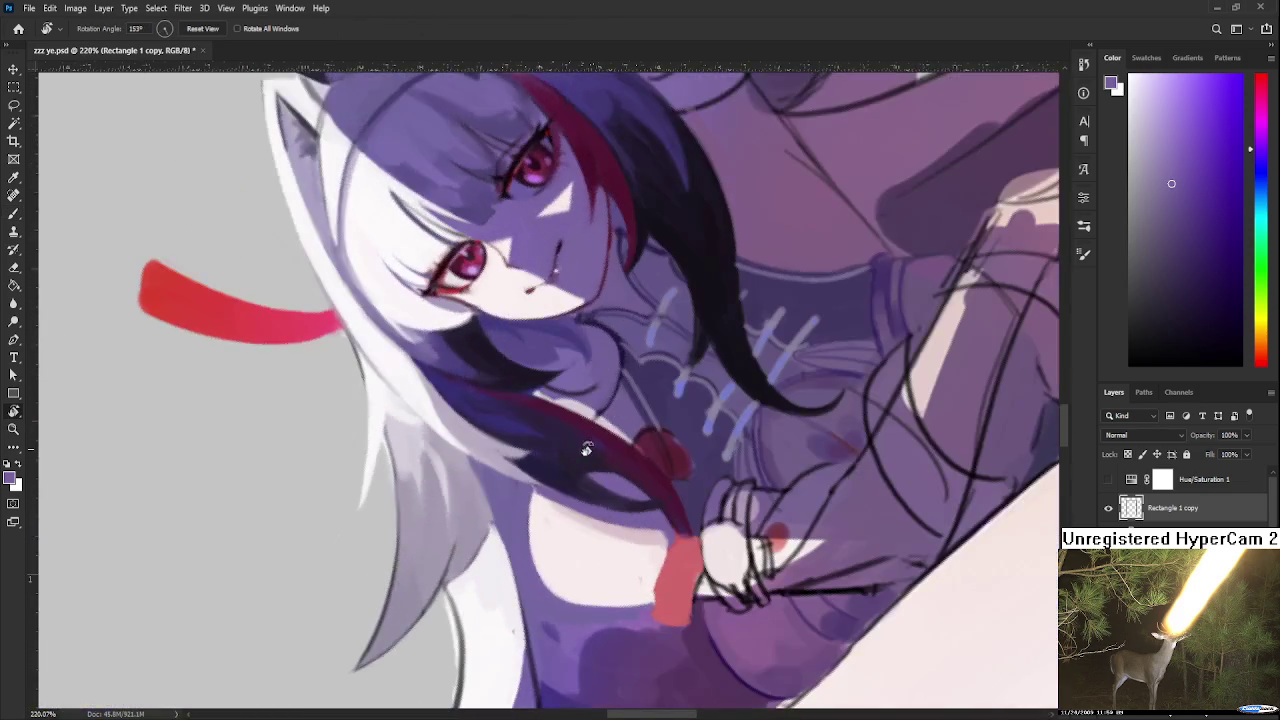
left_click_drag(395, 543, 500, 414)
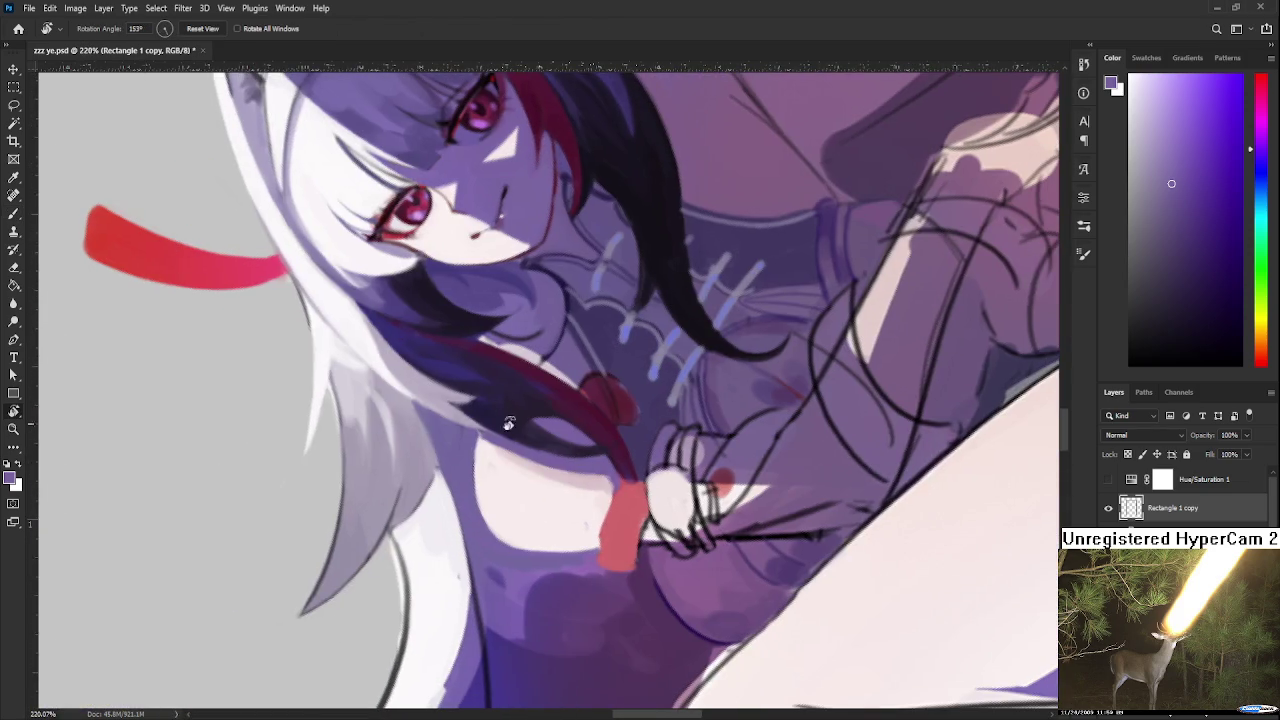
key("b")
left_click(575, 511, "alt")
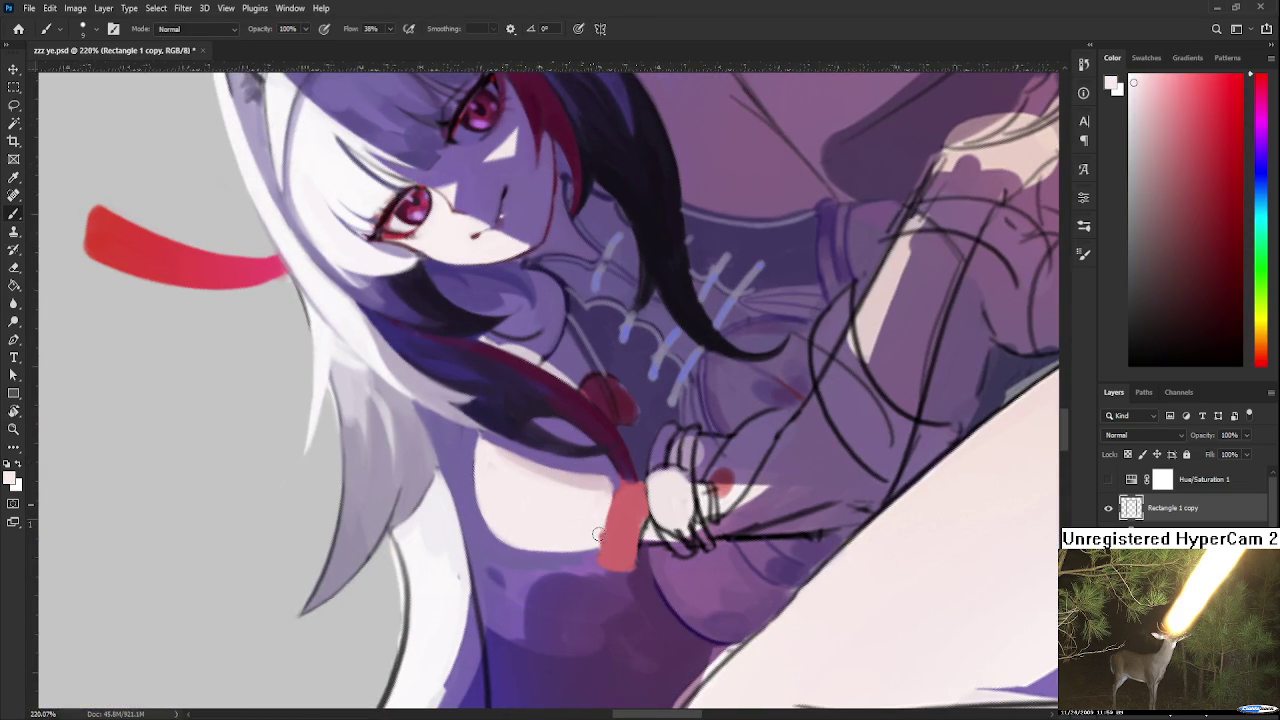
left_click(617, 535, "alt")
left_click_drag(621, 505, 619, 540)
left_click(642, 510)
left_click(632, 517, "alt")
At a -122° view, repaint the cuff band in darker red toward the hand
key("r")
left_click_drag(632, 517, 484, 474)
key("b")
mouse_move(410, 500)
left_mouse_down()
mouse_move(424, 536)
mouse_move(450, 531)
left_mouse_up()
left_click(457, 517, "alt")
left_click(470, 503, "alt")
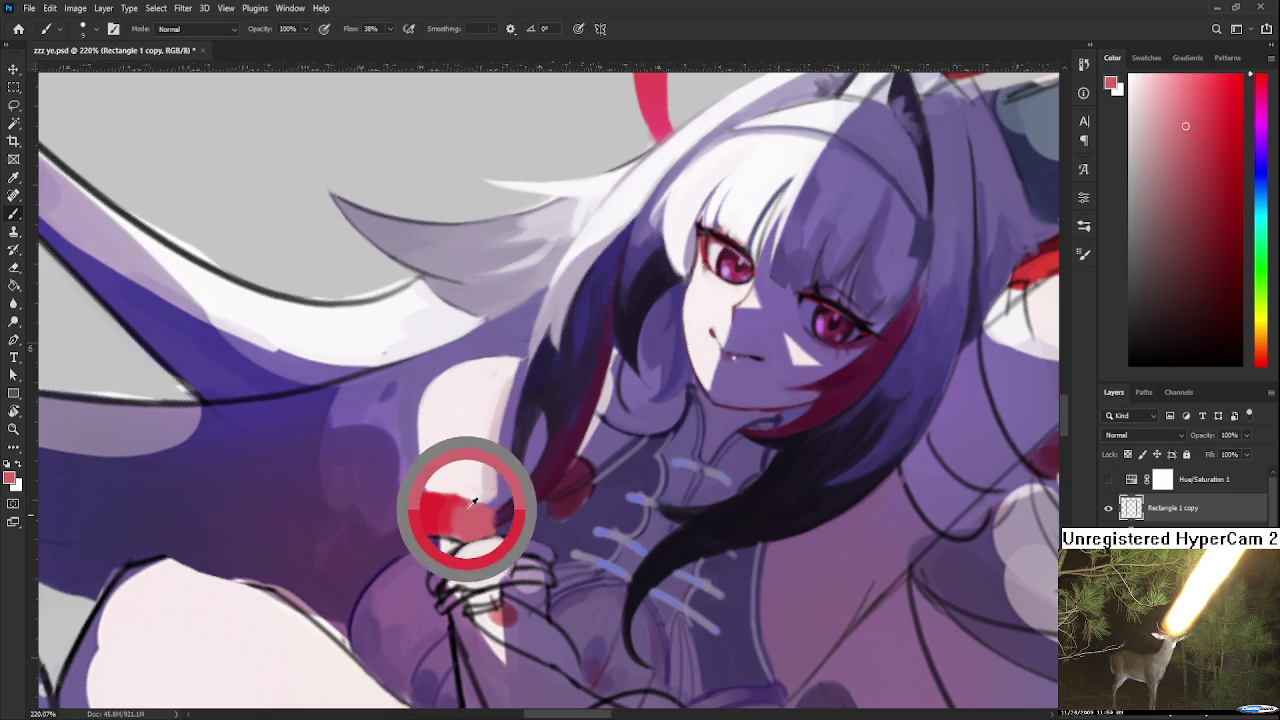
left_click(1262, 104)
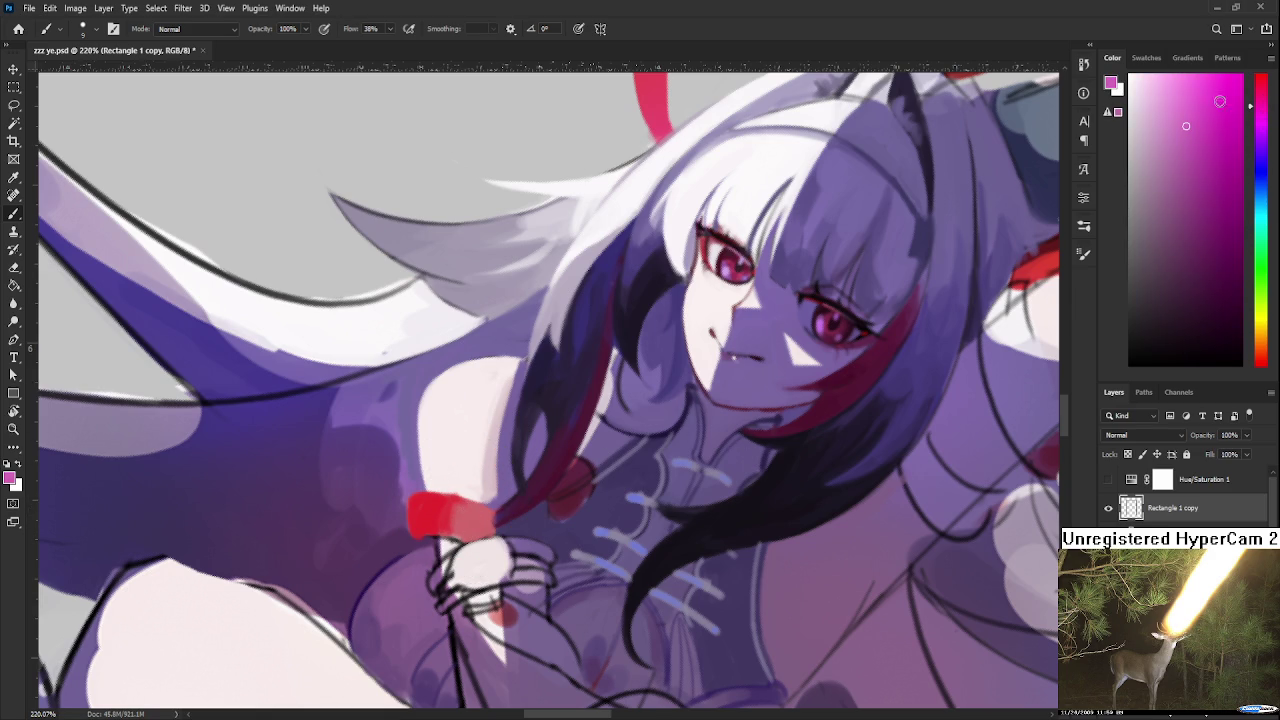
left_click(451, 507, "alt")
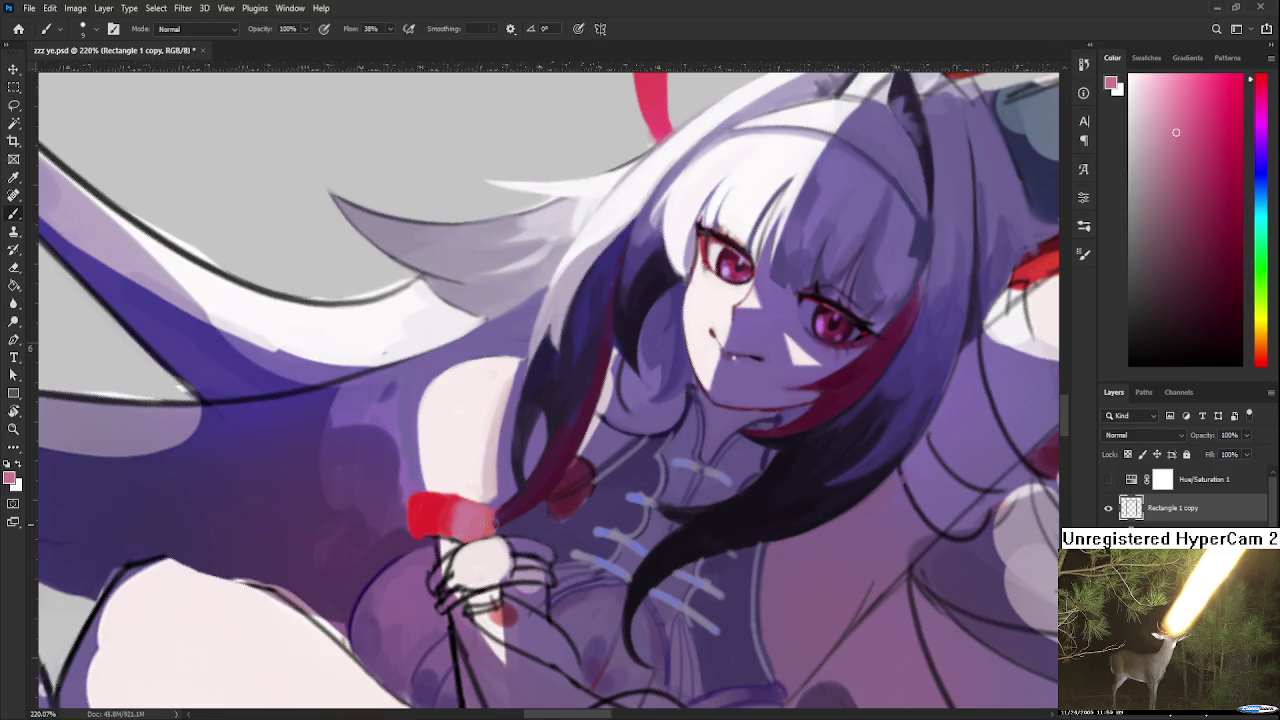
At a 155° view, fill the cuff interior with pinkish white, leaving a red outline
key("r")
mouse_move(463, 558)
left_mouse_down()
mouse_move(643, 444)
mouse_move(587, 438)
left_mouse_up()
key("b")
key("x")
key("x")
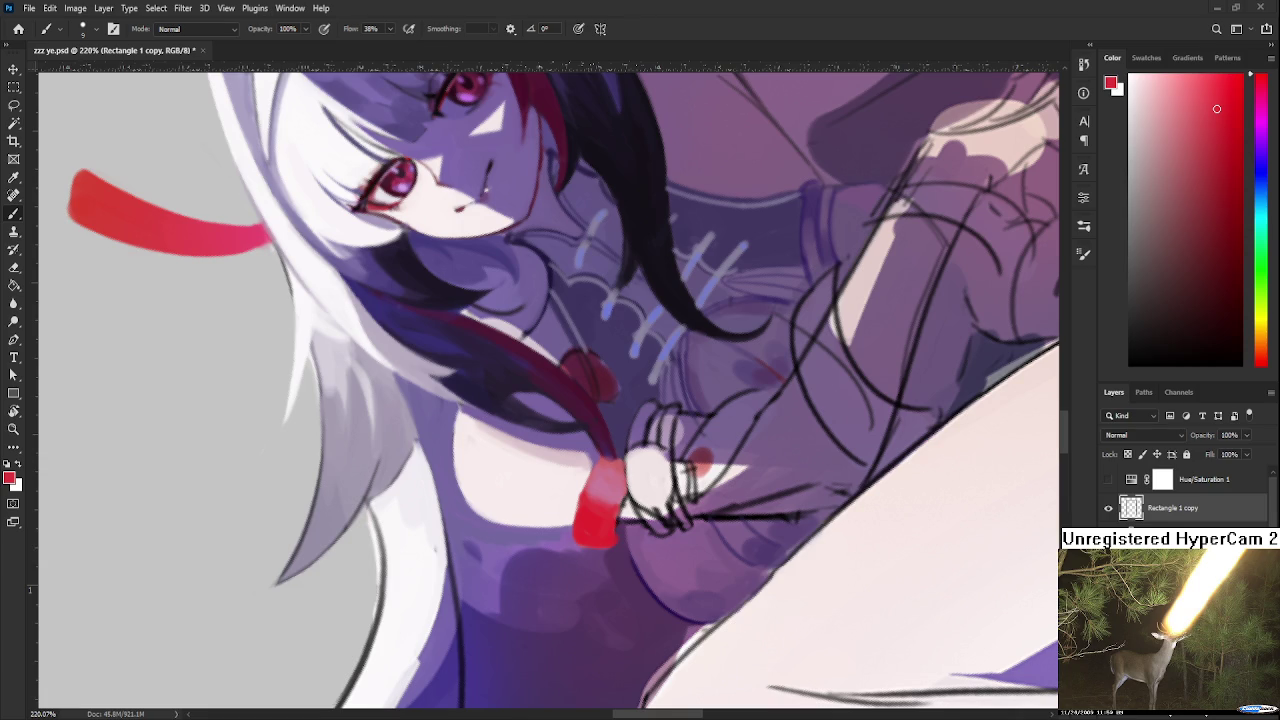
left_click(642, 470, "alt")
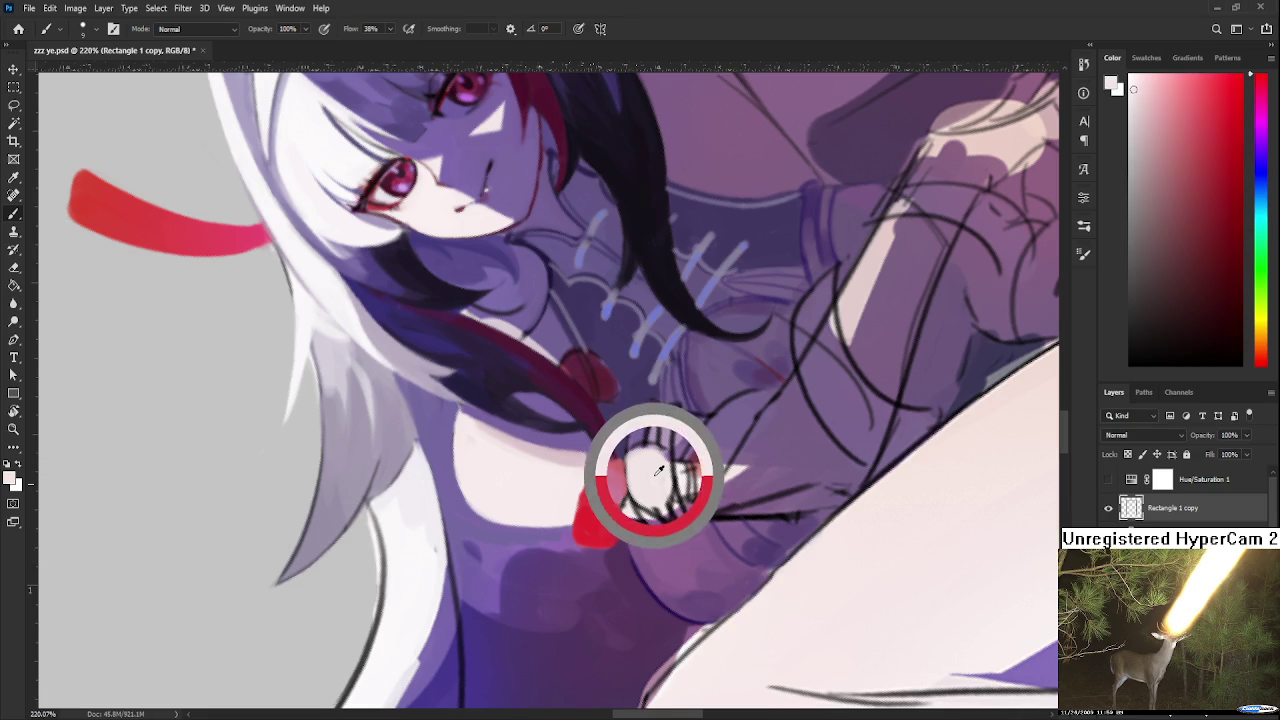
mouse_move(606, 468)
left_mouse_down()
mouse_move(585, 538)
mouse_move(605, 540)
mouse_move(610, 470)
left_mouse_up()
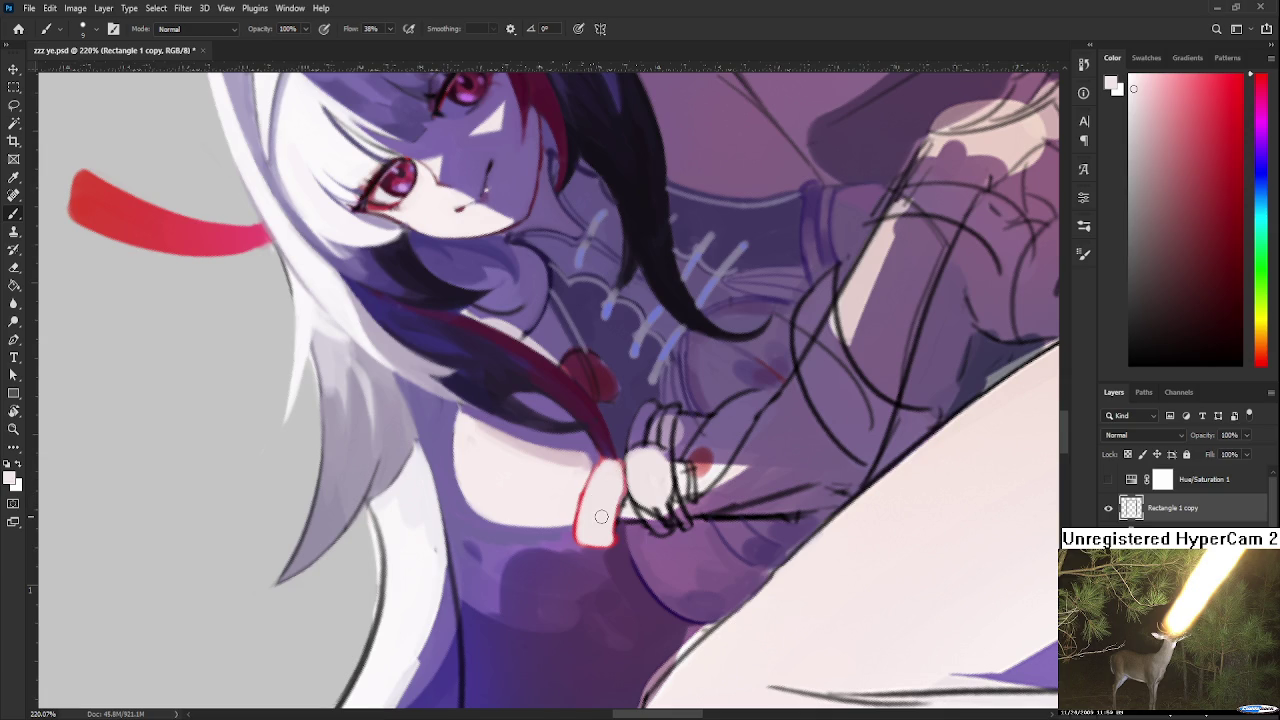
key("r")
left_click_drag(601, 516, 630, 494)
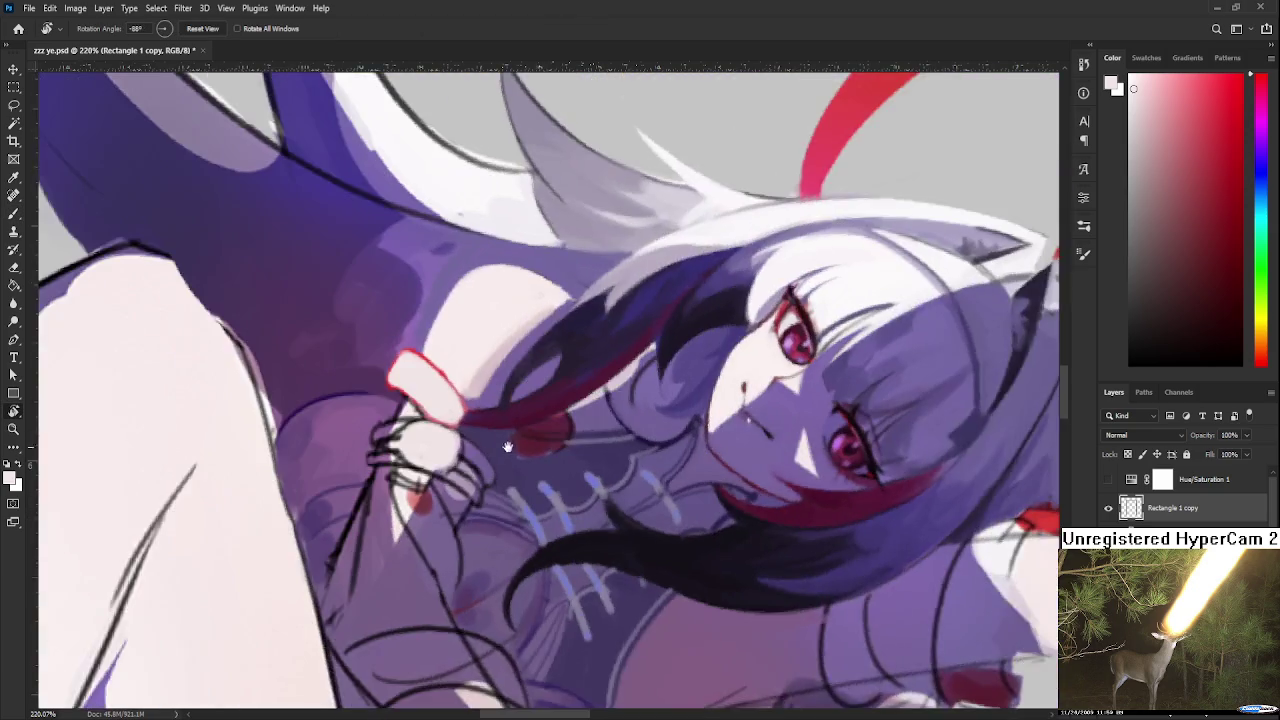
scroll(630, 494, "down", 3)
scroll(640, 491, "down", 2)
scroll(648, 489, "down", 1)
key("Escape")
scroll(652, 487, "up", 3)
key("b")
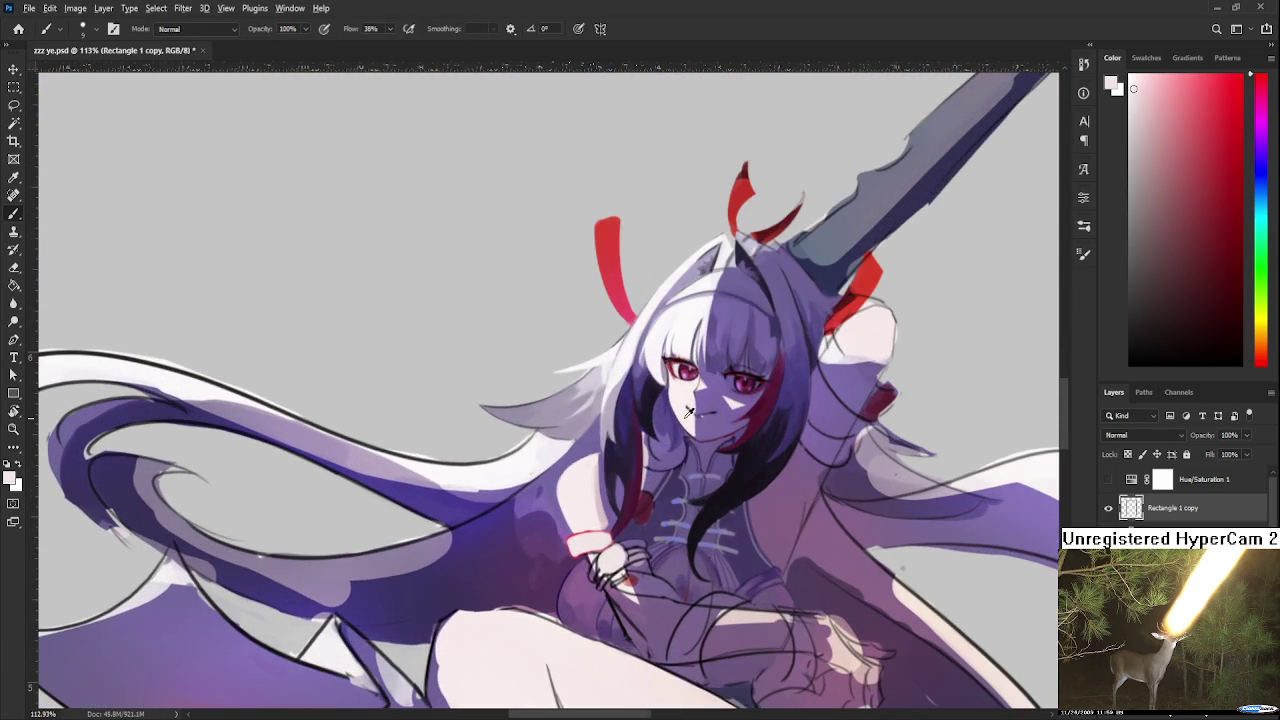
left_click(666, 420, "alt")
scroll(579, 559, "up", 2)
key("bracketright")
key("bracketright")
key("bracketright")
left_click(621, 531, "alt")
left_click(622, 533, "alt")
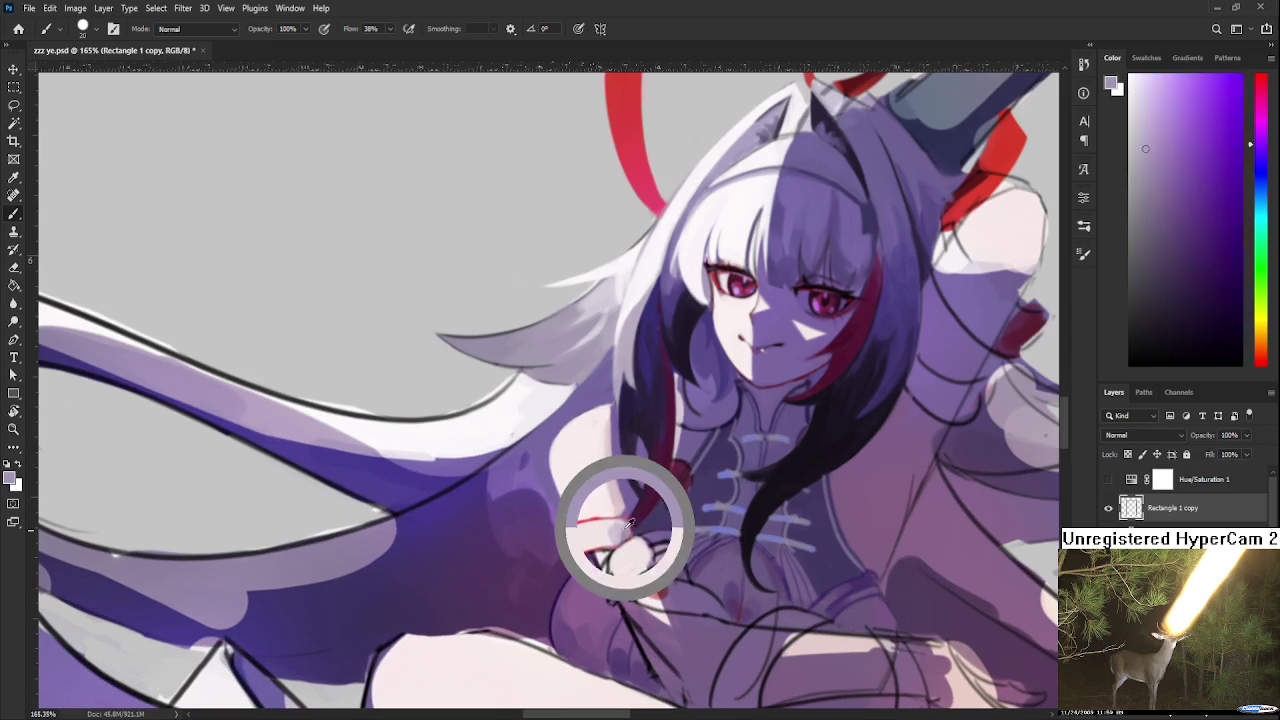
left_click(615, 531, "alt")
left_click(593, 534, "alt")
left_click(617, 524, "alt")
left_click(574, 545, "alt")
left_click(579, 538, "alt")
left_click(613, 528, "alt")
left_click(600, 528, "alt")
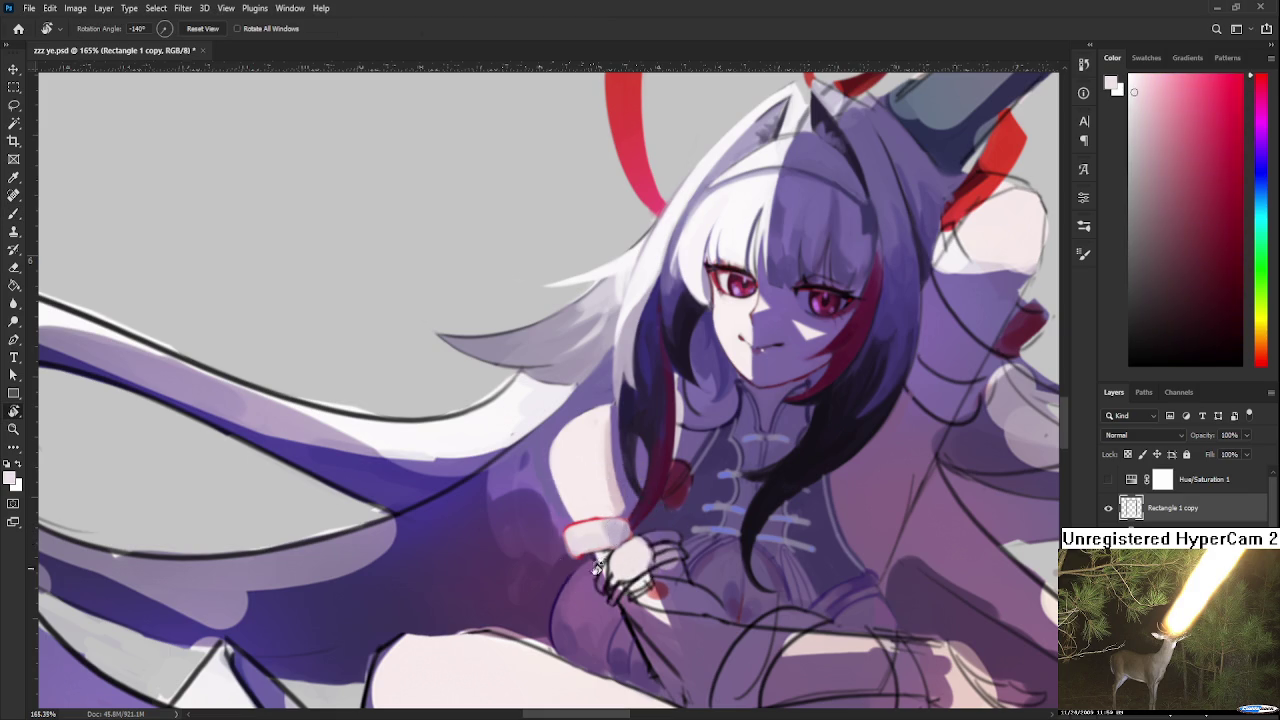
key("r")
left_click_drag(600, 528, 619, 521)
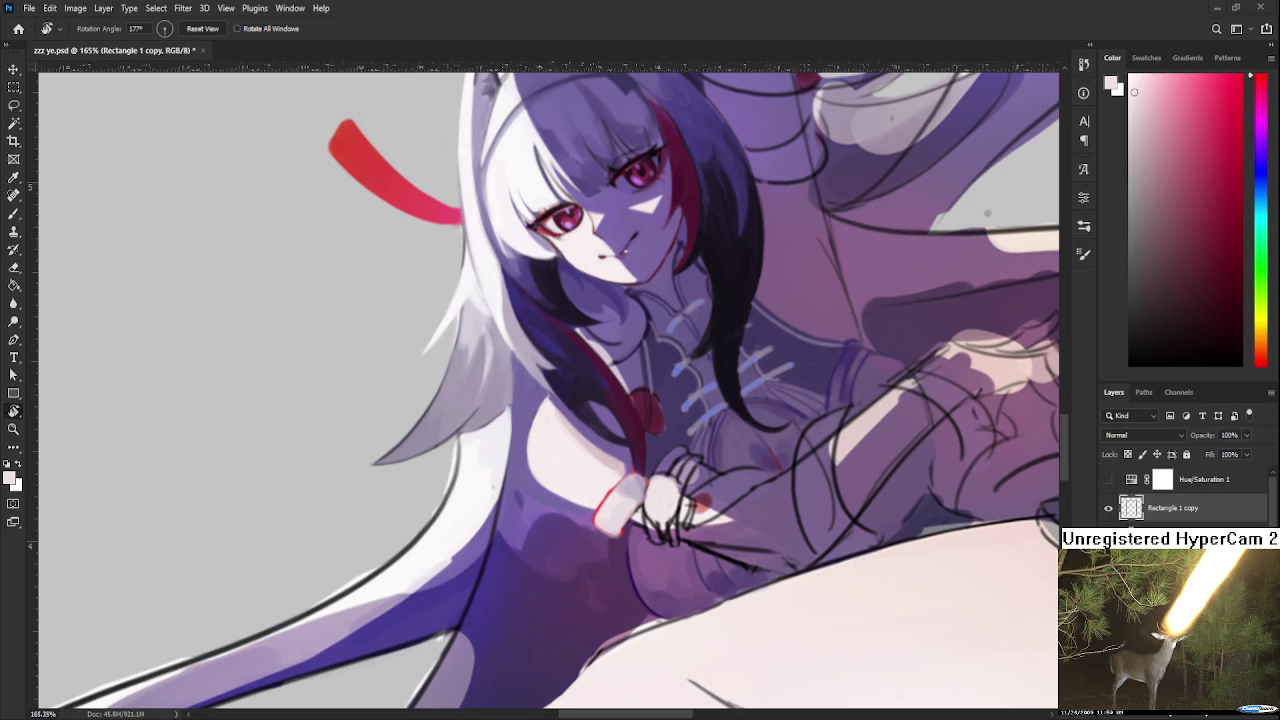
scroll(638, 436, "up", 3)
Cover the red outline on the cuff's left edge with pale lavender
left_click_drag(638, 436, 560, 474)
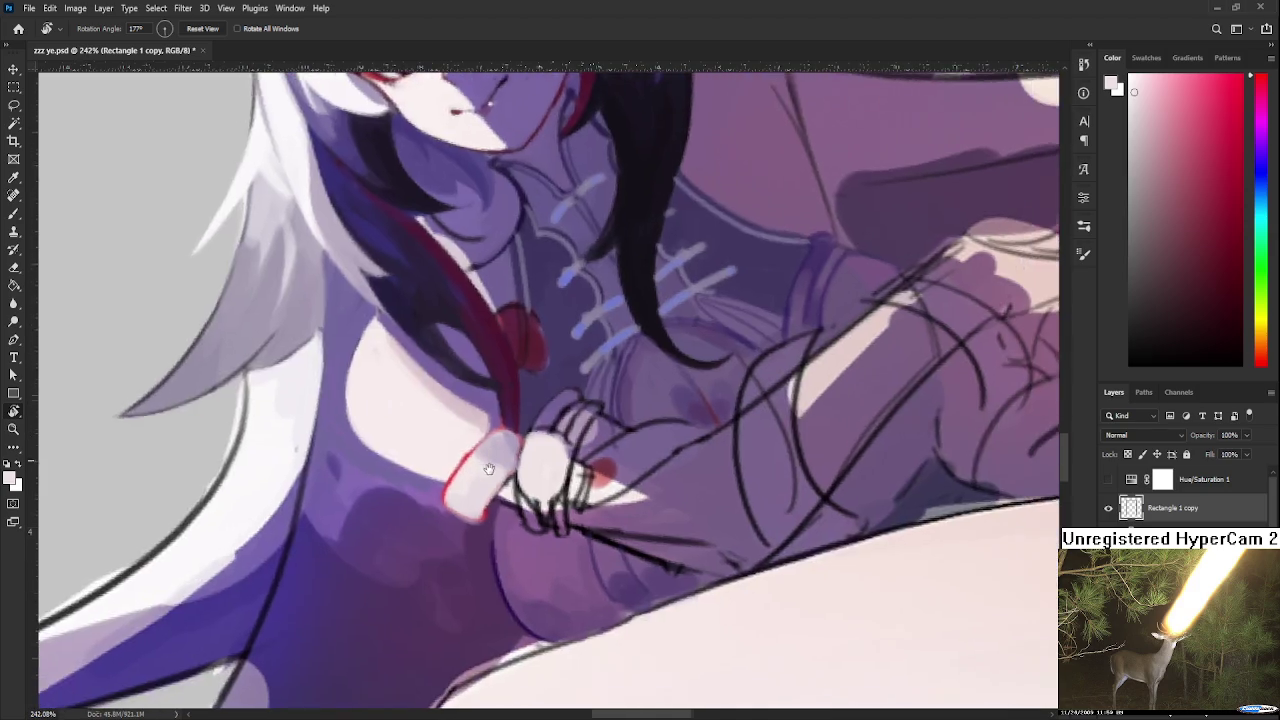
key("b")
left_click(517, 468, "alt")
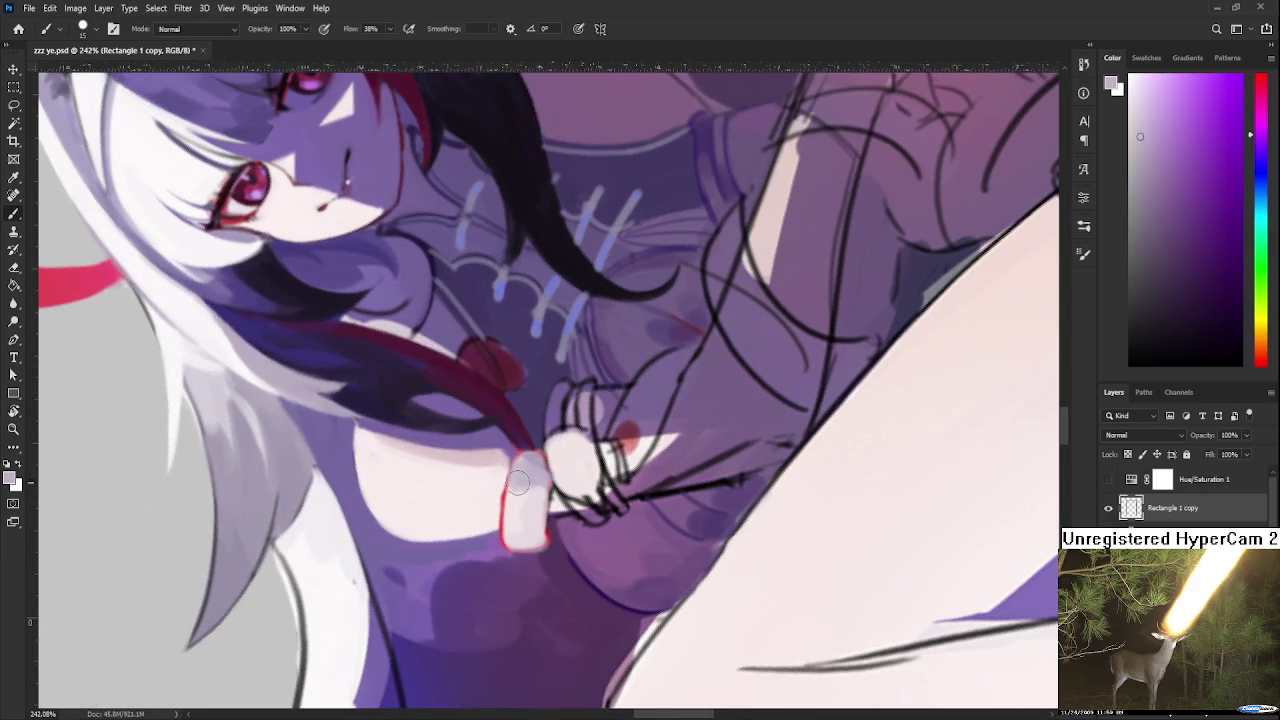
left_click_drag(516, 462, 500, 515)
left_click_drag(514, 460, 506, 520)
Dab near-white and pale pink highlights onto the wrist cuff
left_click(510, 498, "alt")
left_click(516, 494, "alt")
left_click(520, 496, "alt")
left_click(526, 498, "alt")
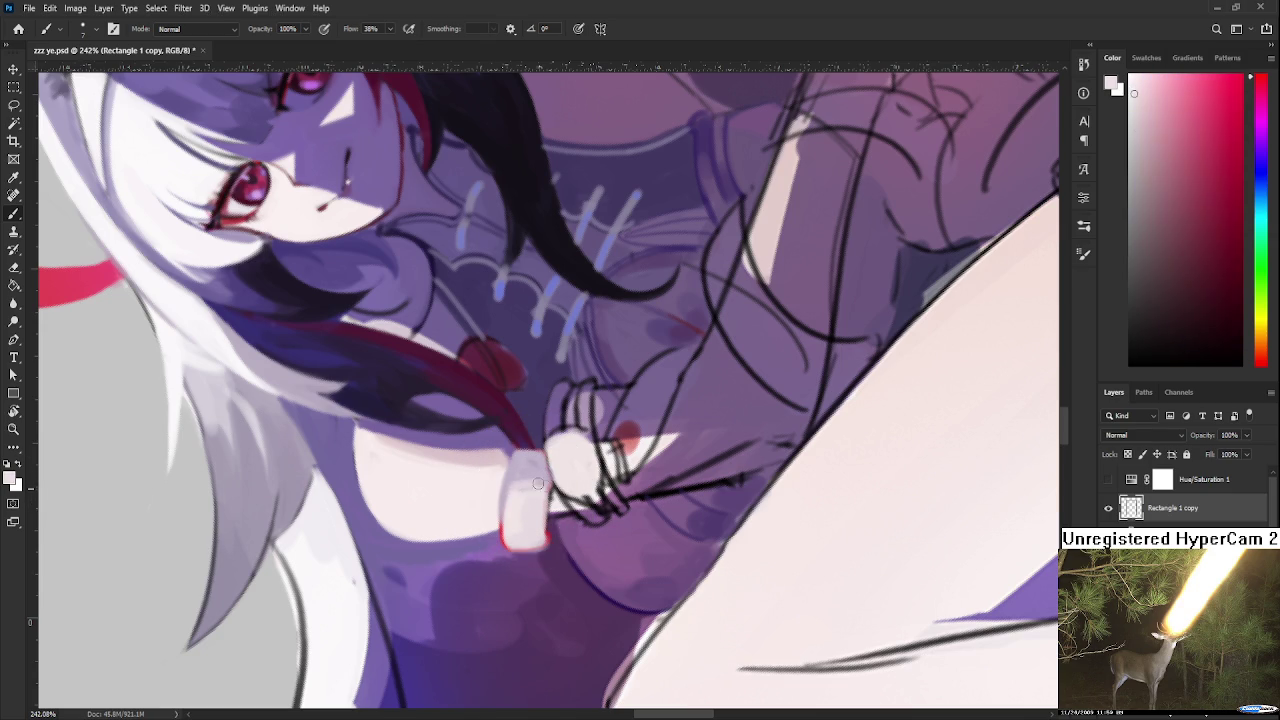
left_click(550, 478, "alt")
left_click(537, 477, "alt")
left_click(552, 487, "alt")
left_click(548, 531, "alt")
left_click(545, 526, "alt")
Zoom out and pan to view the whole swordswoman with her pale cuff
scroll(531, 518, "down", 4)
scroll(528, 520, "down", 3)
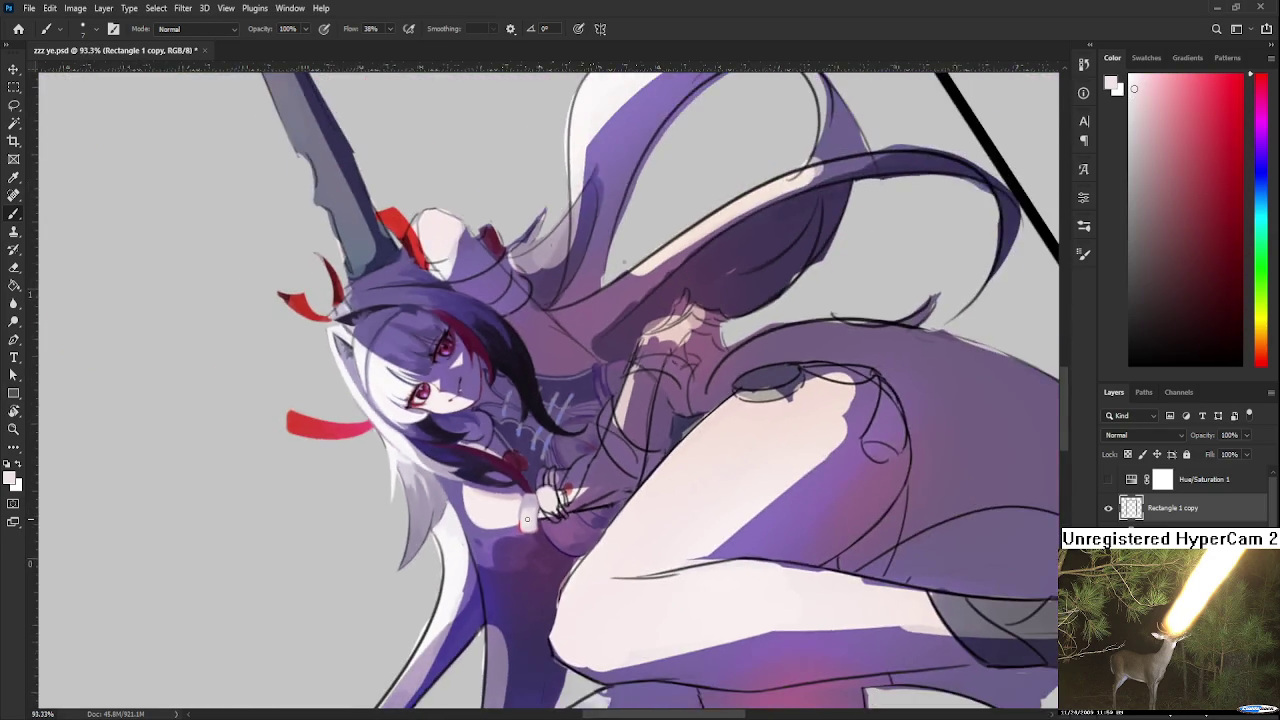
scroll(522, 522, "down", 3)
scroll(516, 524, "down", 2)
left_click_drag(514, 526, 664, 471)
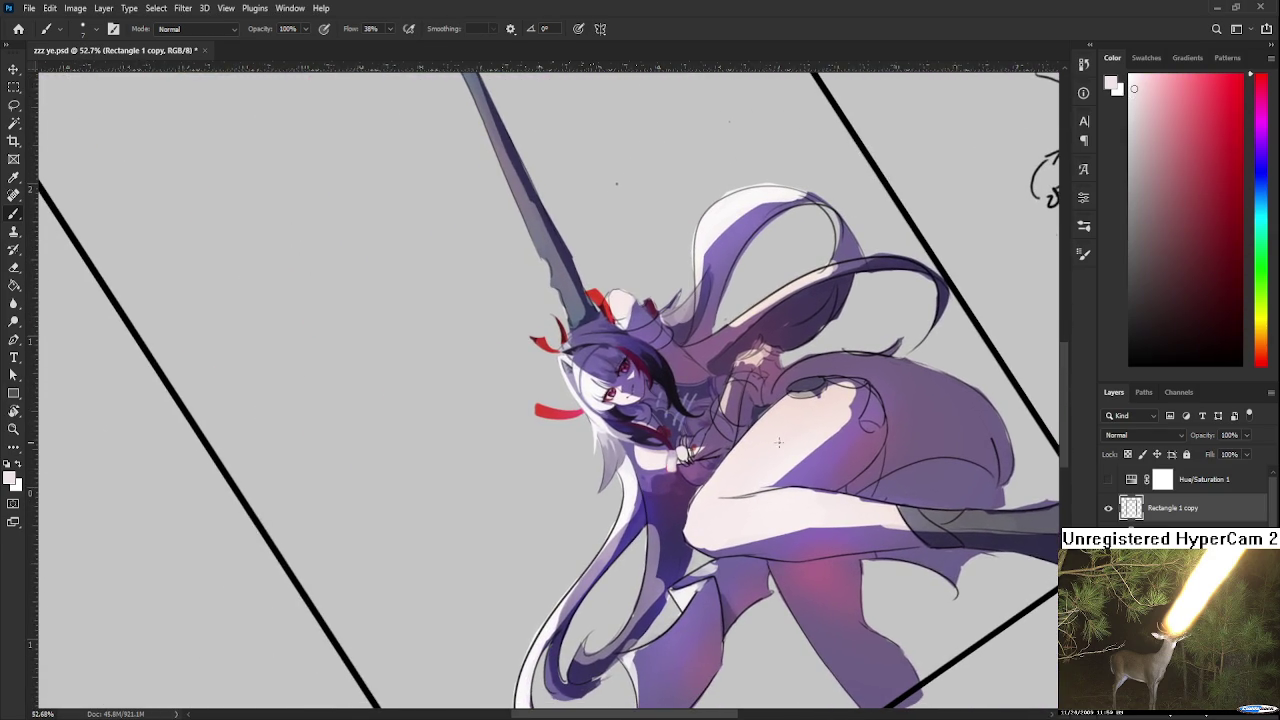
Sketch a red rectangle with a diagonal beside the figure, then lasso and delete it
left_click(1194, 255)
left_click(1213, 112)
mouse_move(425, 452)
left_mouse_down()
mouse_move(433, 524)
mouse_move(429, 468)
mouse_move(437, 525)
mouse_move(470, 542)
left_mouse_up()
left_click_drag(428, 452, 474, 546)
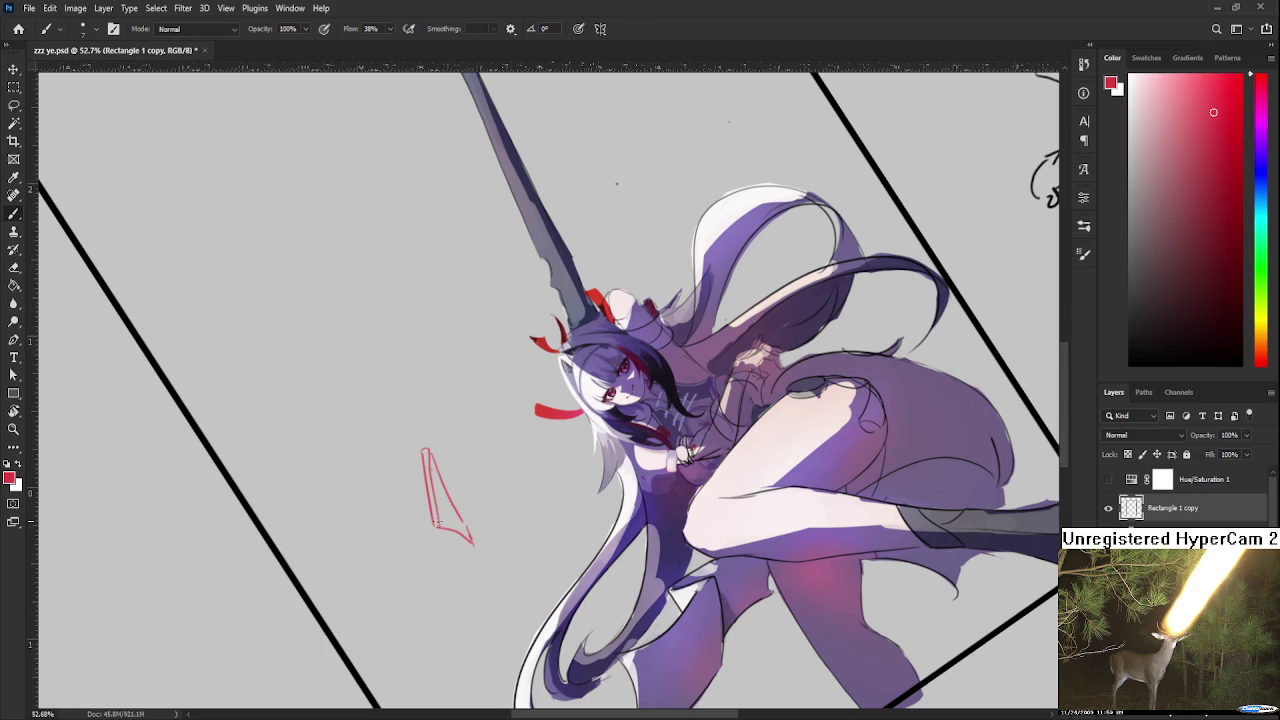
key("l")
mouse_move(506, 540)
left_mouse_down()
mouse_move(418, 428)
mouse_move(506, 548)
left_mouse_up()
key("Delete")
key("ctrl+d")
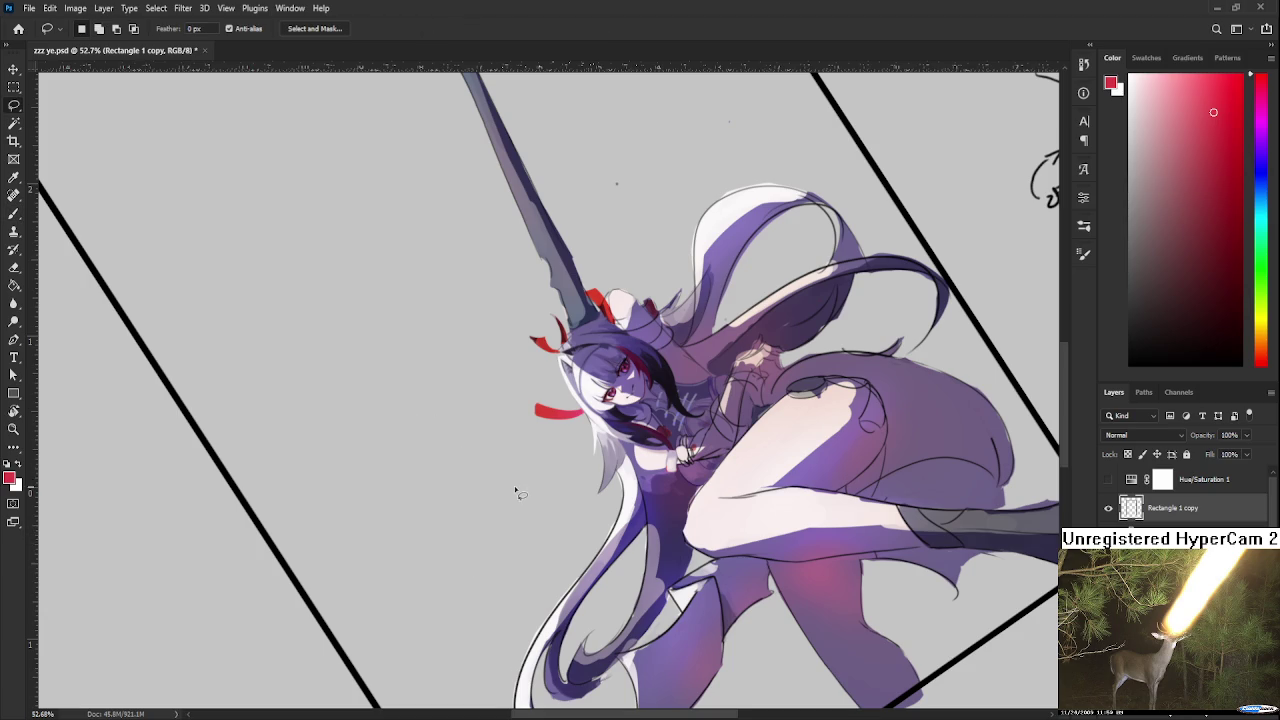
Zoom in and paint a thin blue-violet line from the hair down the cuff's left edge
scroll(705, 474, "up", 3)
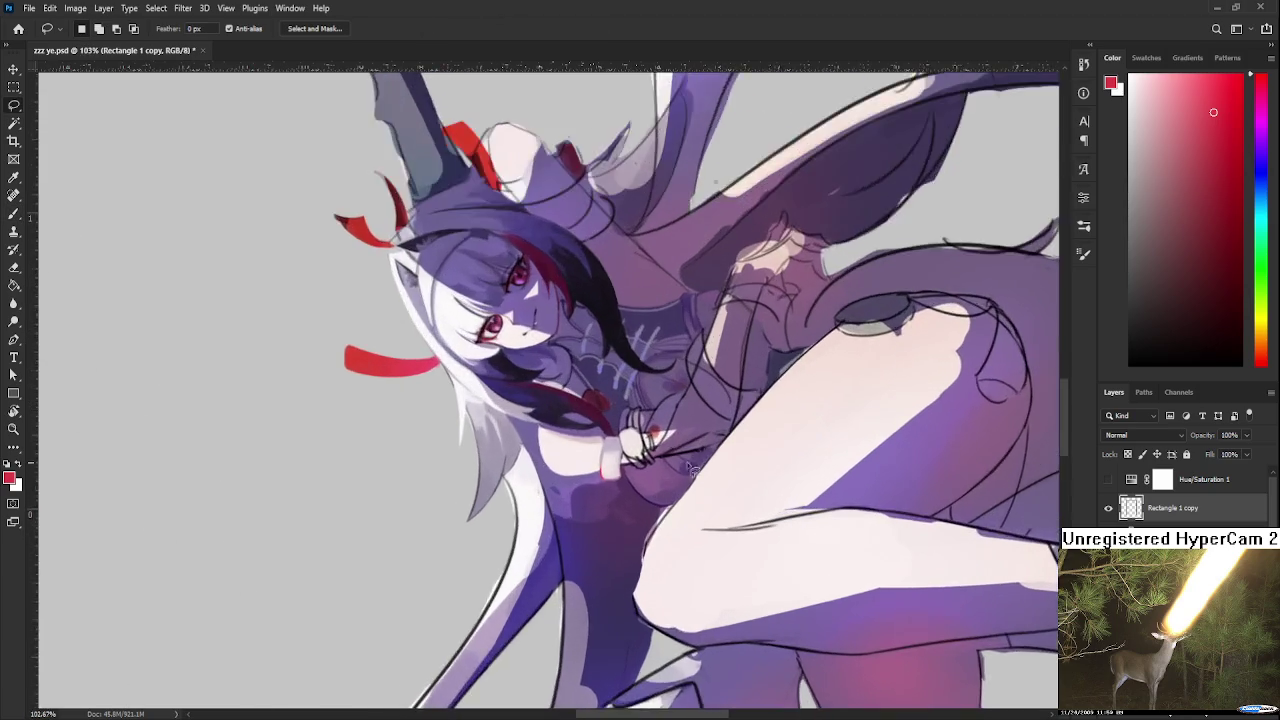
scroll(705, 474, "up", 2)
scroll(650, 465, "up", 3)
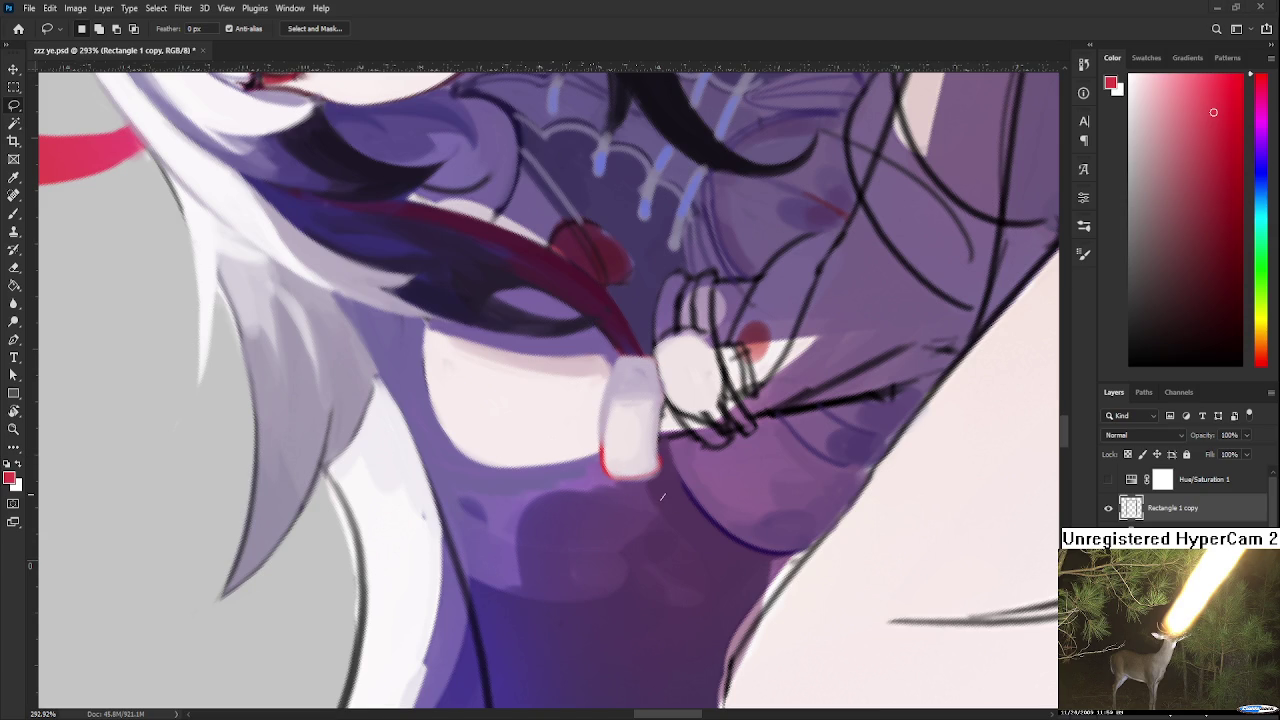
key("b")
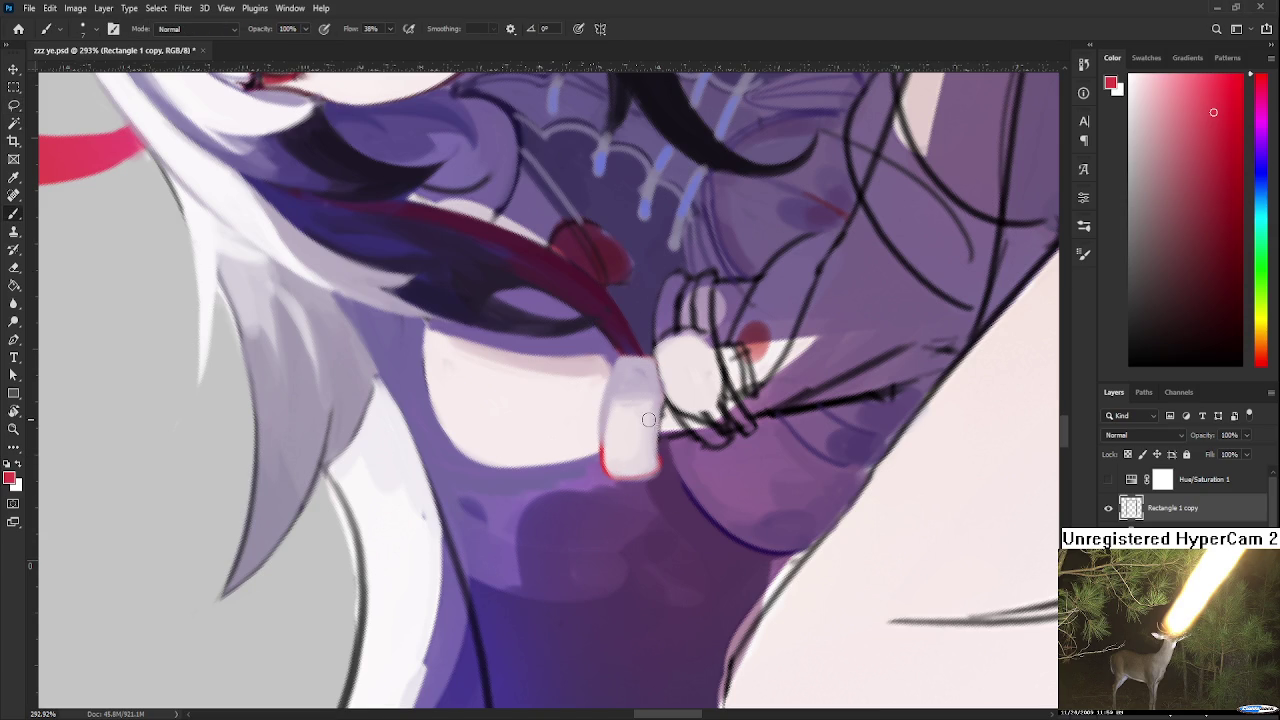
left_click(657, 488, "alt")
left_click(670, 154, "alt")
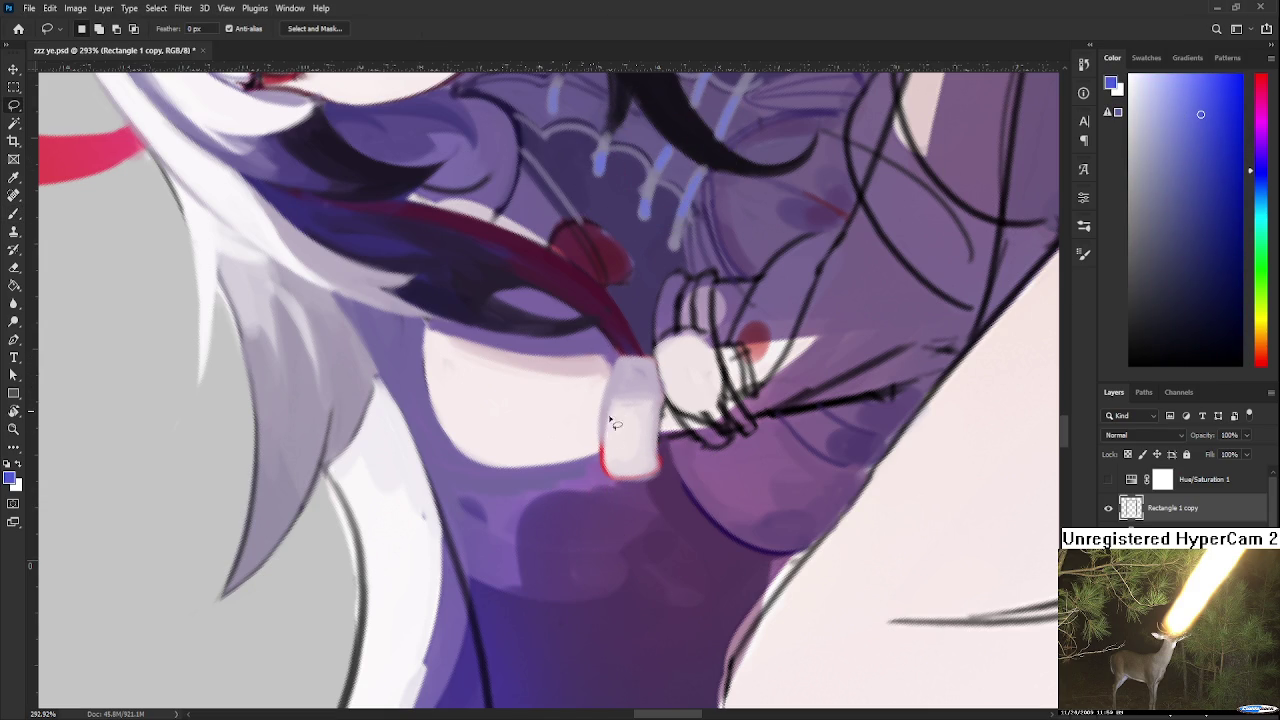
left_click_drag(613, 363, 608, 448)
key("ctrl+z")
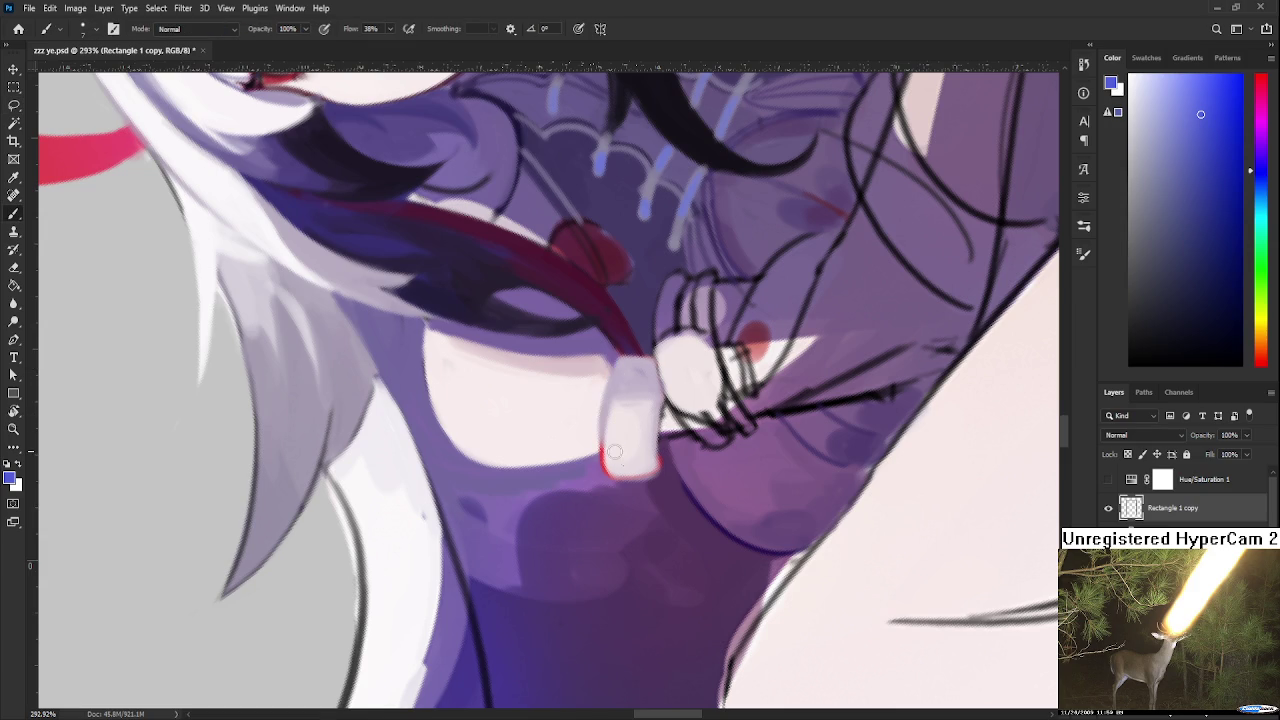
left_click_drag(612, 360, 604, 465)
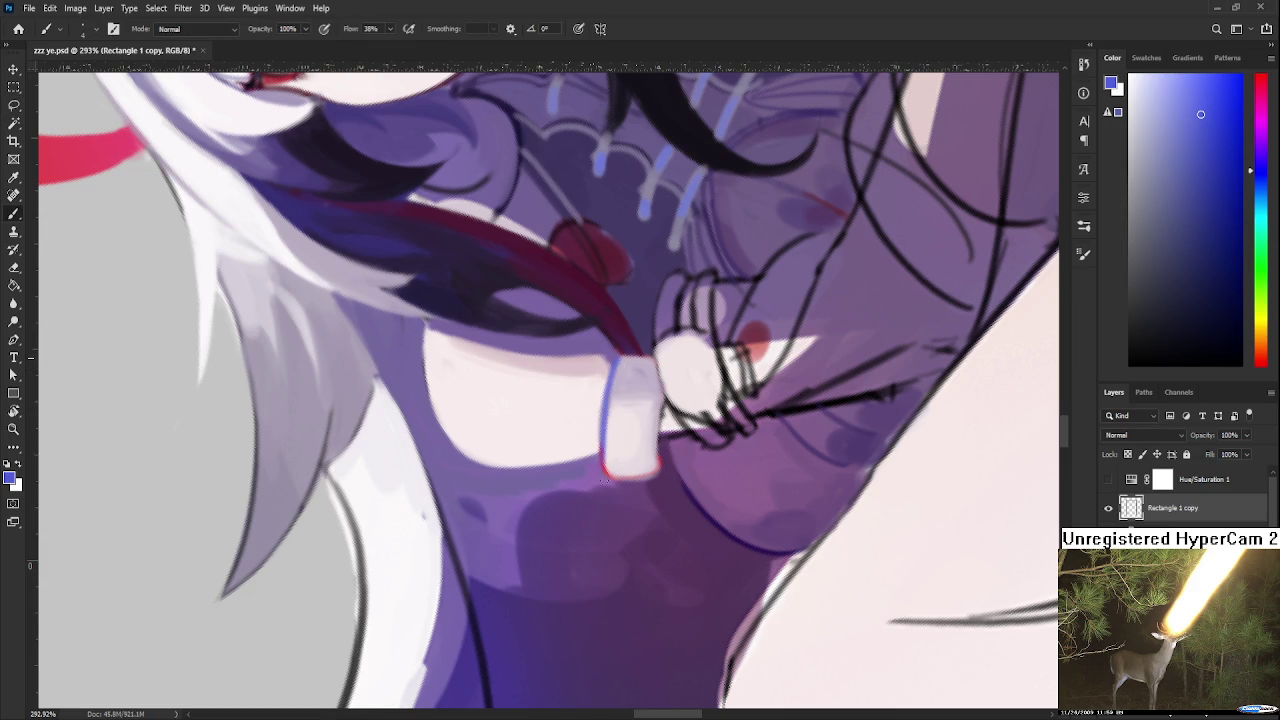
Soften the cuff's blue edge line with near-white and cover its lower part with pale pink
left_click(604, 384, "alt")
left_click_drag(604, 384, 614, 409)
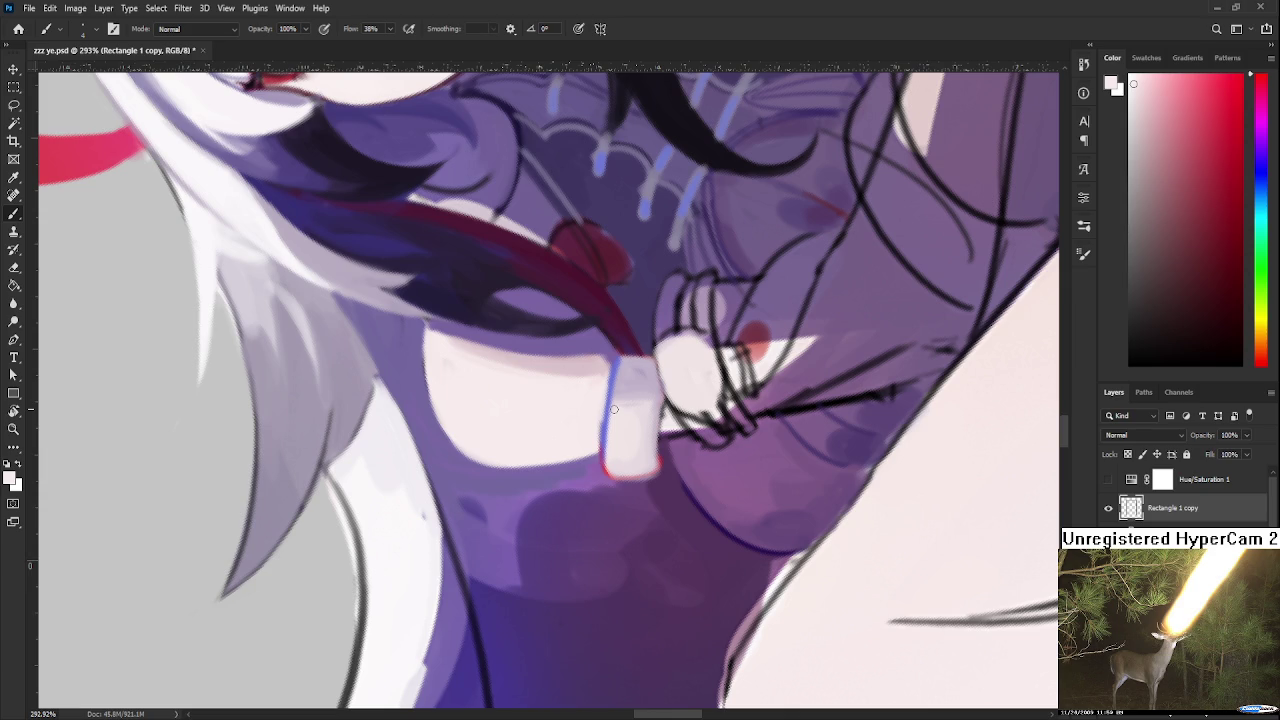
left_click(596, 412, "alt")
left_click(606, 374, "alt")
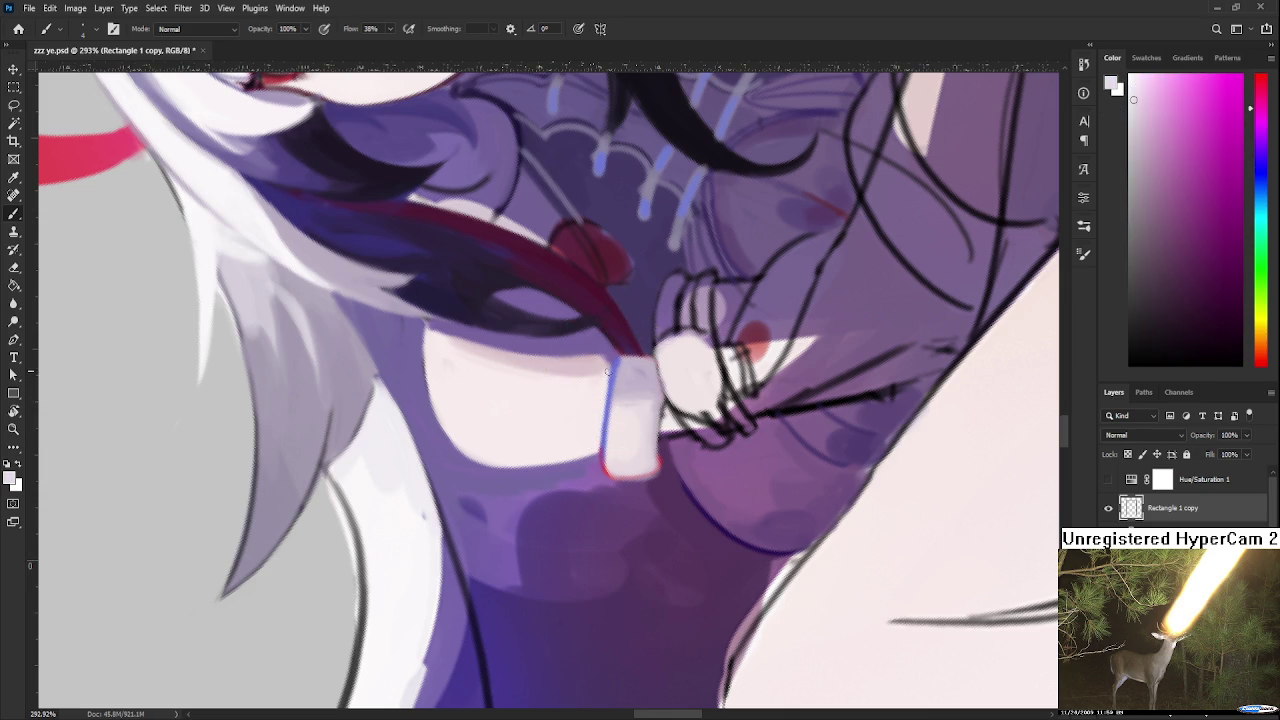
left_click(612, 388, "alt")
left_click(620, 362, "alt")
left_click(608, 400, "alt")
left_click_drag(608, 410, 606, 460)
left_click(616, 454, "alt")
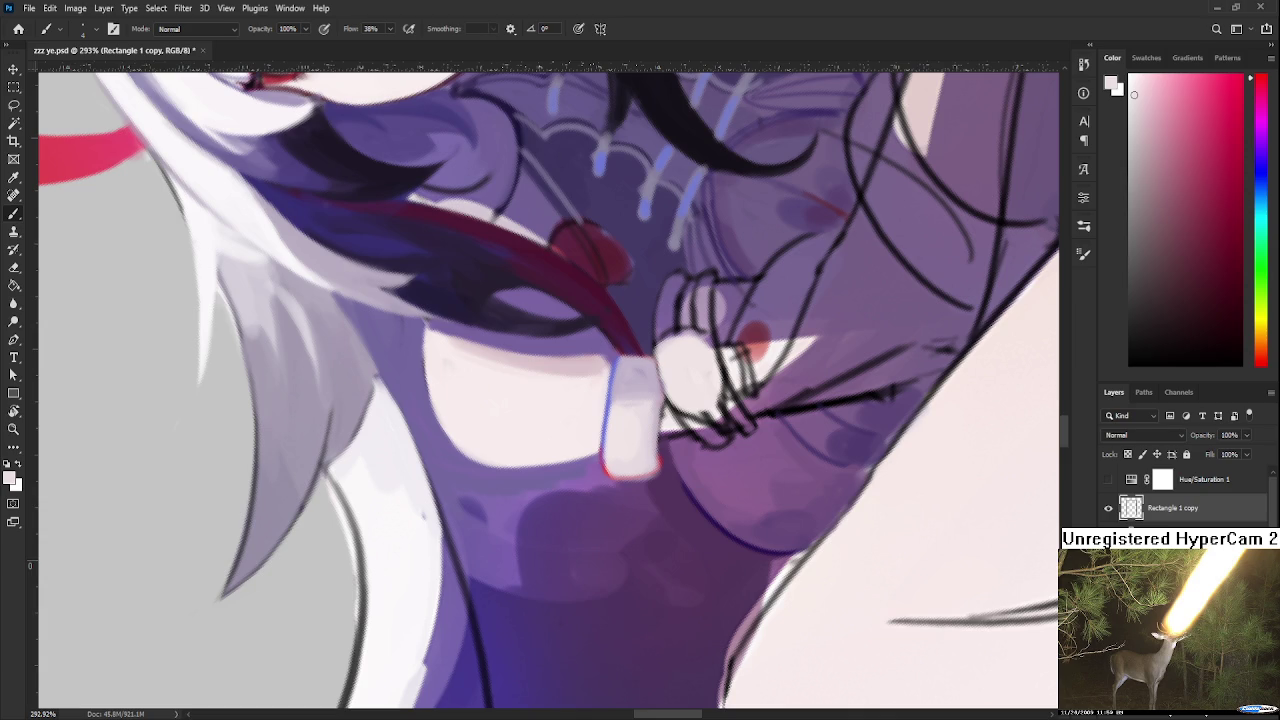
key("r")
mouse_move(612, 368)
left_mouse_down()
mouse_move(636, 397)
mouse_move(521, 493)
left_mouse_up()
scroll(521, 493, "down", 2)
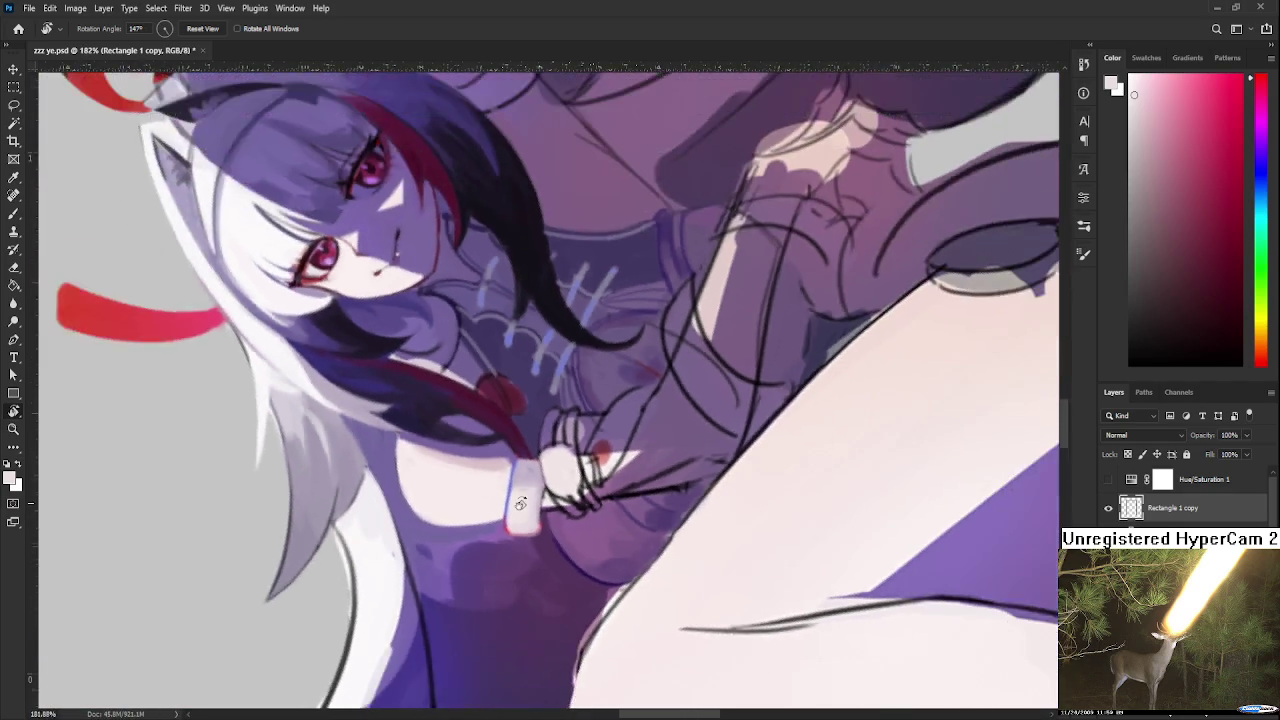
scroll(521, 493, "down", 2)
scroll(521, 493, "down", 2)
scroll(530, 490, "down", 1)
scroll(520, 490, "up", 3)
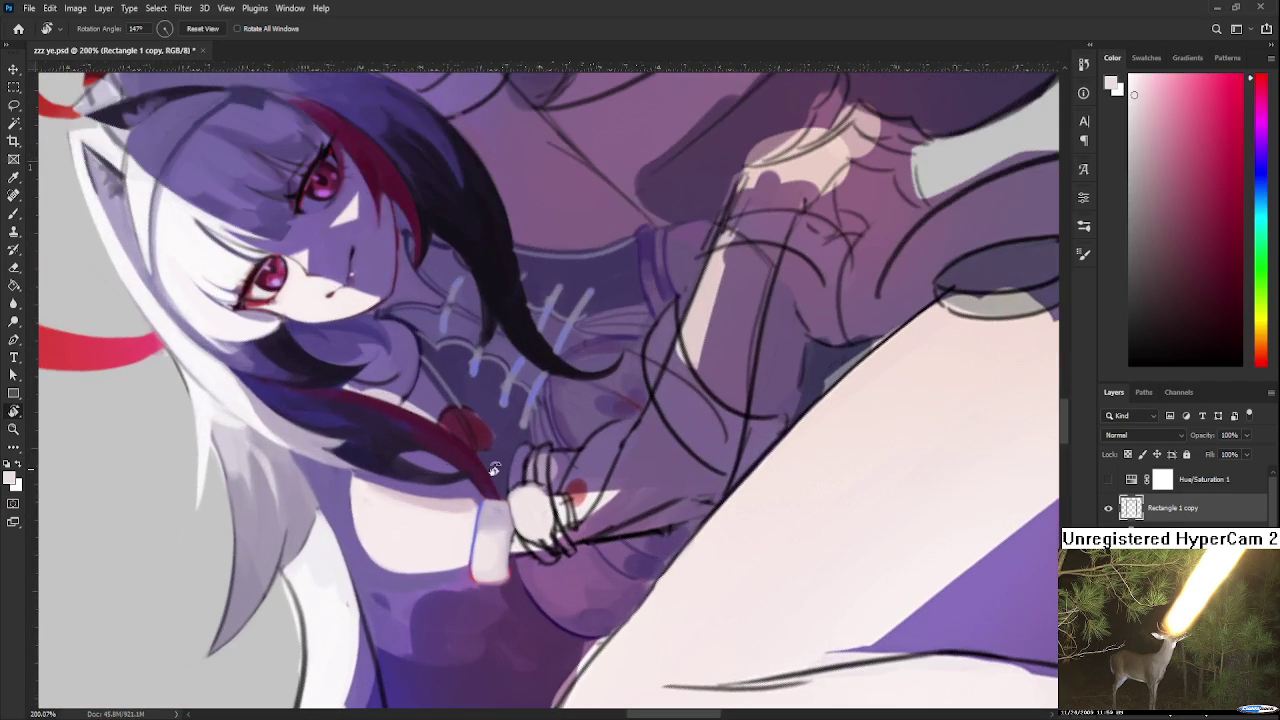
key("b")
left_click(490, 506, "alt")
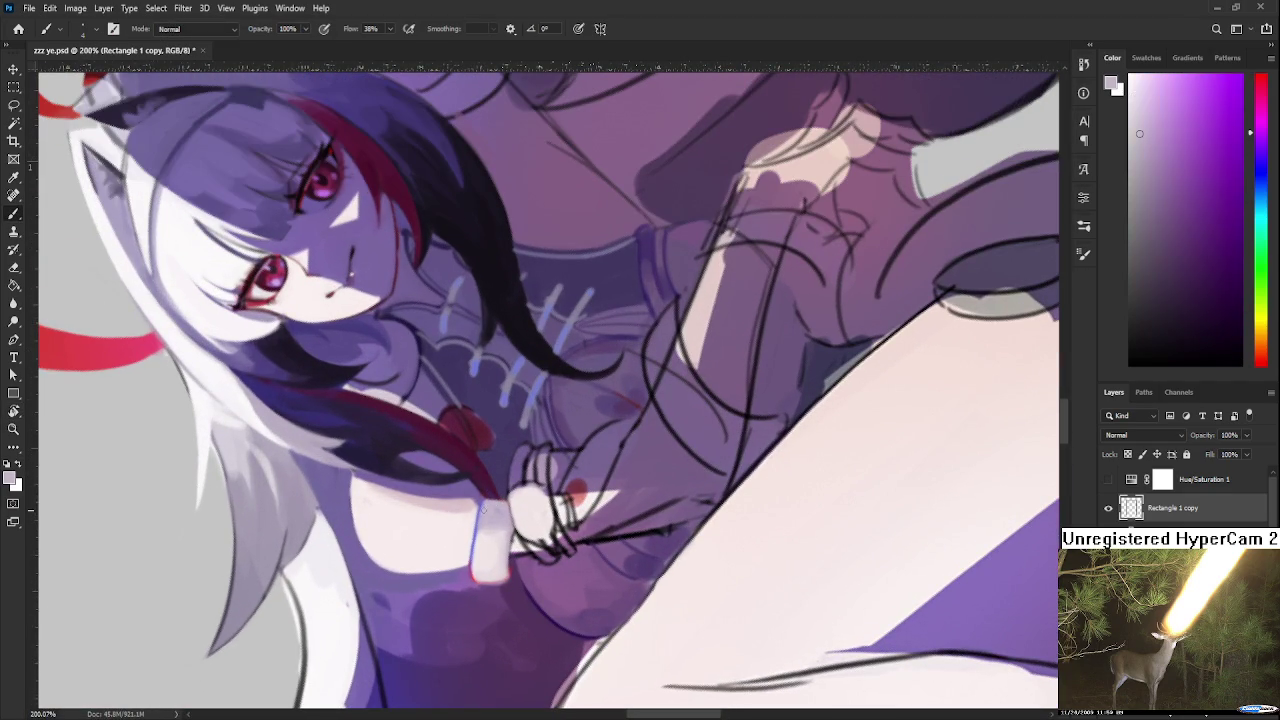
left_click(490, 535, "alt")
left_click(477, 508, "alt")
left_click(477, 506, "alt")
left_click(457, 486, "alt")
left_click(472, 490, "alt")
key("r")
mouse_move(472, 490)
left_mouse_down()
mouse_move(420, 476)
mouse_move(441, 496)
left_mouse_up()
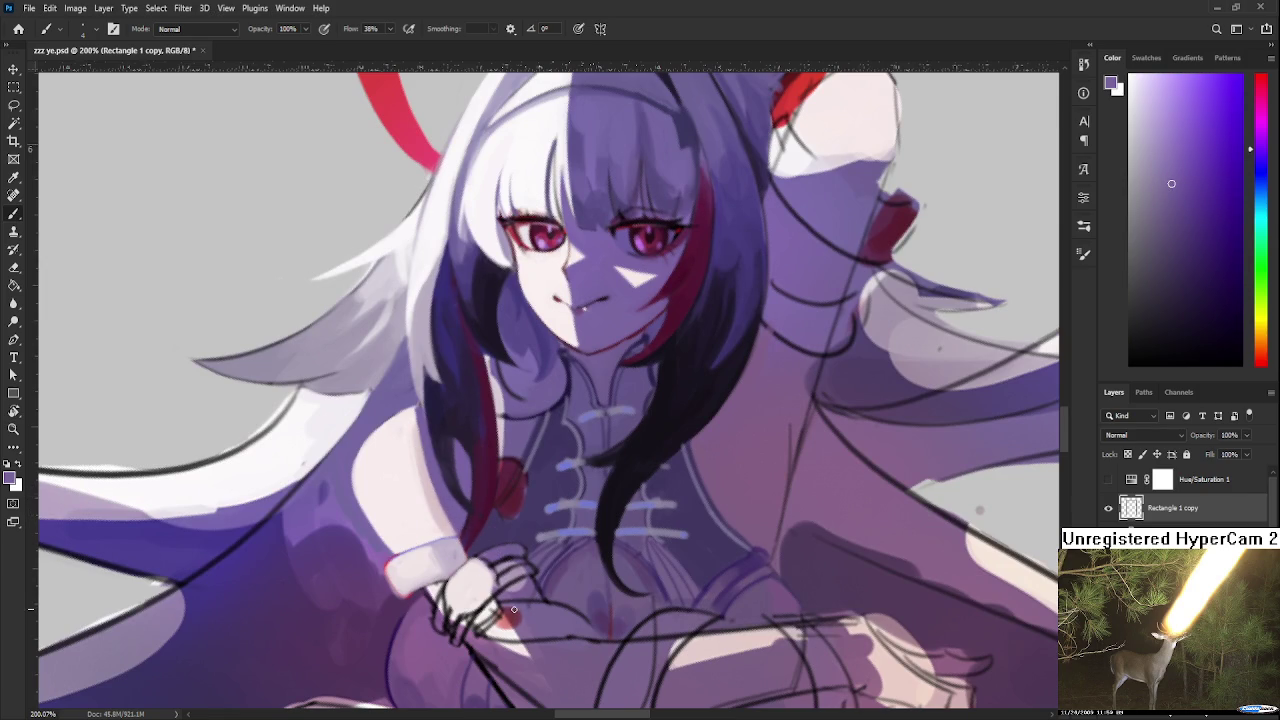
left_click_drag(497, 568, 521, 532)
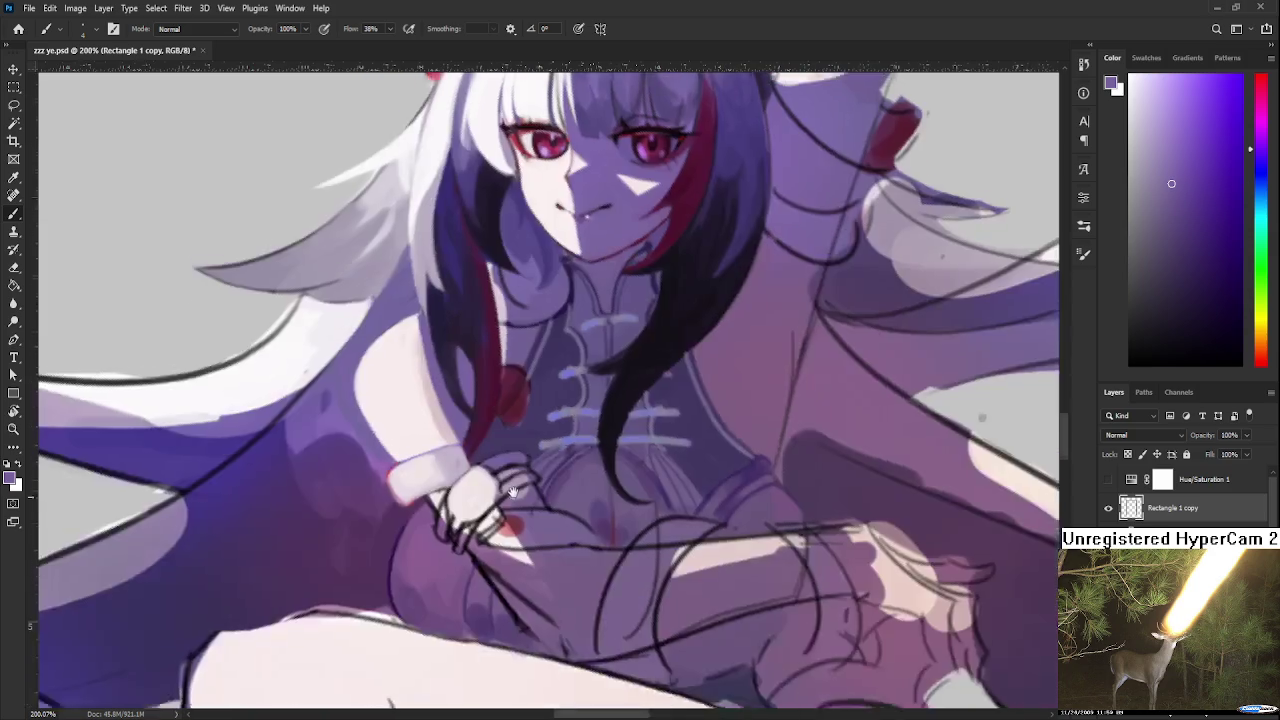
Paint white from the wristband over its reddish left edge, pick up pale lavender, and zoom out
left_click(521, 532, "alt")
left_click(505, 530, "alt")
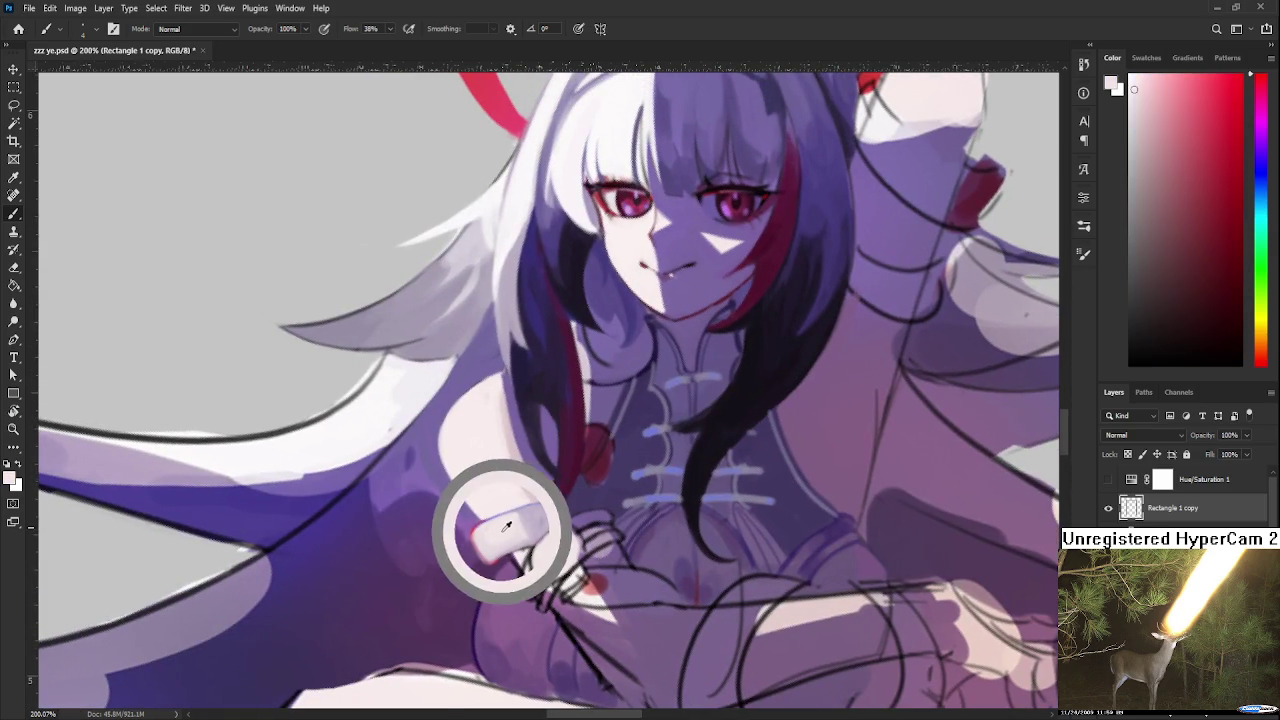
left_click(503, 563, "alt")
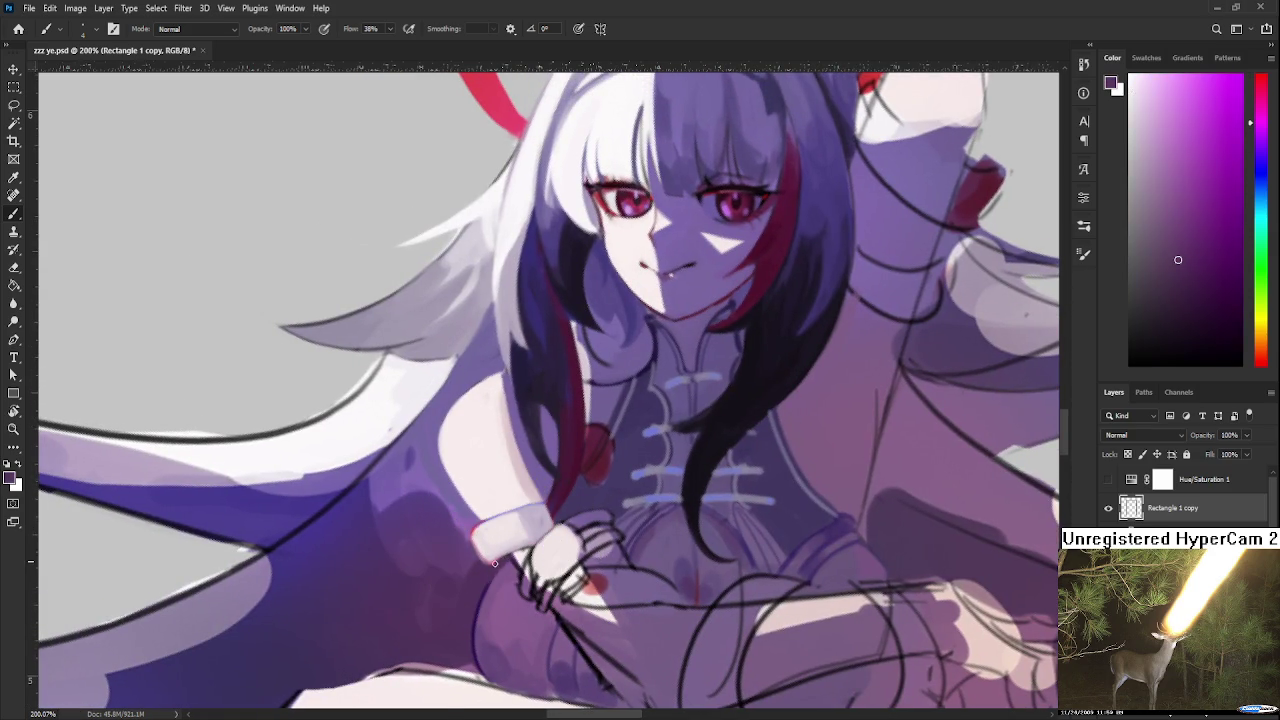
left_click(503, 558, "alt")
left_click(474, 530, "alt")
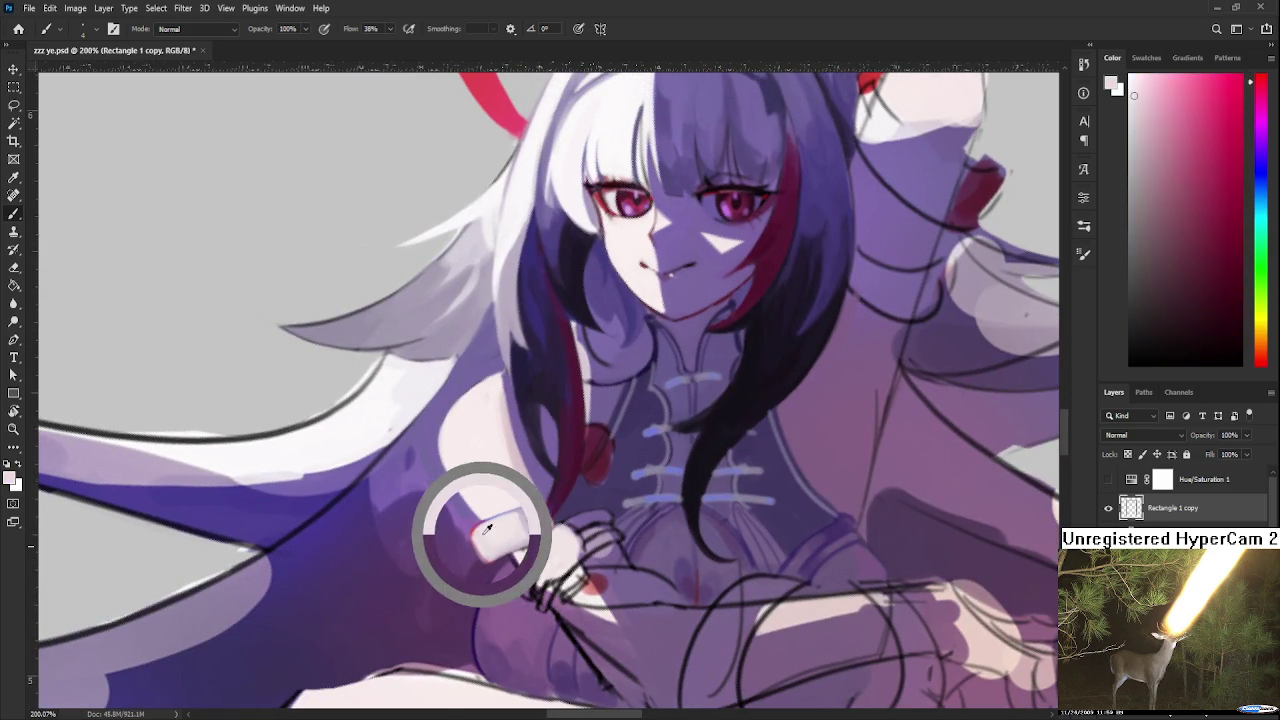
left_click(486, 525, "alt")
left_click_drag(477, 527, 475, 535)
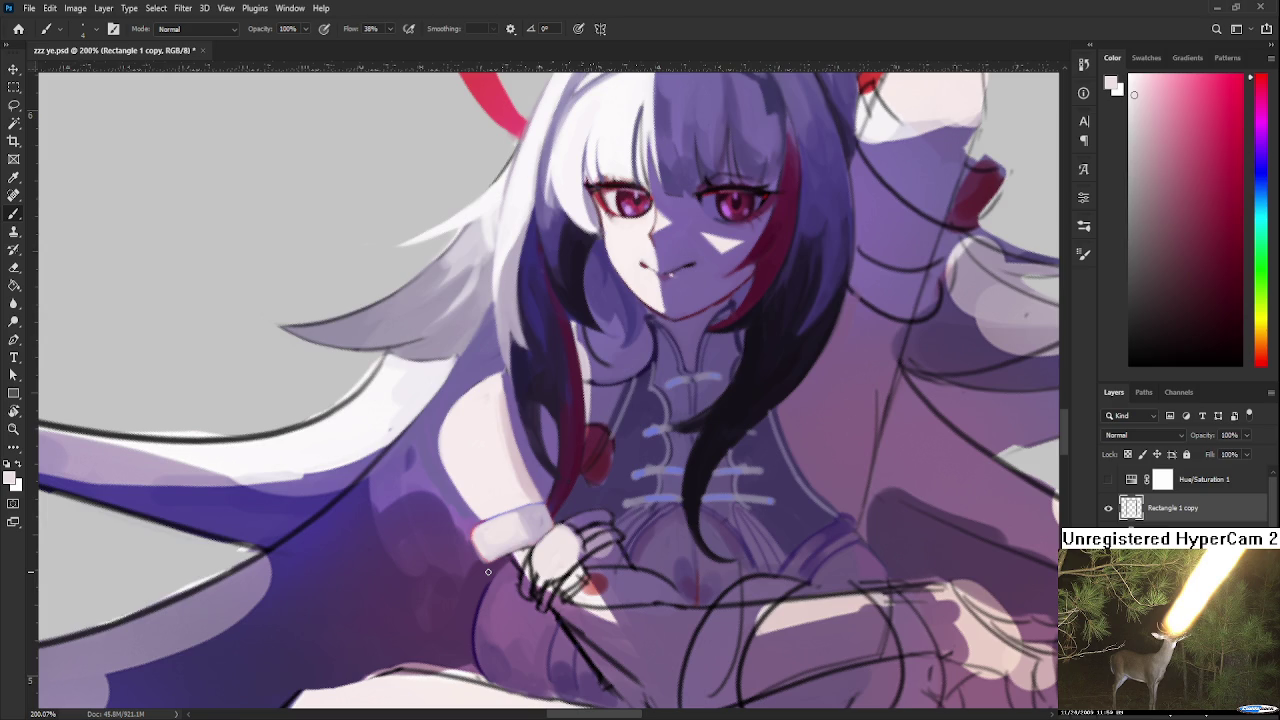
left_click(520, 510, "alt")
left_click(520, 518, "alt")
left_click(532, 518, "alt")
scroll(533, 532, "down", 5)
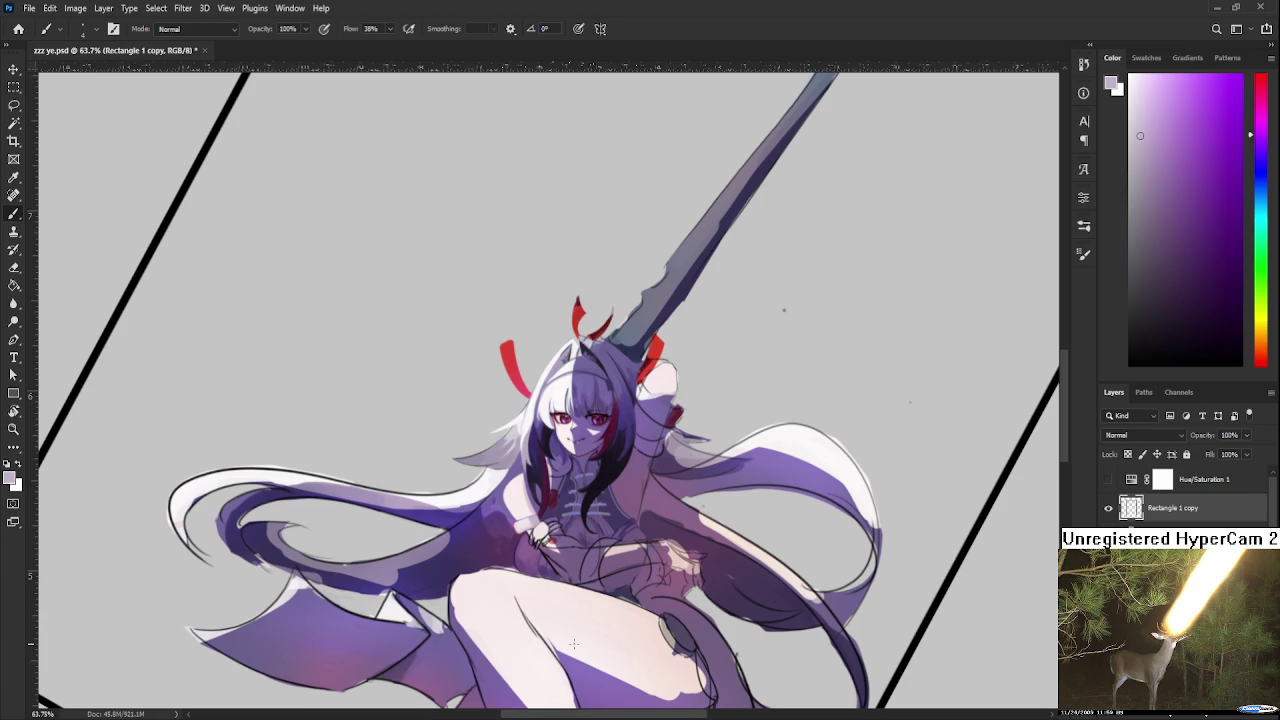
Zoom in on the hand and rotate the canvas view to a comfortable angle
scroll(570, 610, "up", 2)
scroll(540, 540, "up", 2)
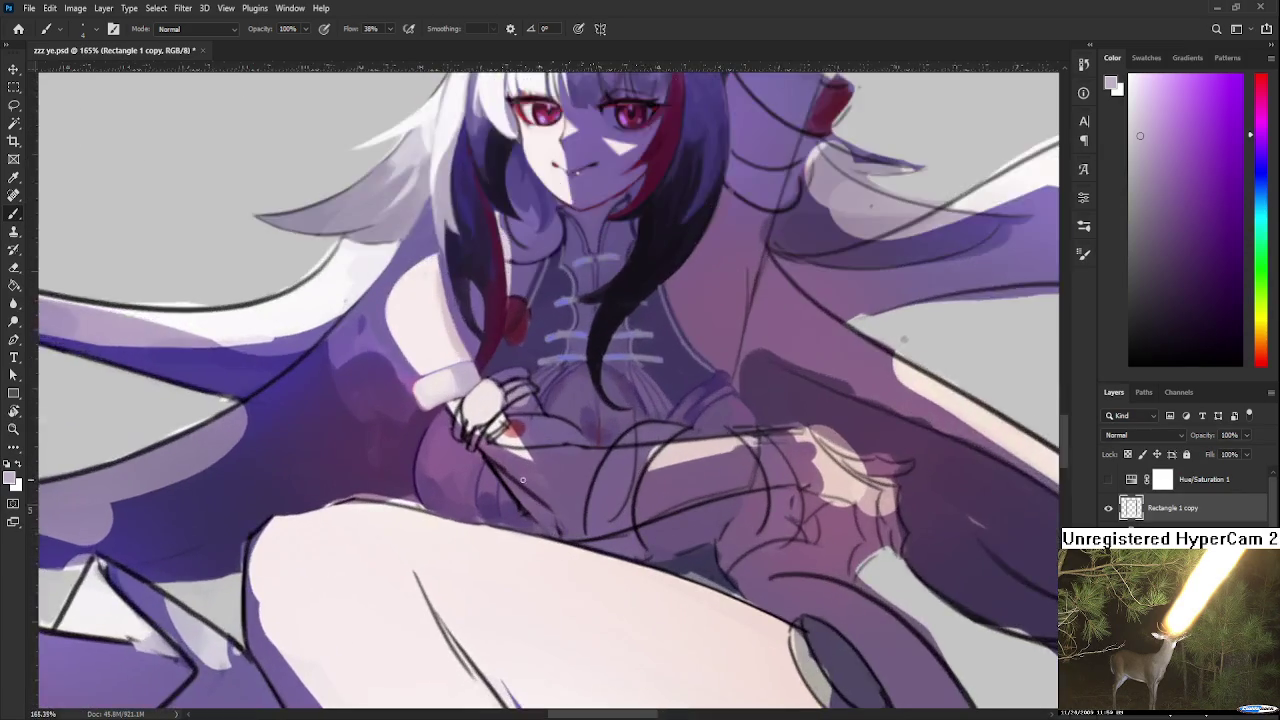
scroll(510, 460, "up", 2)
scroll(479, 393, "up", 2)
key("r")
mouse_move(479, 393)
left_mouse_down()
mouse_move(591, 472)
mouse_move(568, 466)
left_mouse_up()
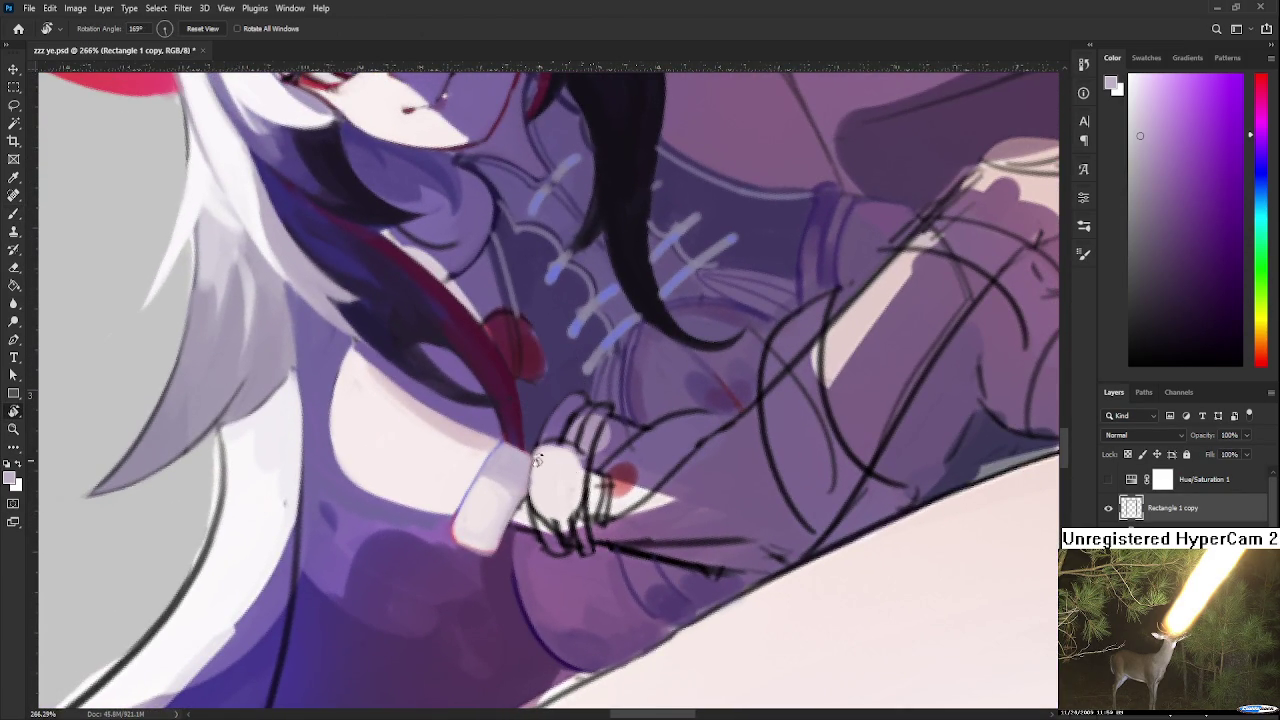
key("b")
Sample light pinkish-white skin tones and paint small highlights onto the fingers
left_click(556, 435, "alt")
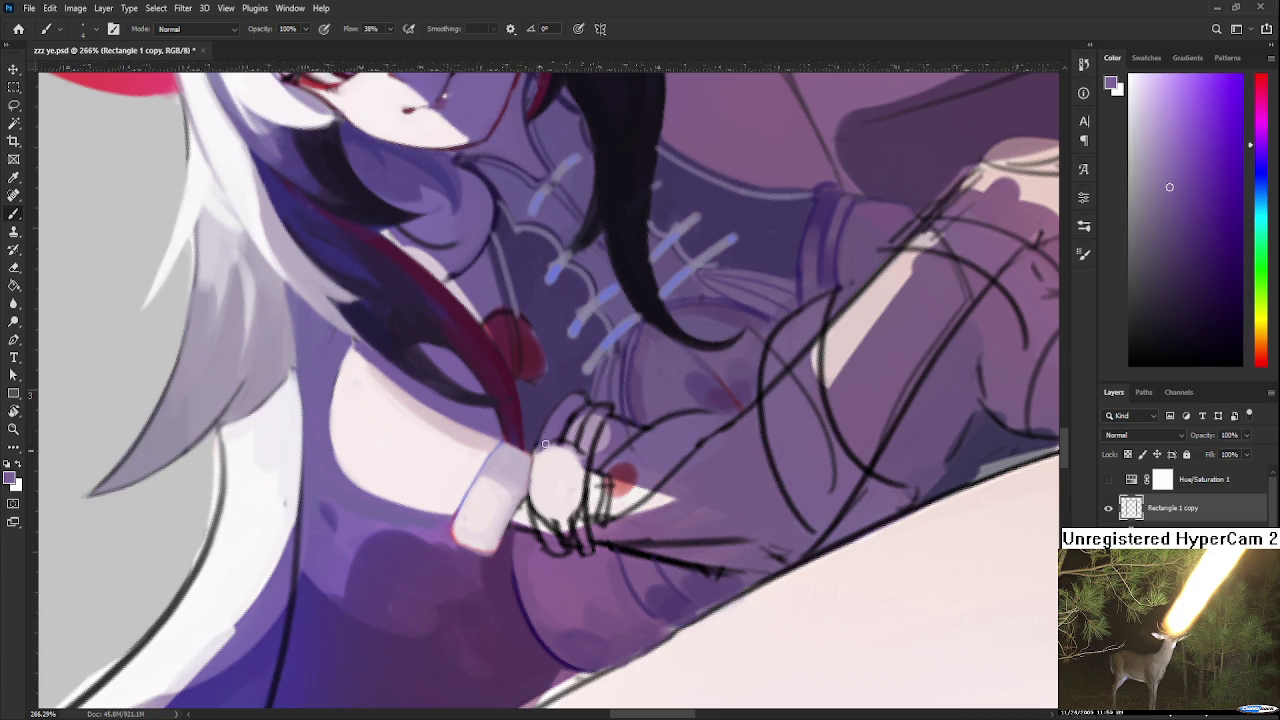
left_click(546, 459, "alt")
left_click(552, 440, "alt")
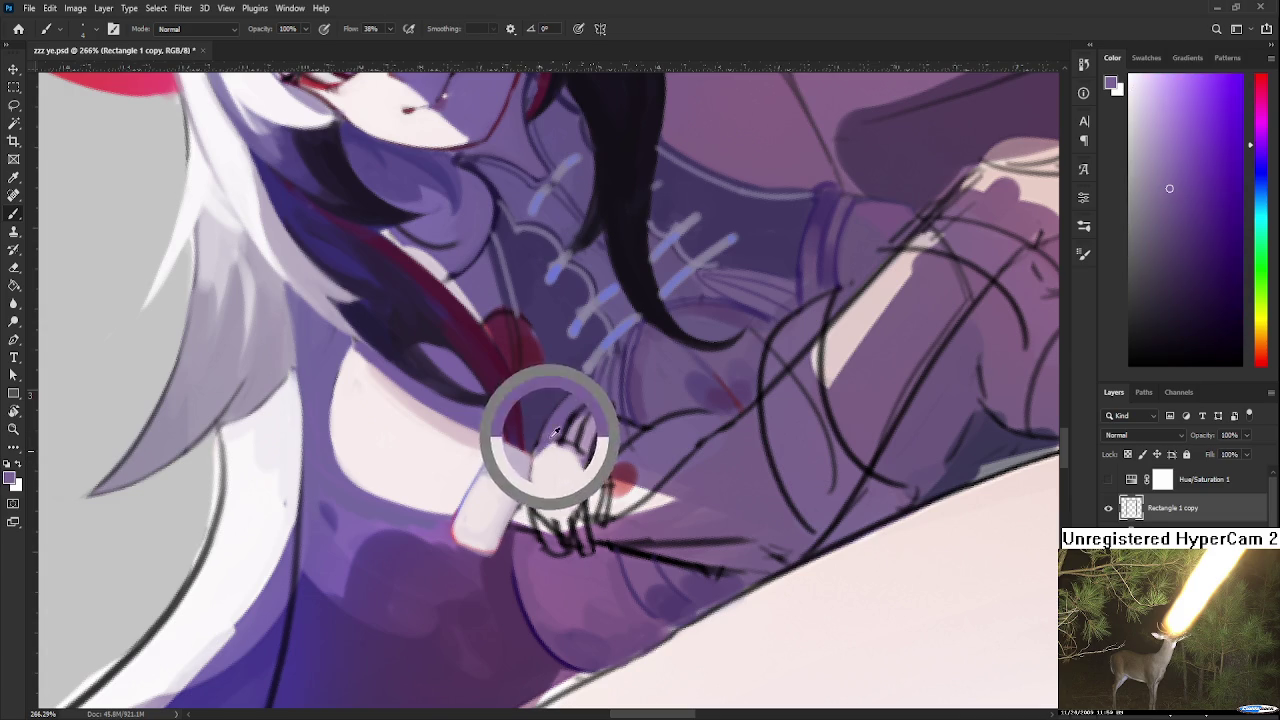
left_click(545, 430, "alt")
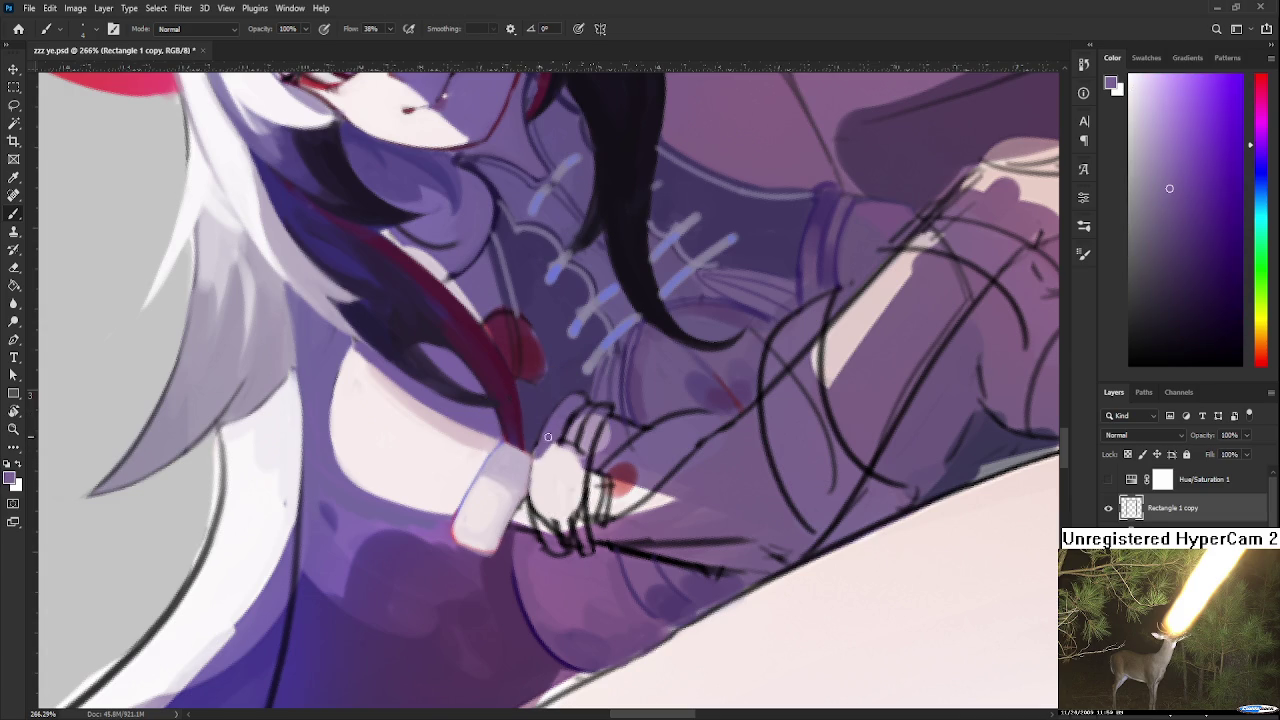
left_click(553, 453, "alt")
left_click(532, 434, "alt")
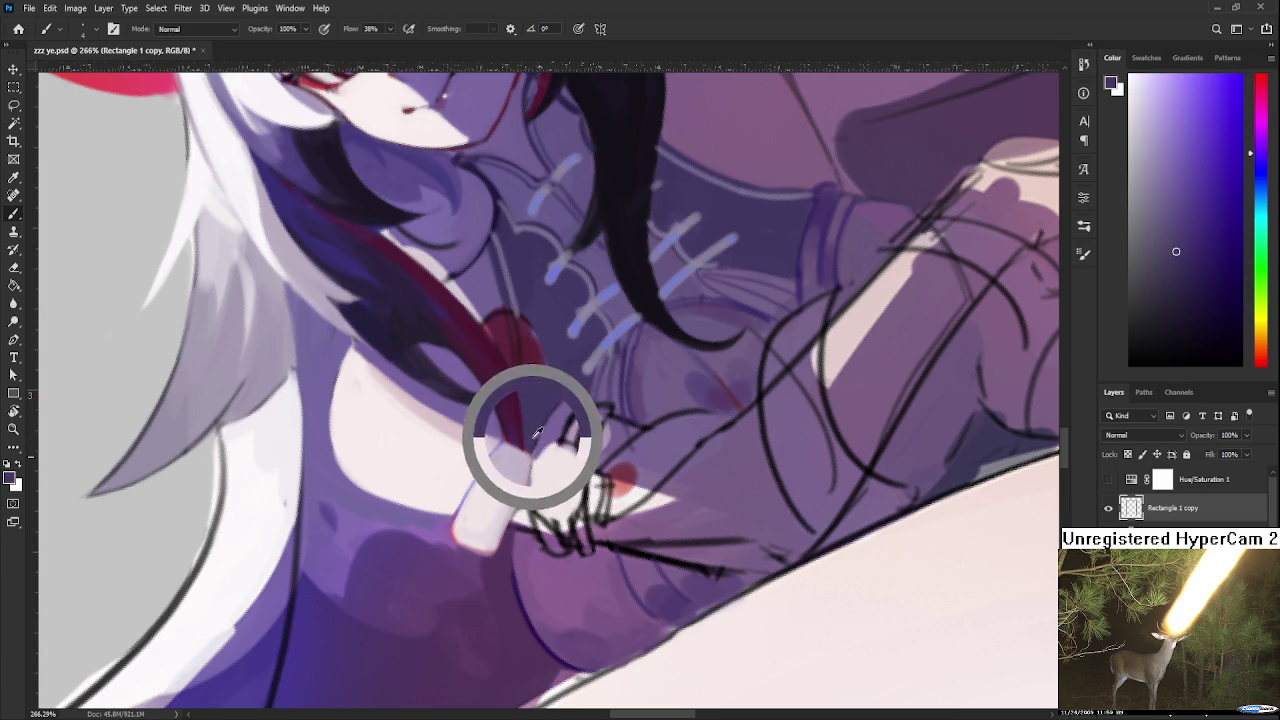
left_click(545, 403, "alt")
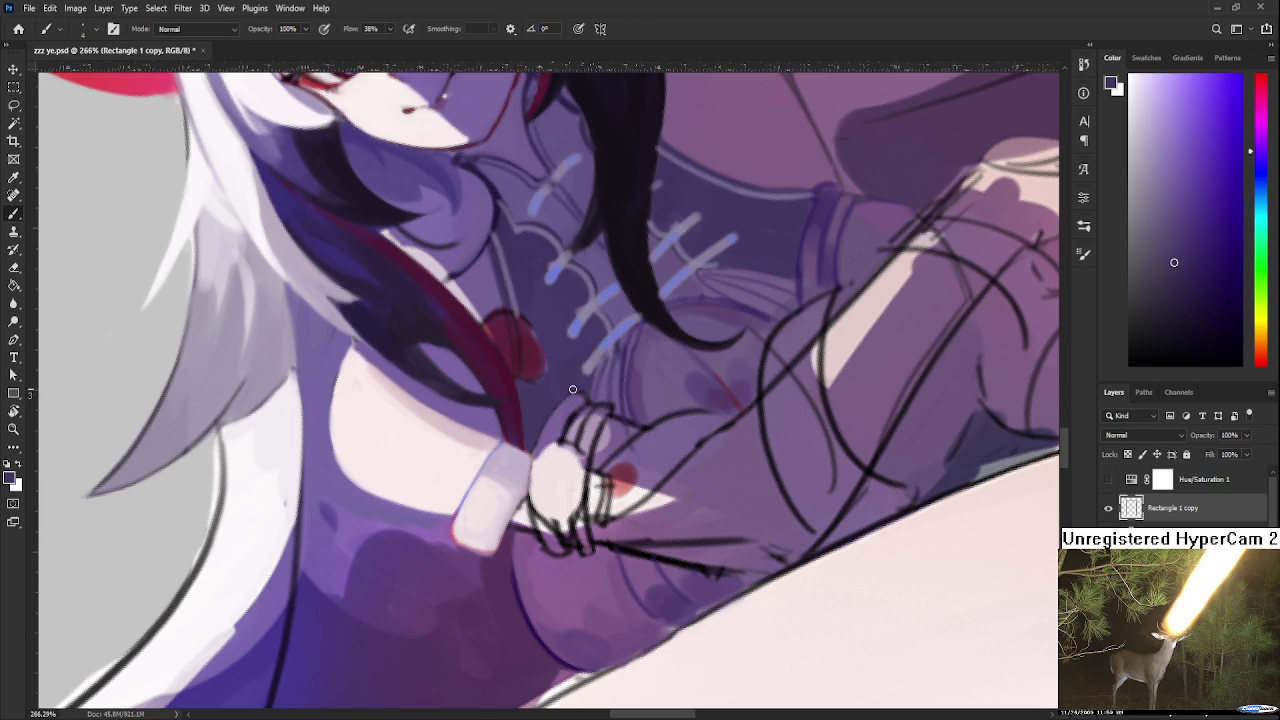
left_click(555, 436, "alt")
left_click(539, 469, "alt")
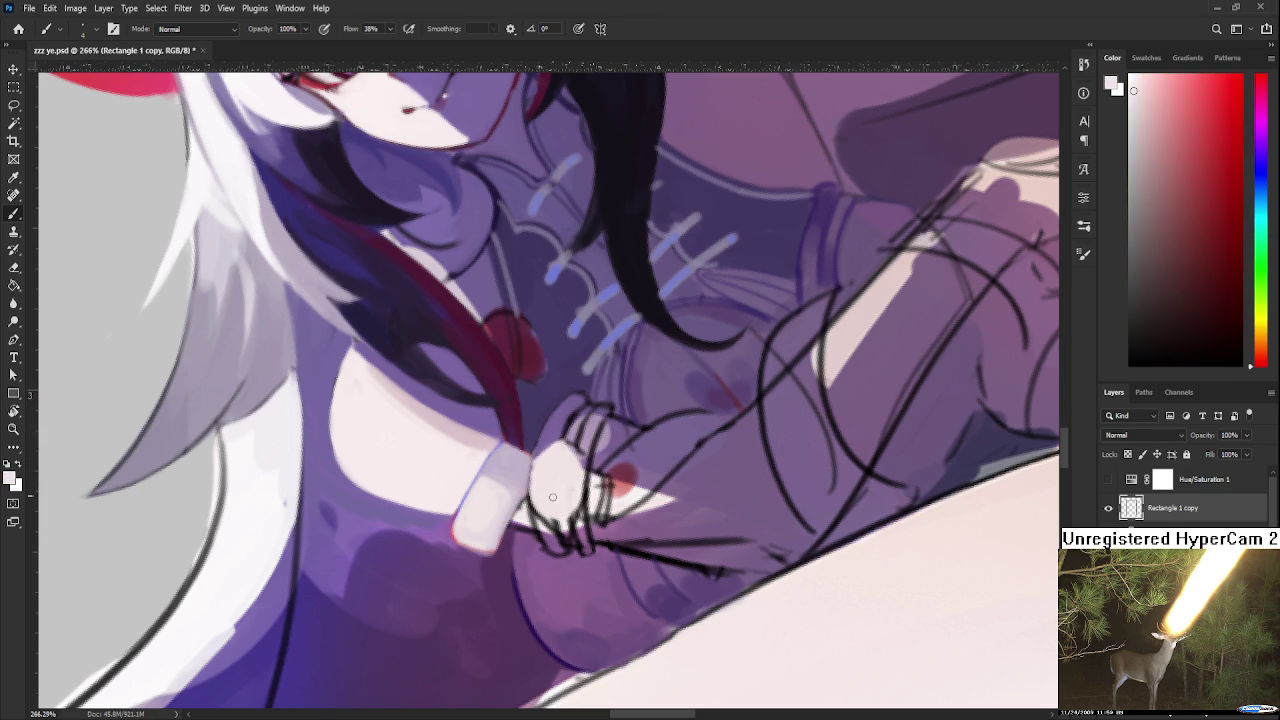
left_click(544, 518, "alt")
left_click_drag(548, 532, 558, 538)
left_click_drag(592, 466, 570, 546)
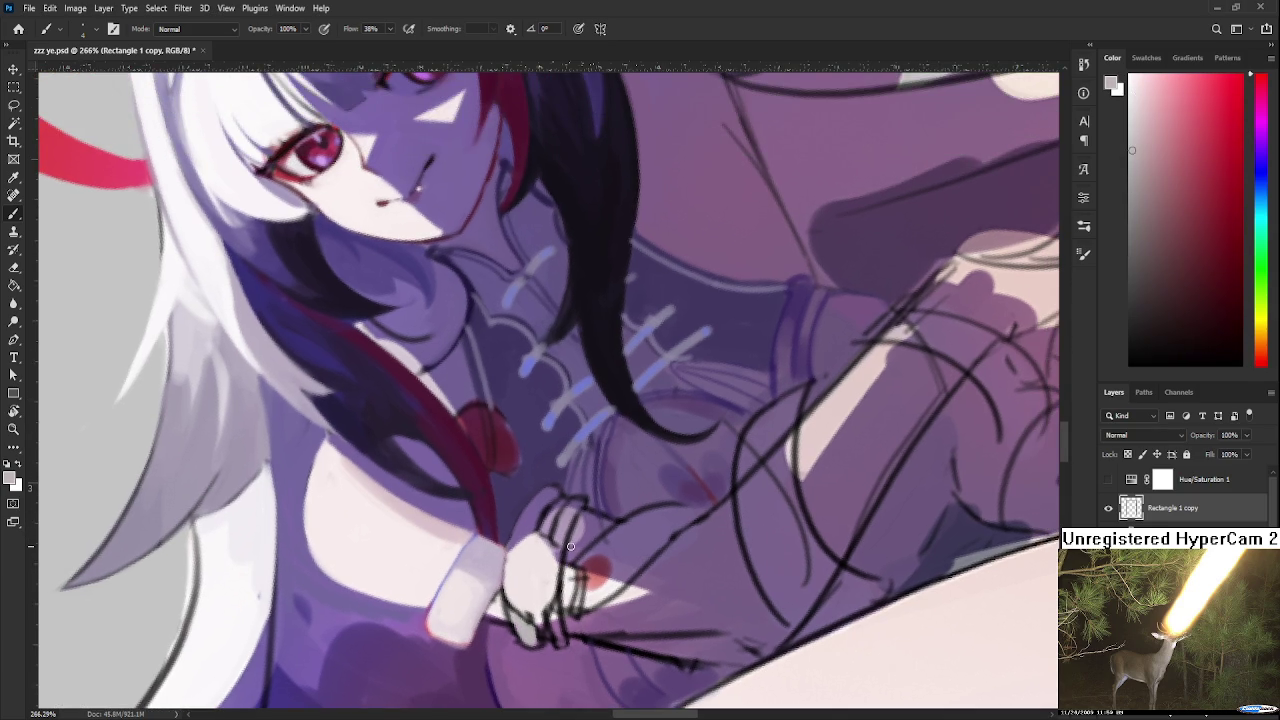
Sample a light blue-purple and dab it onto the lower fingertip
scroll(570, 546, "up", 2)
left_click(547, 469, "alt")
left_click(583, 423, "alt")
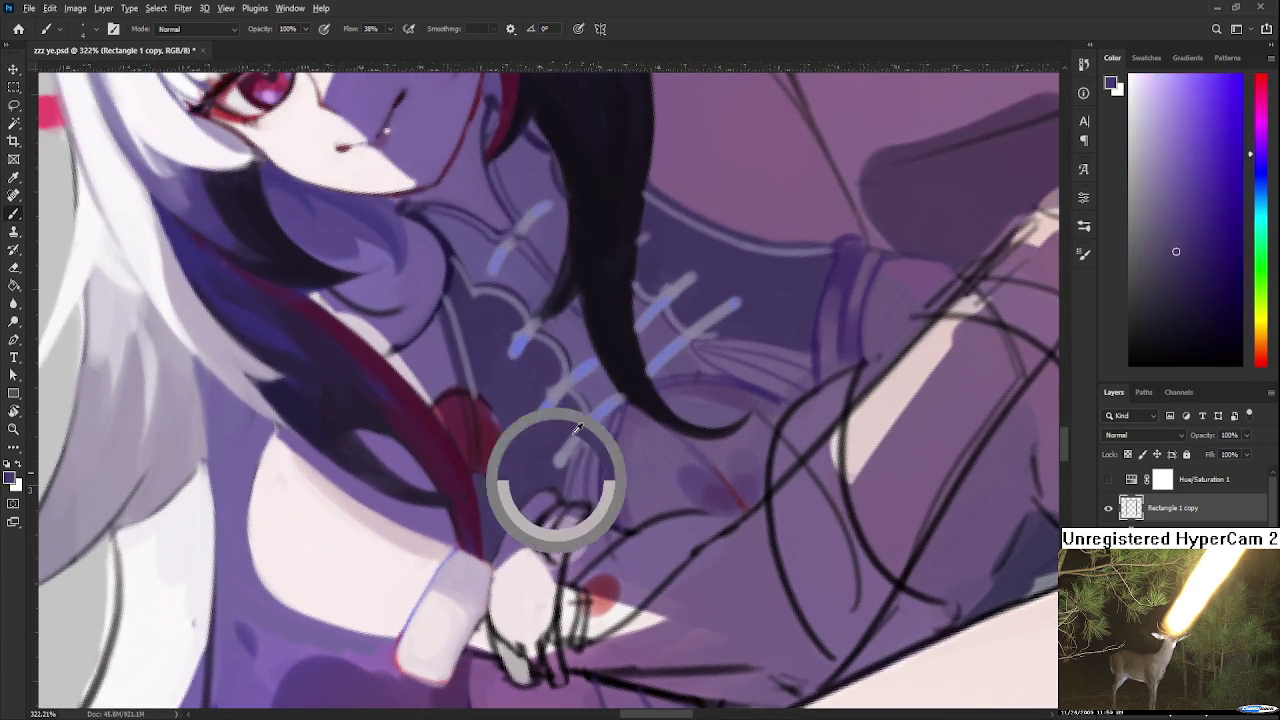
scroll(517, 551, "down", 2)
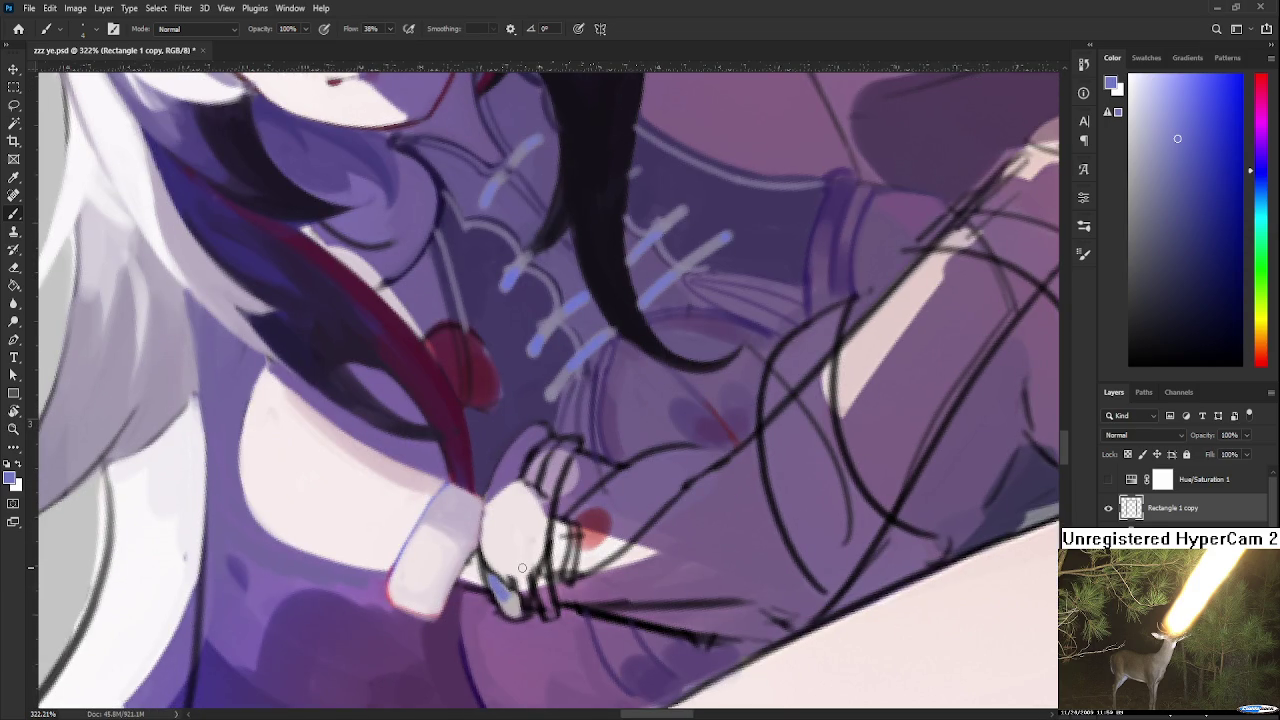
left_click(508, 565, "alt")
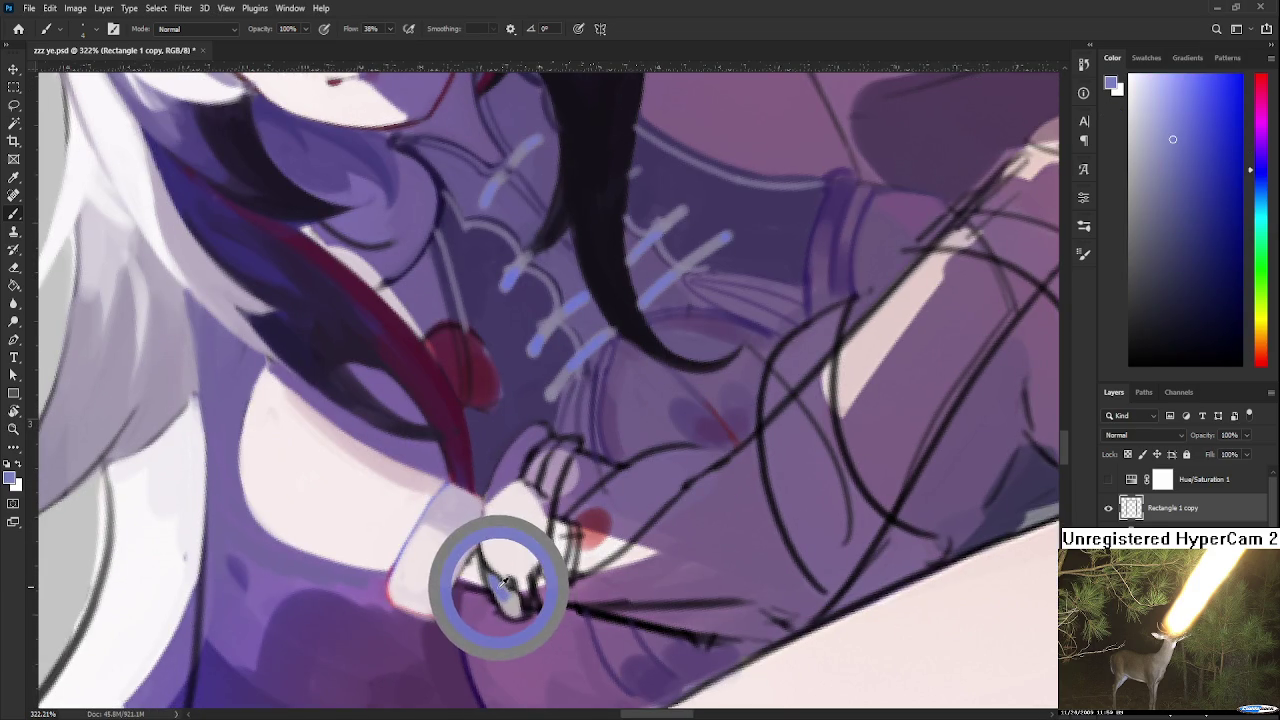
left_click_drag(501, 583, 493, 590)
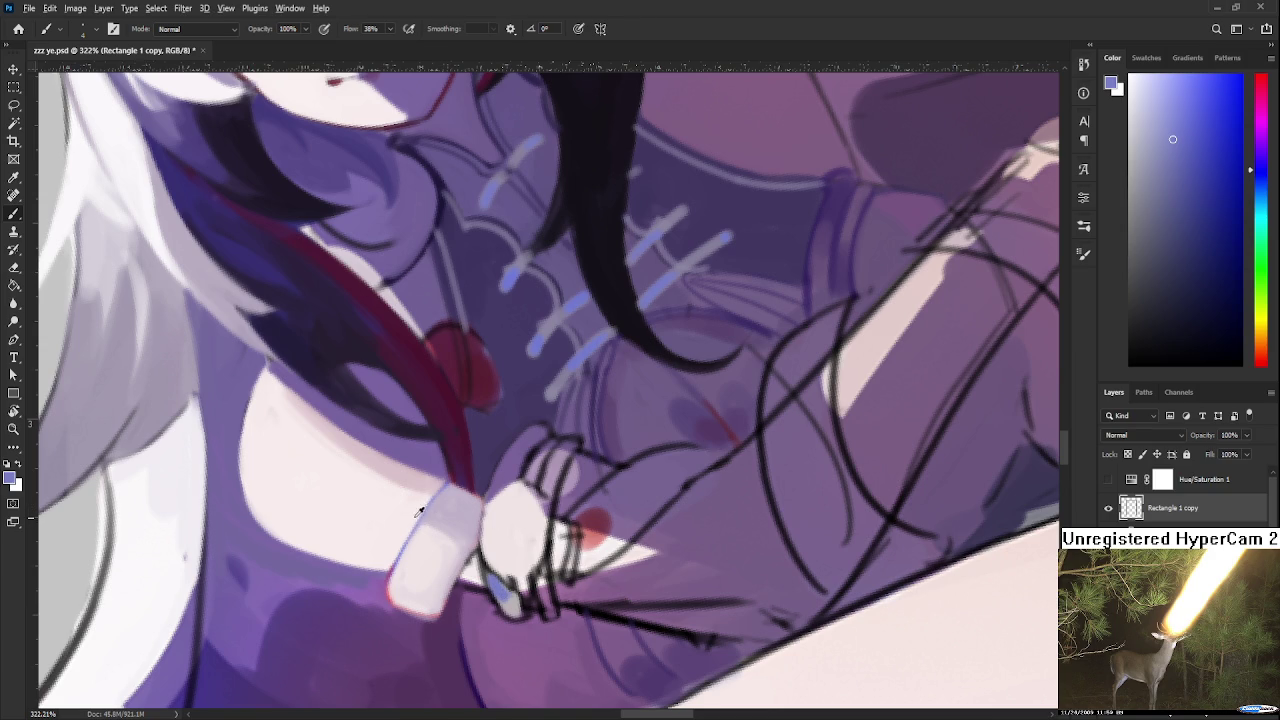
Pick pink and near-white tones from the hand and add a light bluish stroke to the fingertip
left_click(506, 585, "alt")
left_click(507, 593, "alt")
left_click(507, 592, "alt")
left_click(510, 597, "alt")
left_click(508, 598, "alt")
left_click(514, 538, "alt")
left_click(512, 604, "alt")
left_click(512, 594, "alt")
left_click_drag(508, 610, 488, 568)
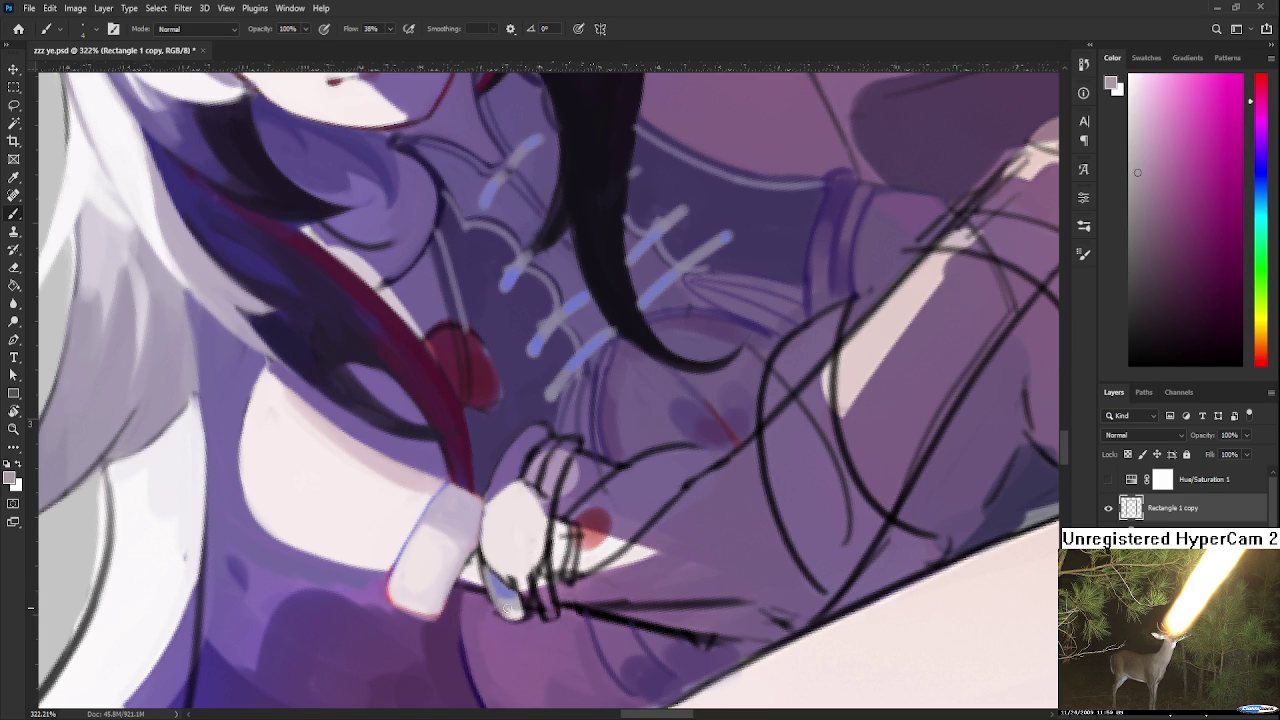
left_click(504, 559, "alt")
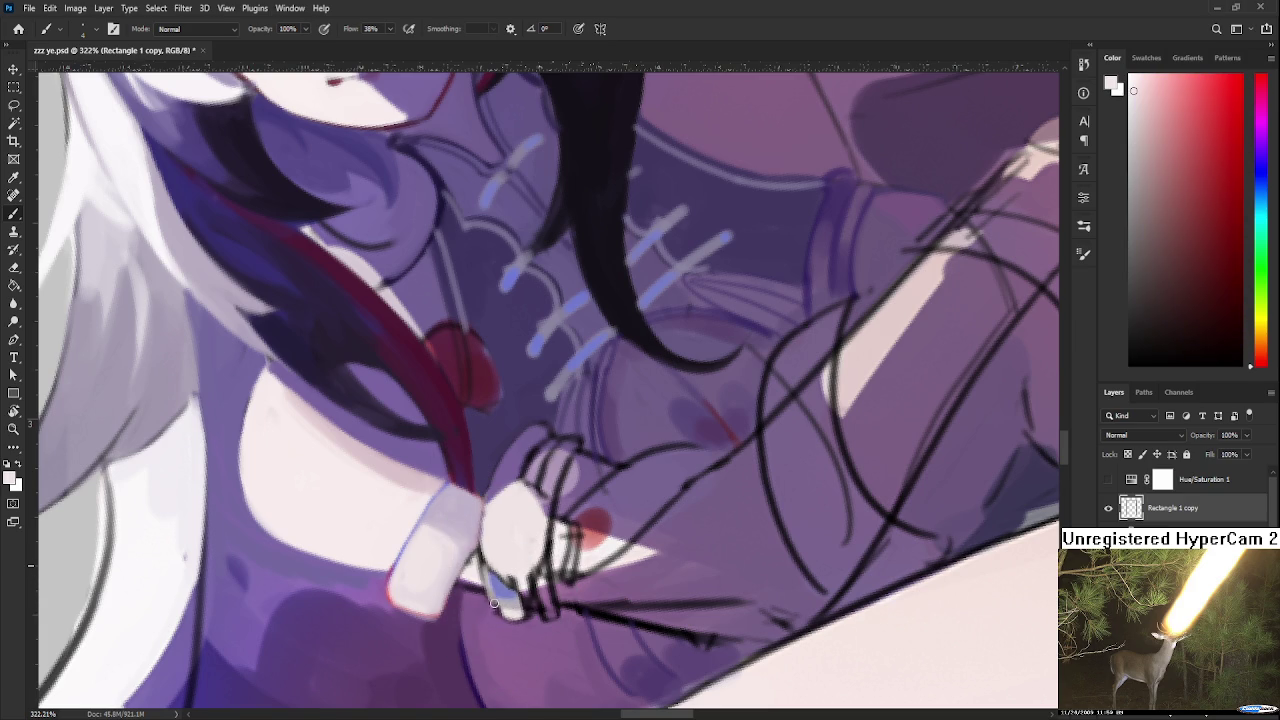
left_click(488, 582, "alt")
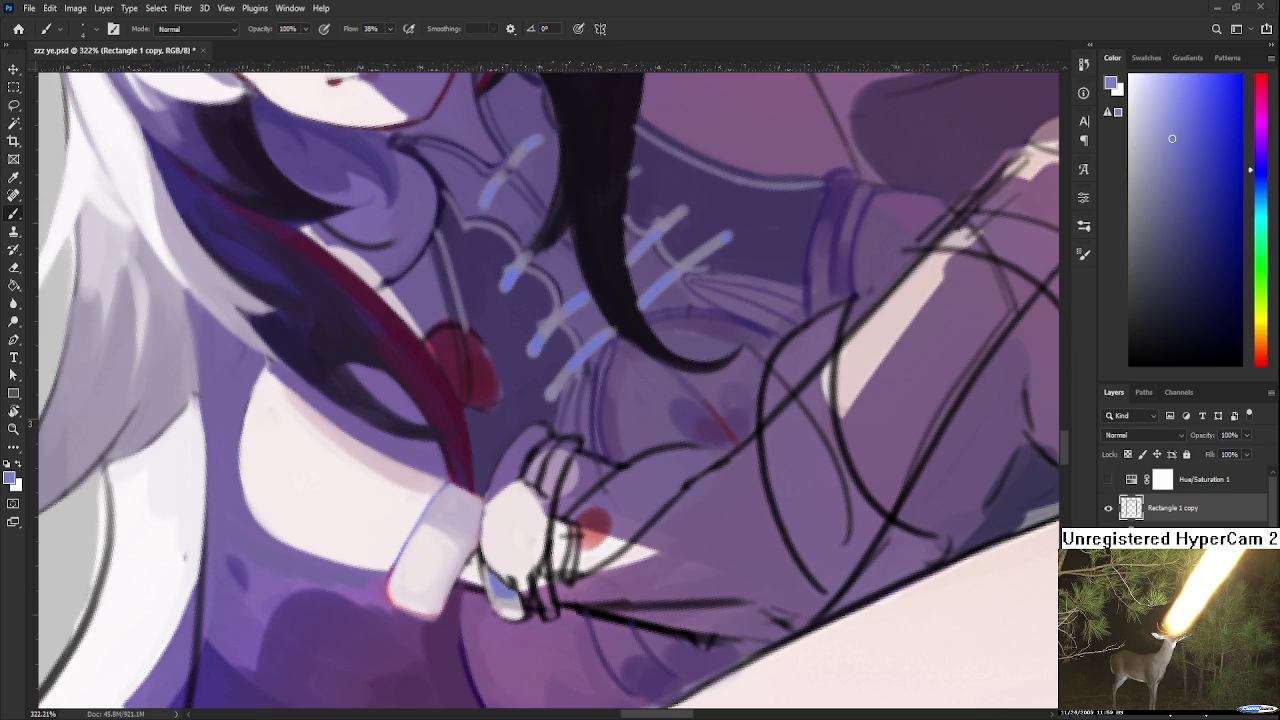
scroll(453, 500, "down", 3, "alt")
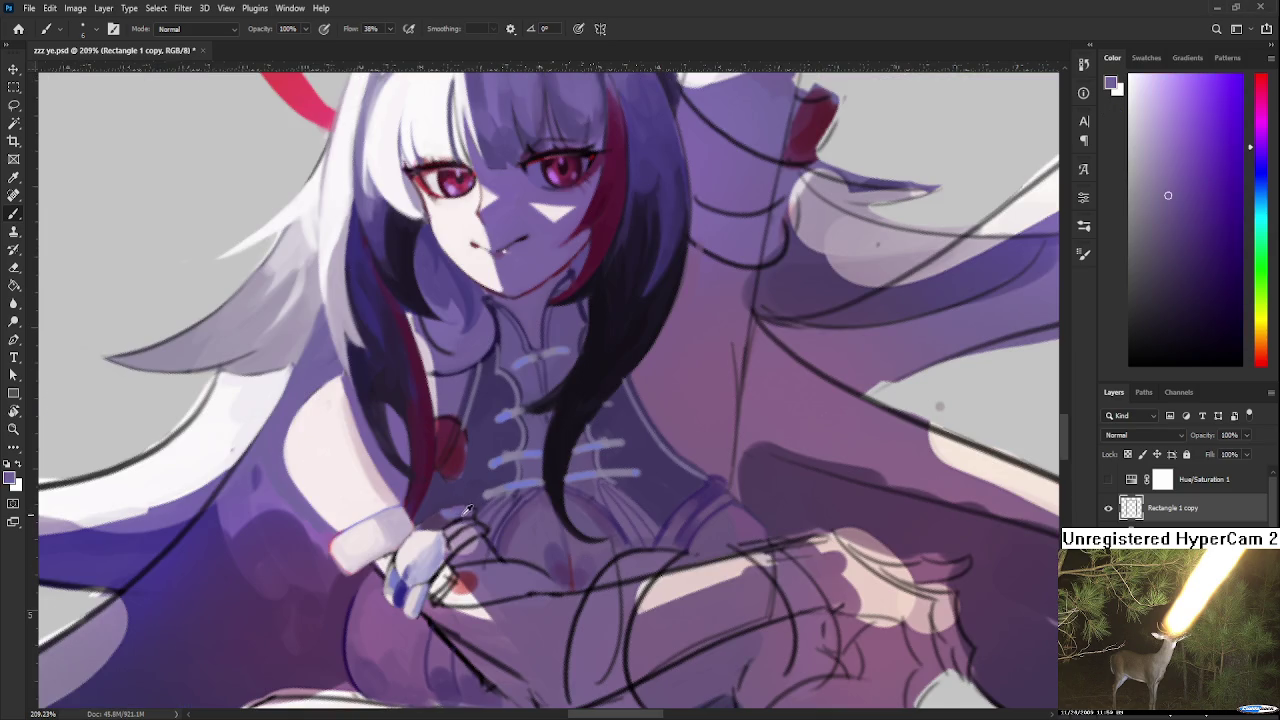
Zoom in and brush lighter purple over the dark blue patch on the fingertip
left_click(455, 505, "alt")
left_click(453, 500, "alt")
left_click(445, 506, "alt")
scroll(561, 604, "down", 2, "alt")
scroll(561, 604, "down", 2, "alt")
scroll(550, 608, "up", 1, "alt")
scroll(550, 608, "up", 2, "alt")
scroll(502, 582, "up", 2, "alt")
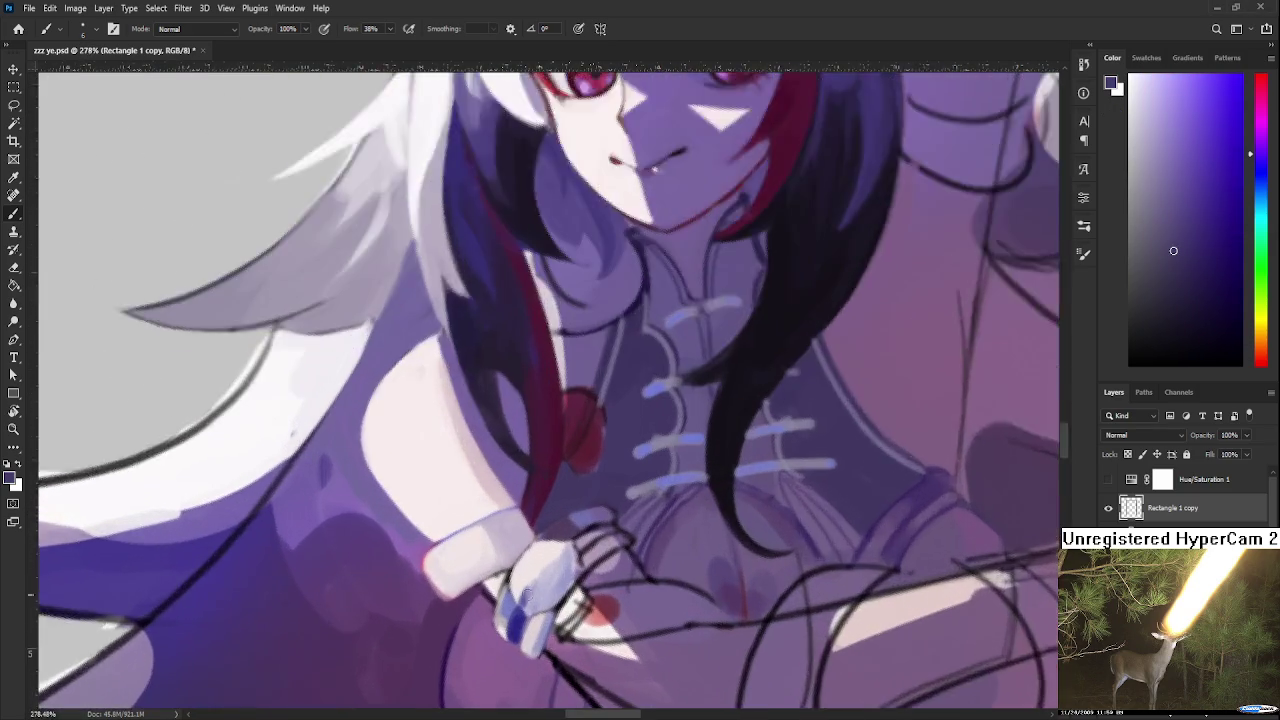
scroll(495, 570, "up", 2, "alt")
scroll(487, 557, "up", 1, "alt")
left_click(487, 557, "alt")
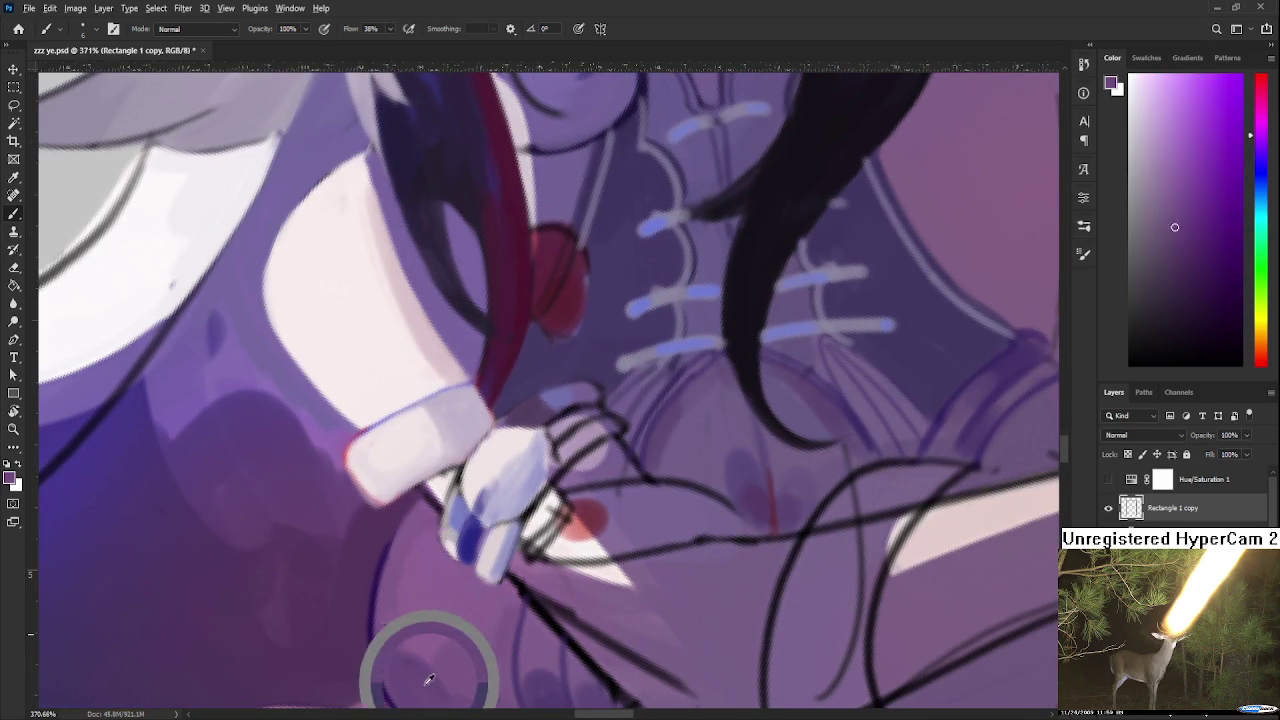
left_click_drag(468, 548, 465, 560)
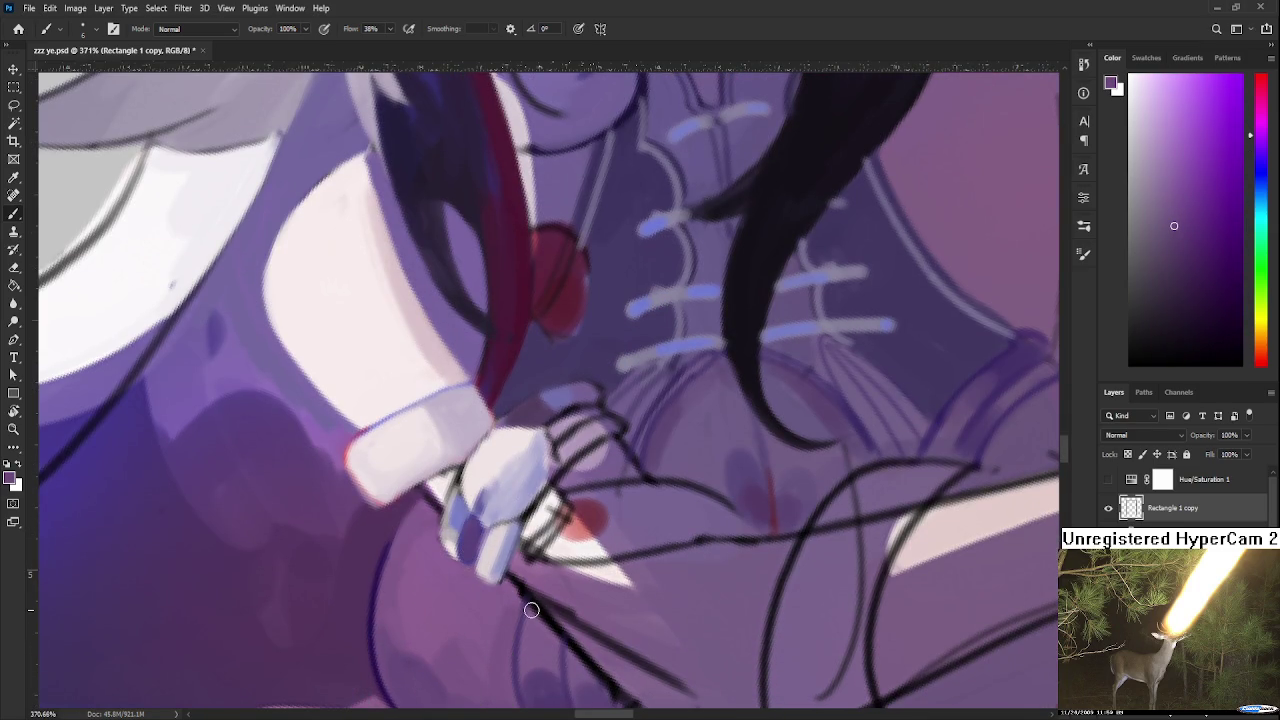
Add more purple strokes to the lower fingertip, then sample pale pinkish white from the hand
scroll(531, 609, "down", 2, "alt")
scroll(528, 592, "down", 2, "alt")
scroll(529, 588, "down", 2, "alt")
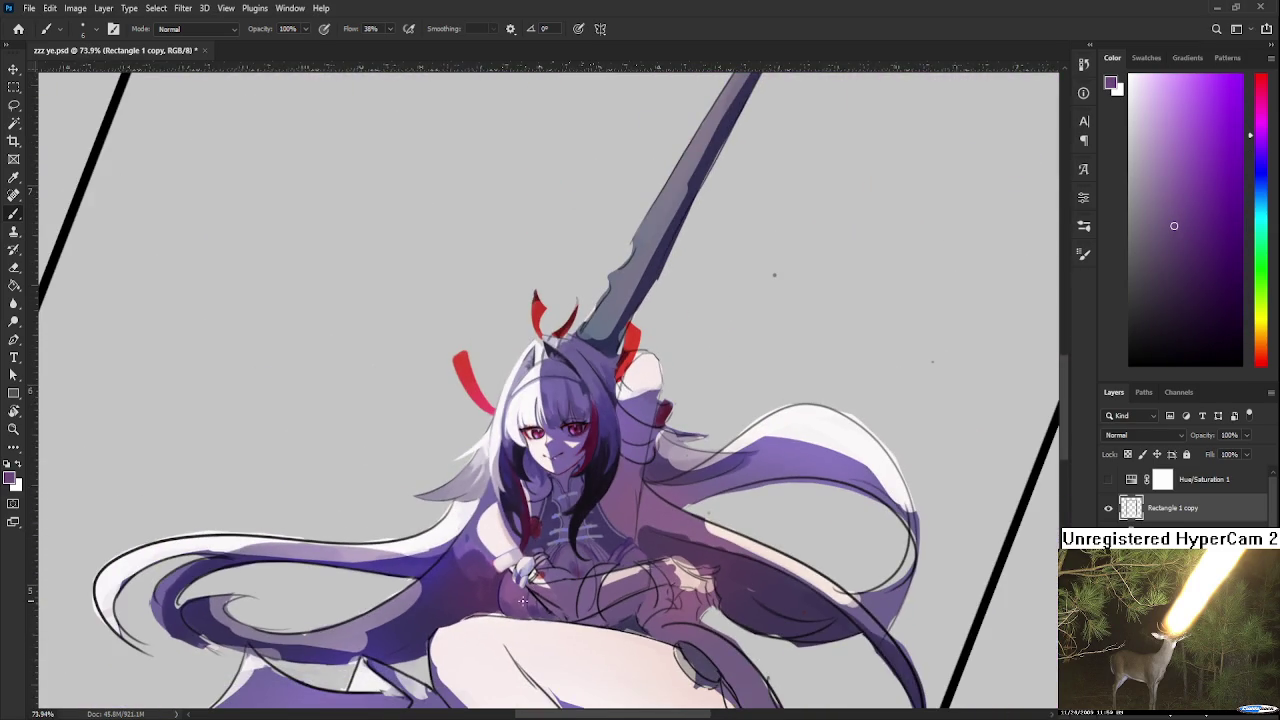
scroll(522, 600, "up", 2, "alt")
scroll(521, 592, "up", 2, "alt")
scroll(520, 584, "up", 2, "alt")
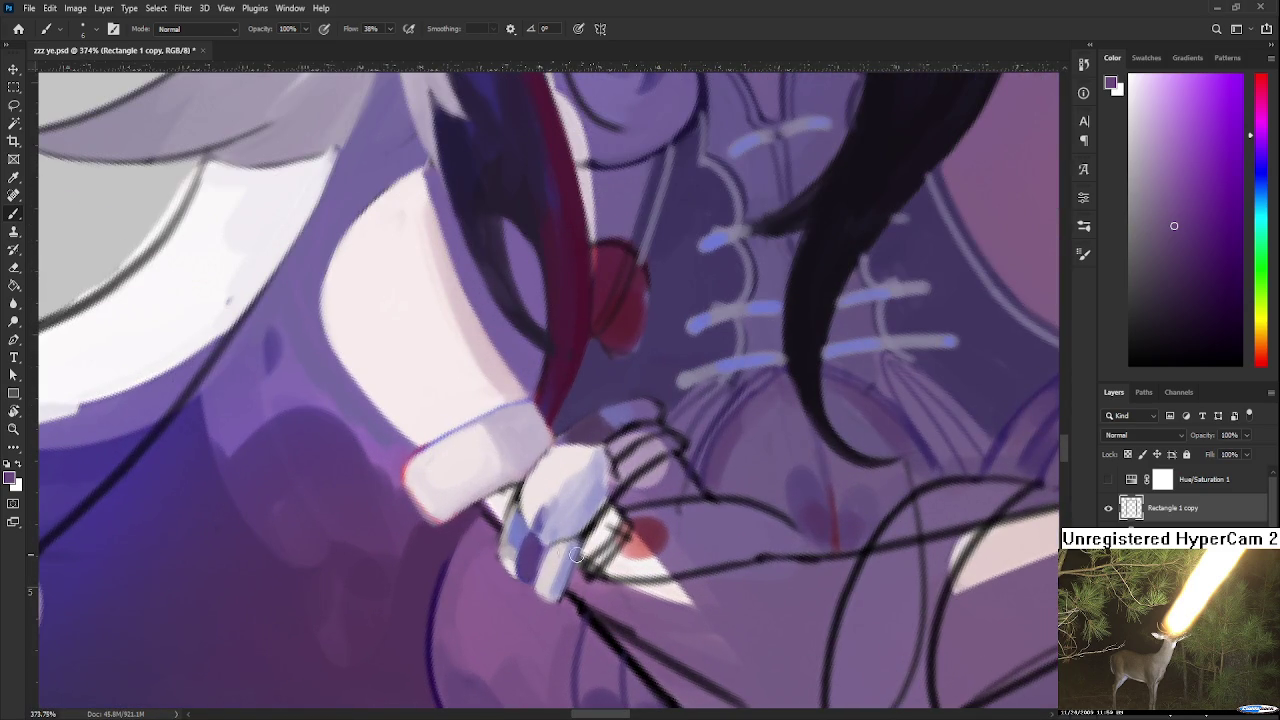
left_click(485, 548, "alt")
mouse_move(493, 570)
left_mouse_down()
mouse_move(495, 540)
mouse_move(504, 572)
left_mouse_up()
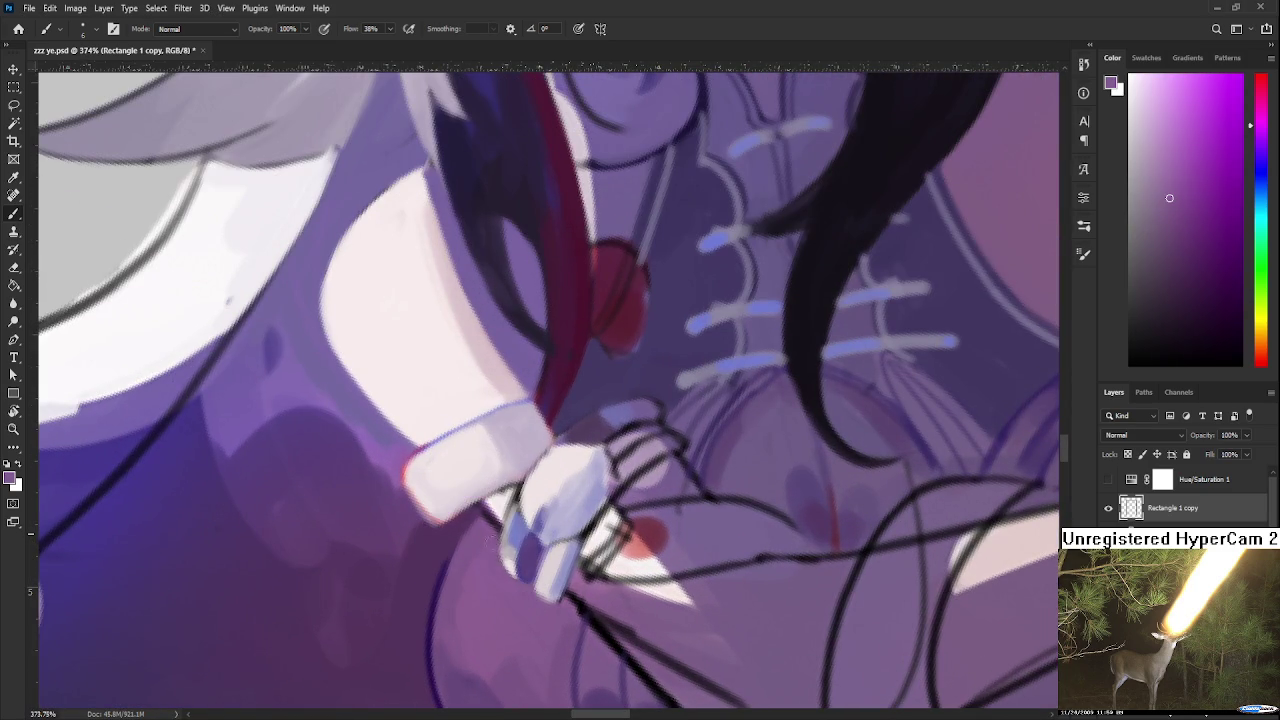
left_click(530, 562, "alt")
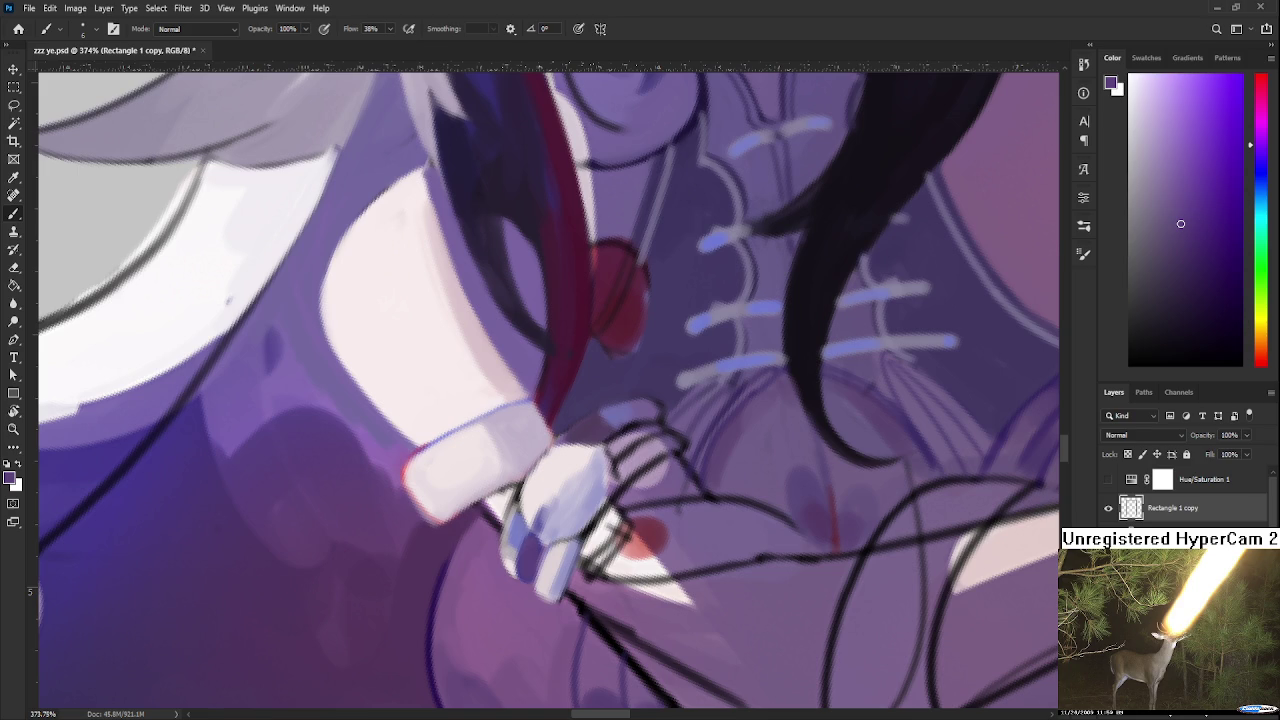
left_click(539, 494, "alt")
left_click_drag(539, 494, 520, 508)
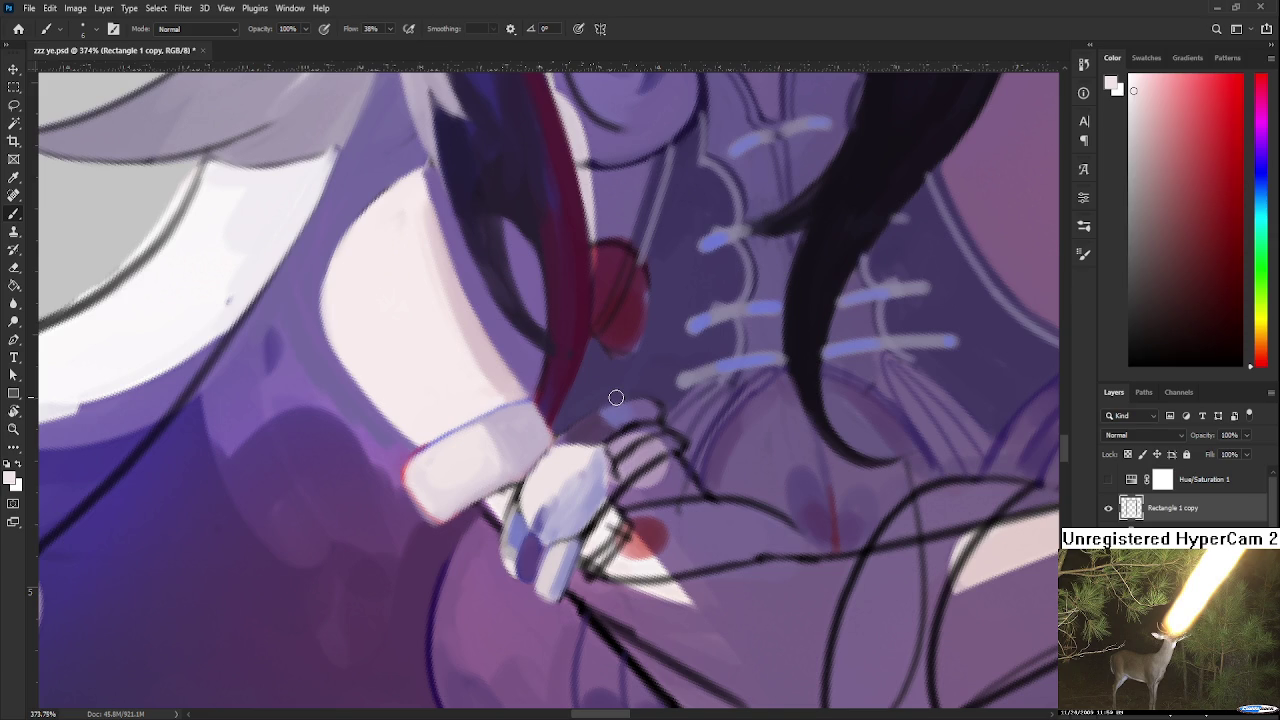
Sample purples from the gloved hand and paint small purple strokes on the fingers
left_click(540, 514, "alt")
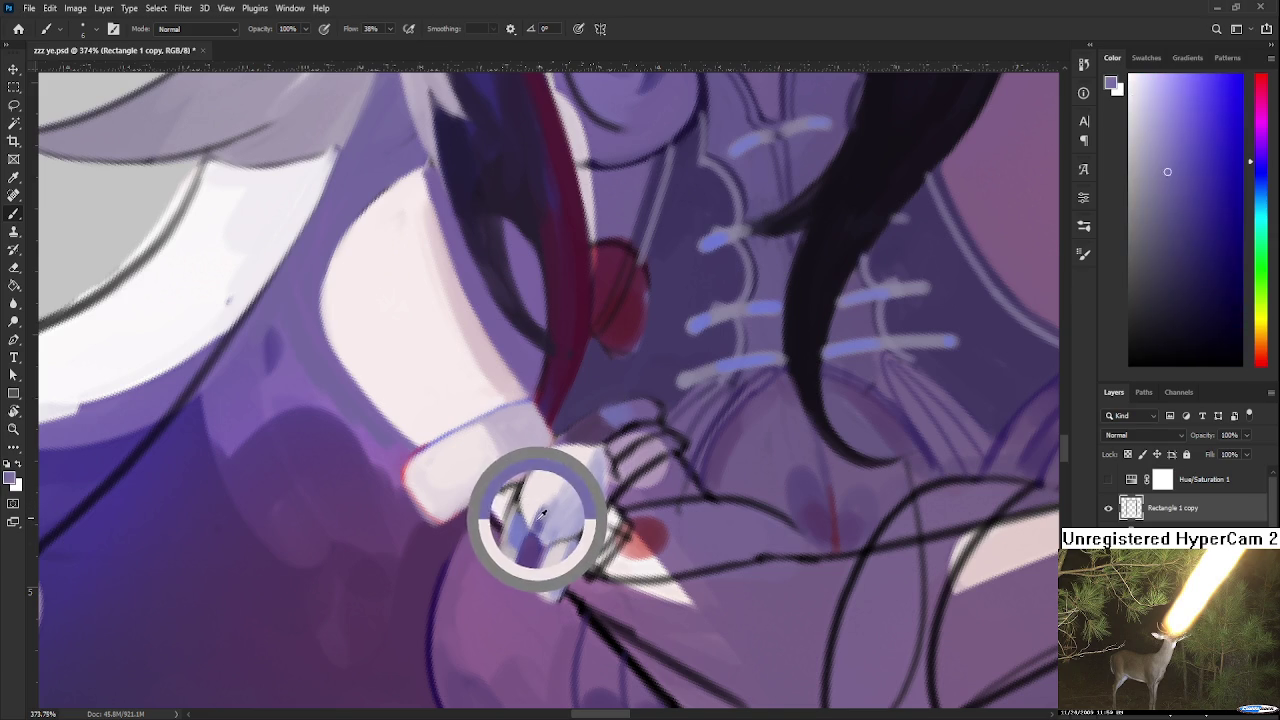
left_click_drag(548, 505, 575, 478)
left_click(570, 474, "alt")
left_click(566, 478, "alt")
left_click(575, 467, "alt")
left_click(568, 490, "alt")
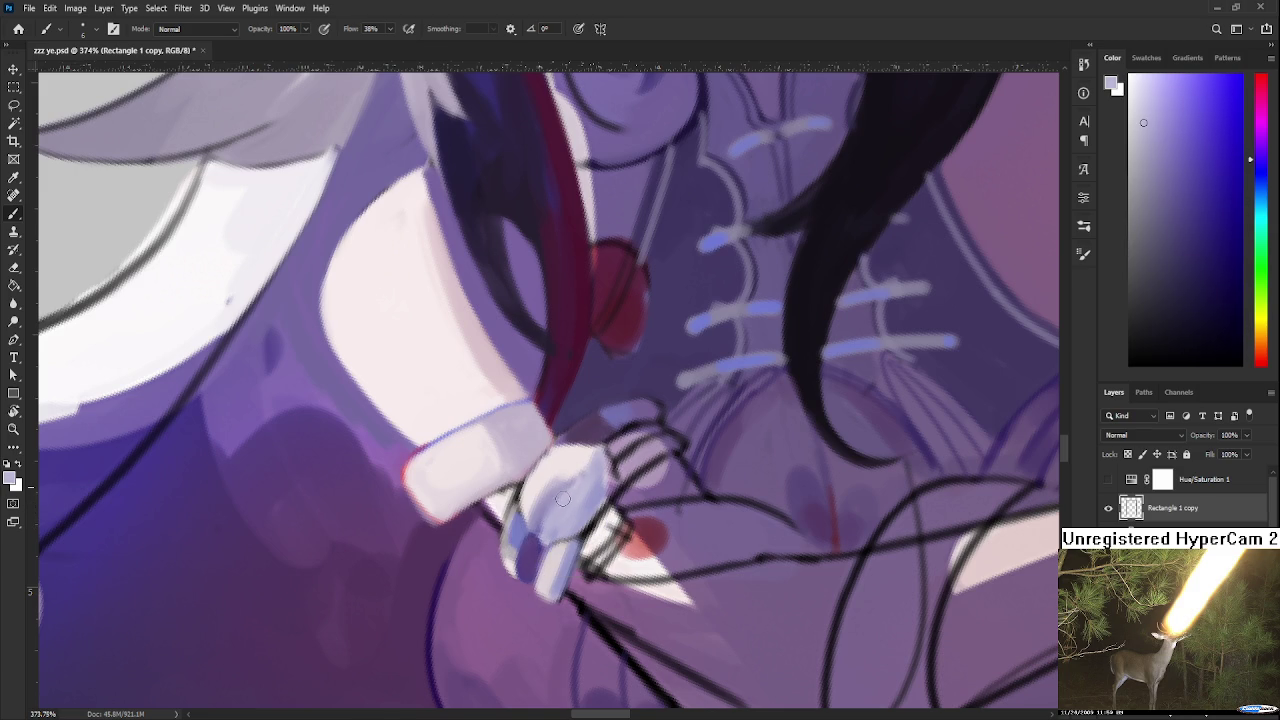
left_click(575, 488, "alt")
left_click(571, 493, "alt")
Build up darker purple shading on the hand, sampling light lavender and blue-lavender from the cuff
left_click(590, 430, "alt")
left_click_drag(620, 466, 612, 478)
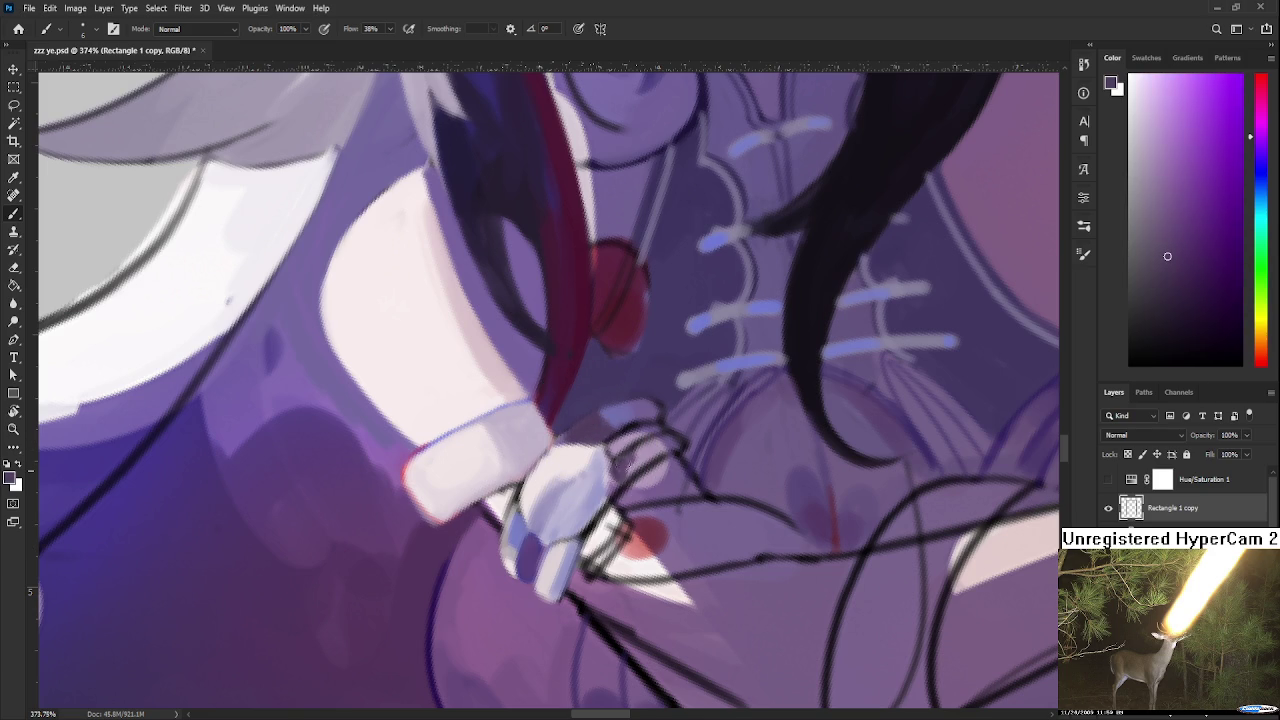
left_click(588, 460, "alt")
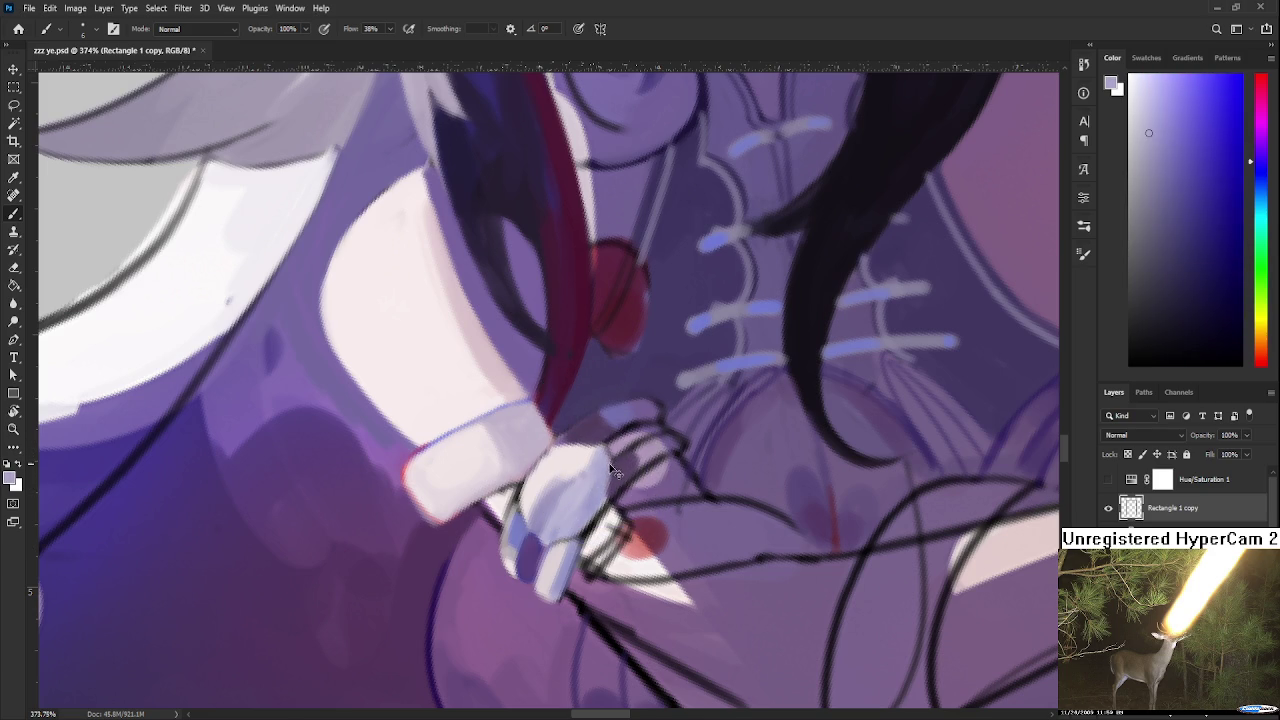
left_click(628, 470, "alt")
left_click_drag(634, 452, 606, 404)
left_click(660, 447, "alt")
left_click_drag(608, 462, 548, 566)
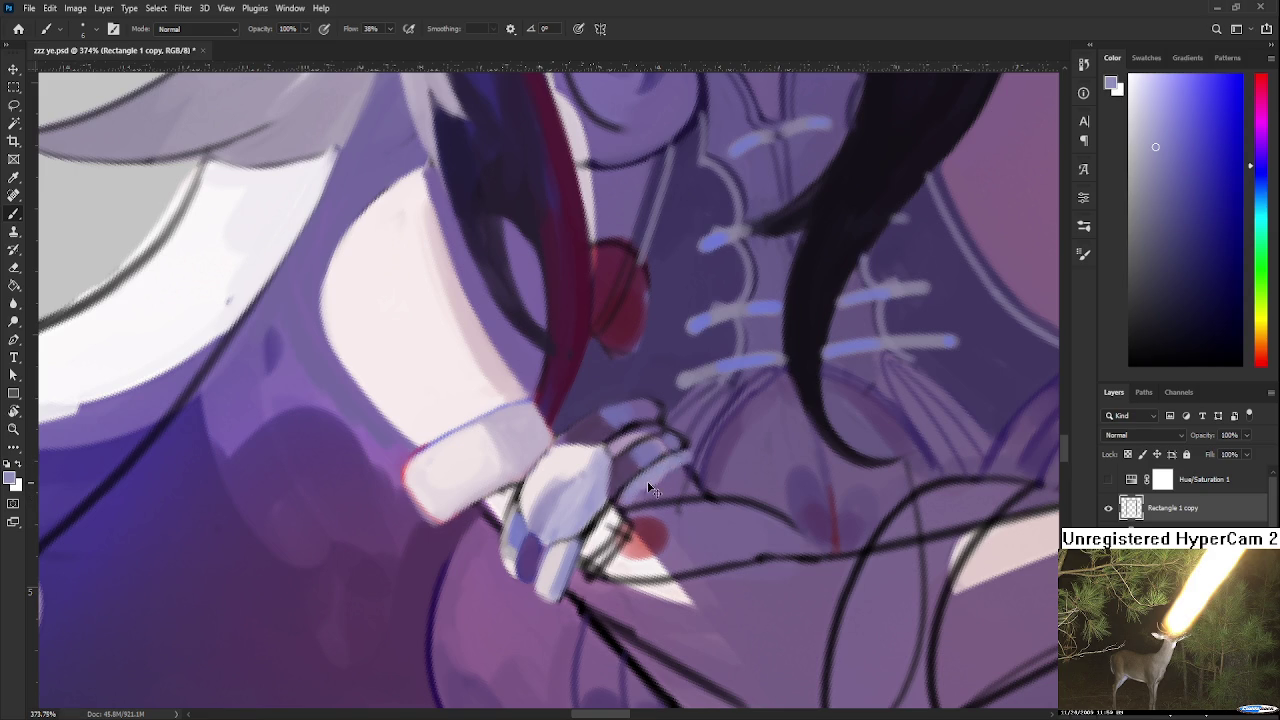
Lighten and smooth the area beside the hand, toggling undo and redo to compare the stroke
mouse_move(641, 481)
left_mouse_down()
mouse_move(685, 455)
mouse_move(660, 469)
left_mouse_up()
key("ctrl+z")
key("ctrl+shift+z")
key("ctrl+z")
key("ctrl+shift+z")
key("ctrl+z")
key("ctrl+shift+z")
key("ctrl+z")
key("ctrl+shift+z")
key("ctrl+z")
key("ctrl+shift+z")
key("ctrl+z")
key("ctrl+shift+z")
key("ctrl+z")
key("ctrl+shift+z")
key("ctrl+z")
key("ctrl+shift+z")
key("ctrl+z")
key("ctrl+shift+z")
key("ctrl+z")
key("ctrl+shift+z")
key("ctrl+z")
key("ctrl+shift+z")
key("ctrl+z")
key("ctrl+shift+z")
key("ctrl+z")
key("ctrl+shift+z")
key("ctrl+z")
key("ctrl+shift+z")
key("ctrl+z")
key("ctrl+shift+z")
key("ctrl+z")
Sample darker and lighter purples from the hand at a closer zoom
scroll(669, 456, "down", 10)
scroll(640, 420, "up", 3)
scroll(605, 397, "up", 6)
scroll(605, 397, "down", 1)
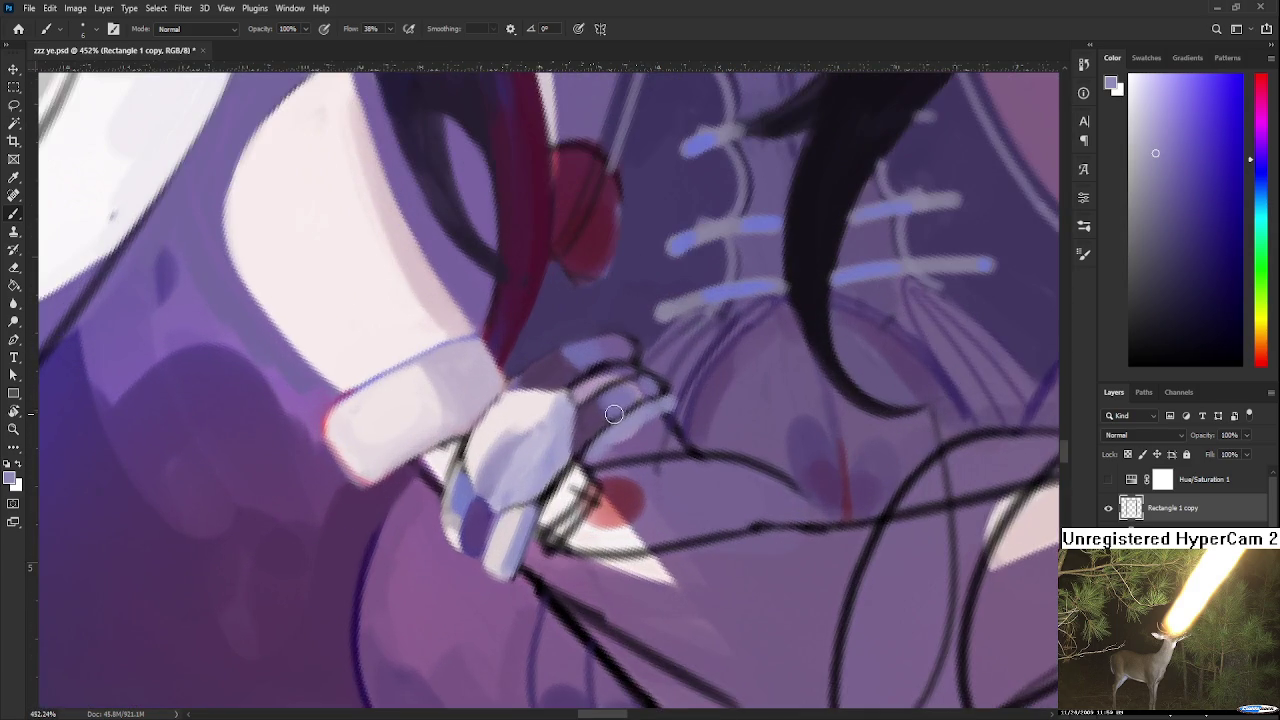
scroll(610, 405, "up", 1)
left_click(595, 445, "alt")
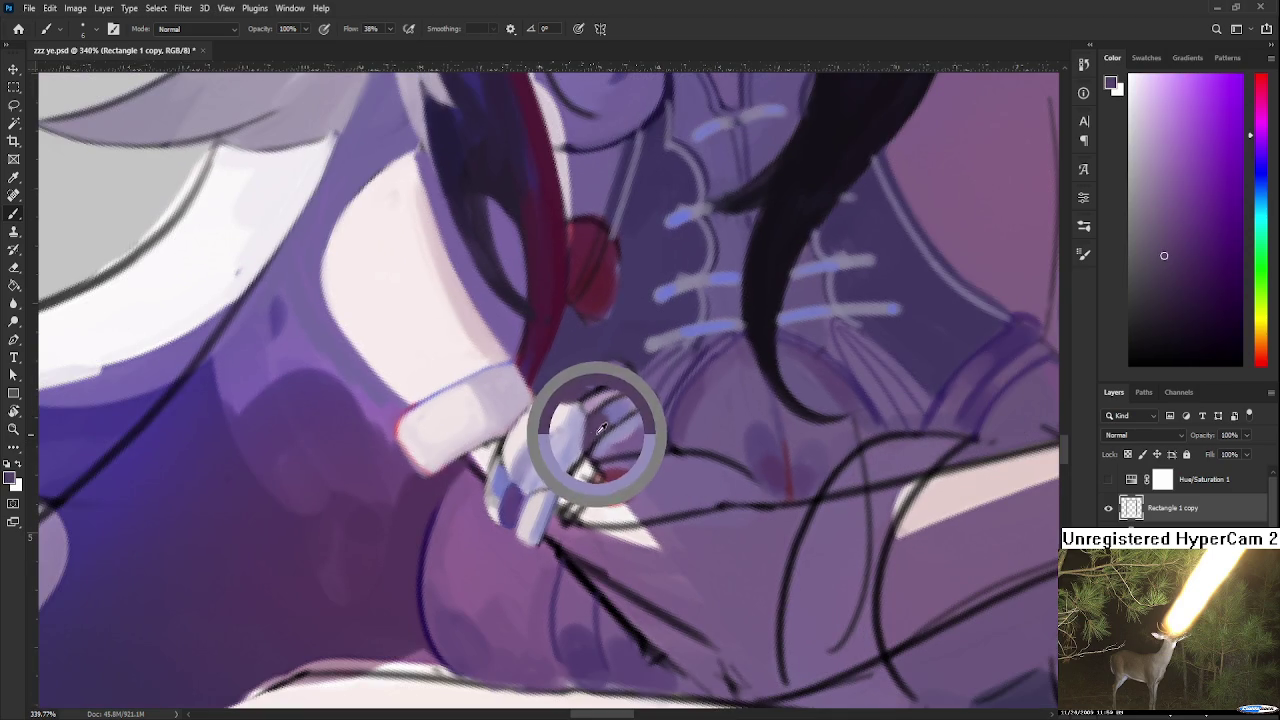
left_click(615, 425, "alt")
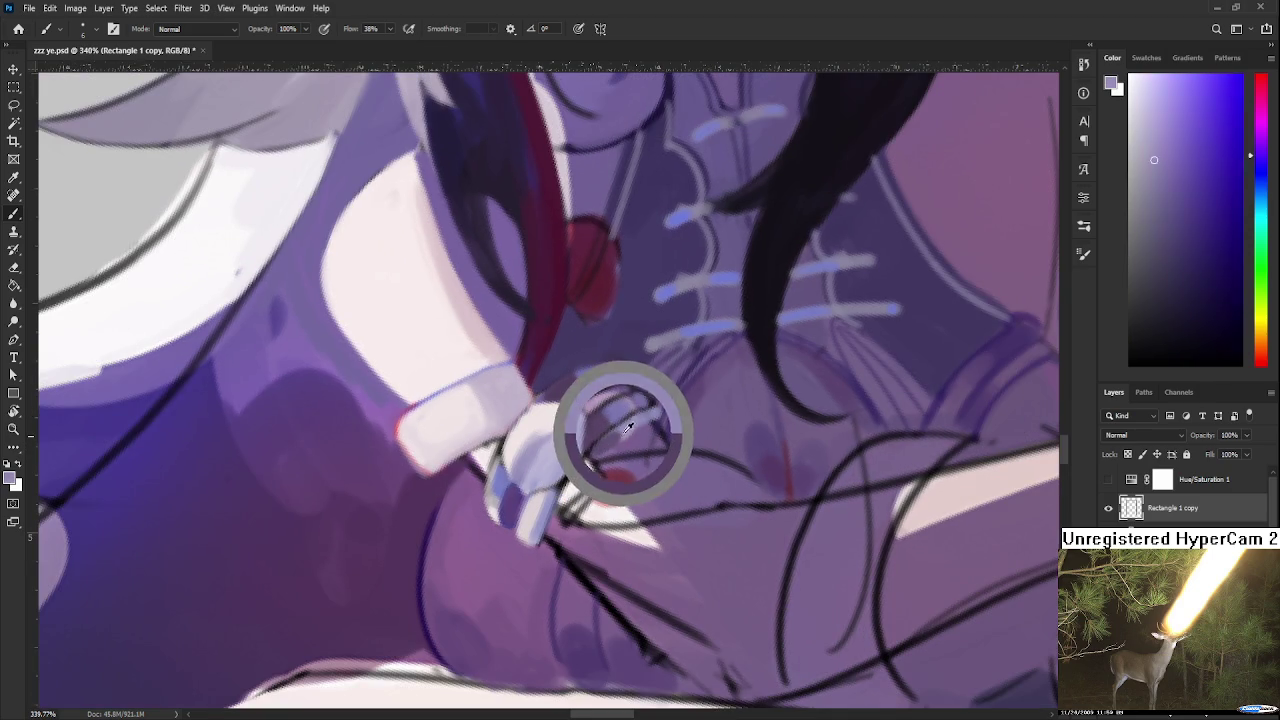
left_click(598, 448, "alt")
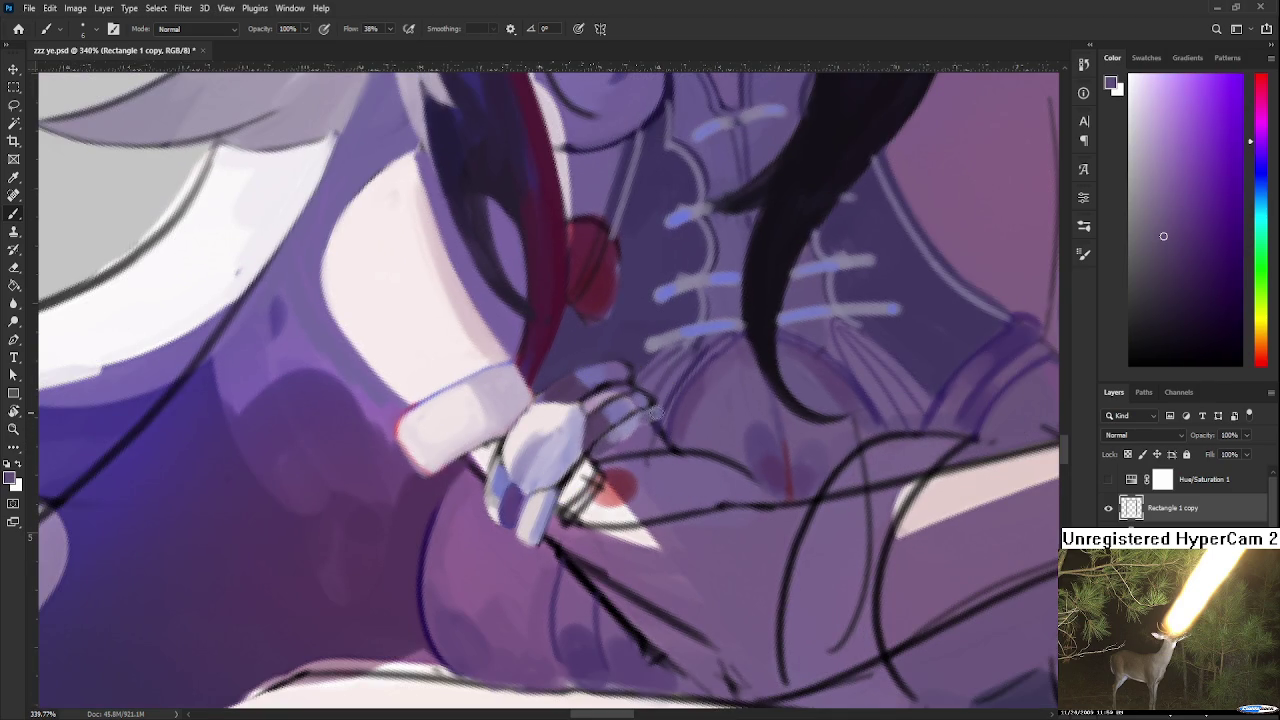
left_click(641, 421, "alt")
Rotate the view to -144 degrees and paint dark magenta-purple shadows over the hand and sleeve
key("r")
left_click_drag(717, 453, 501, 530)
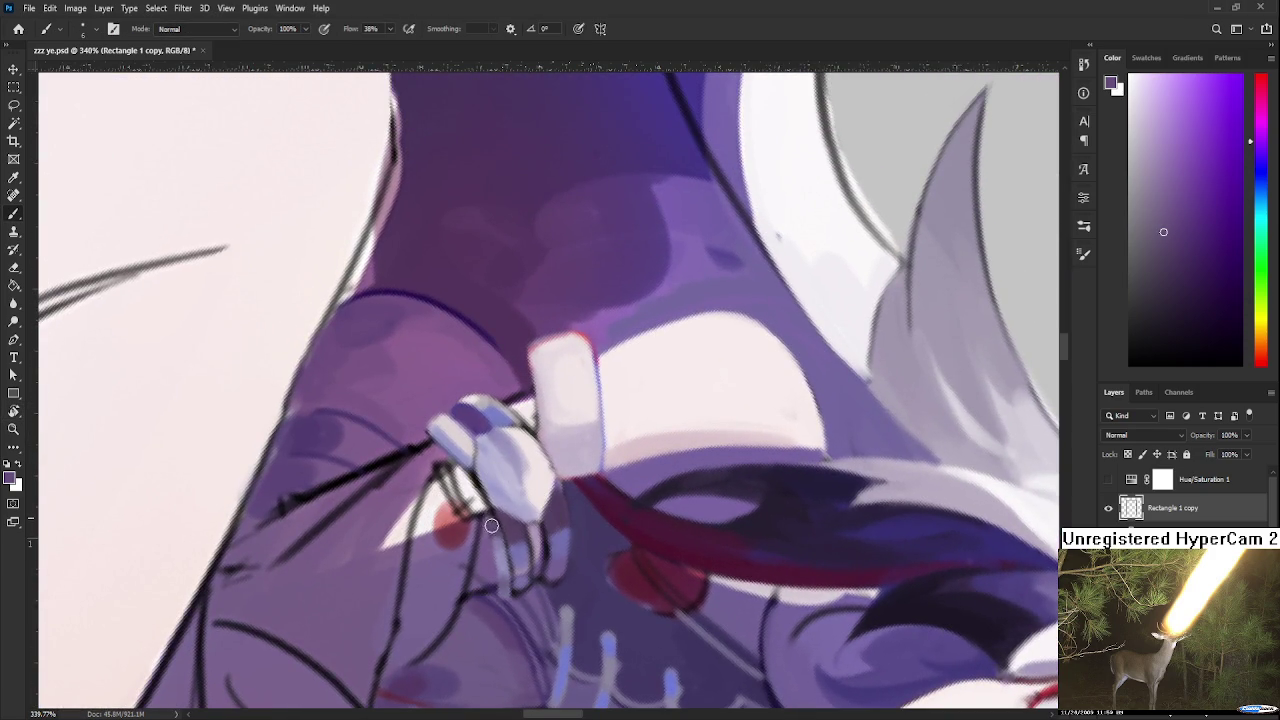
key("r")
mouse_move(498, 524)
left_mouse_down()
mouse_move(658, 428)
mouse_move(589, 497)
left_mouse_up()
left_click(552, 475, "alt")
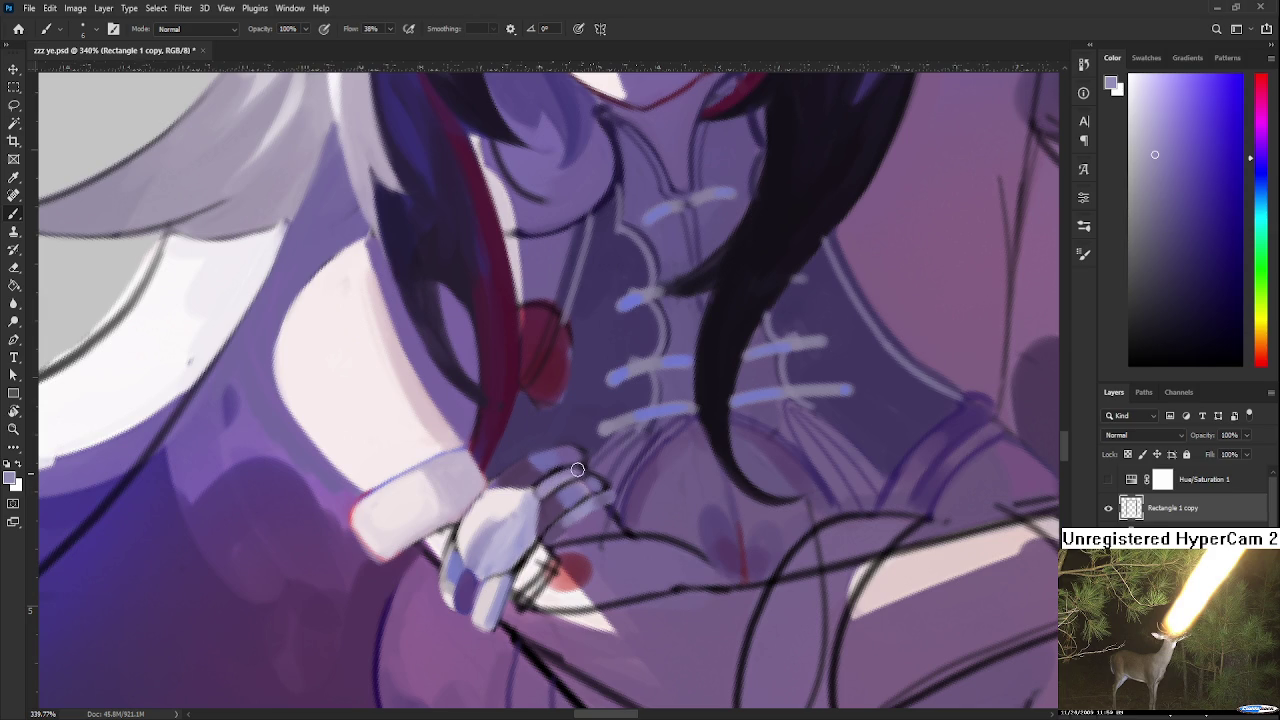
left_click(550, 462, "alt")
mouse_move(535, 482)
left_mouse_down()
mouse_move(556, 476)
mouse_move(560, 494)
mouse_move(545, 498)
left_mouse_up()
left_click(541, 490, "alt")
left_click(545, 471, "alt")
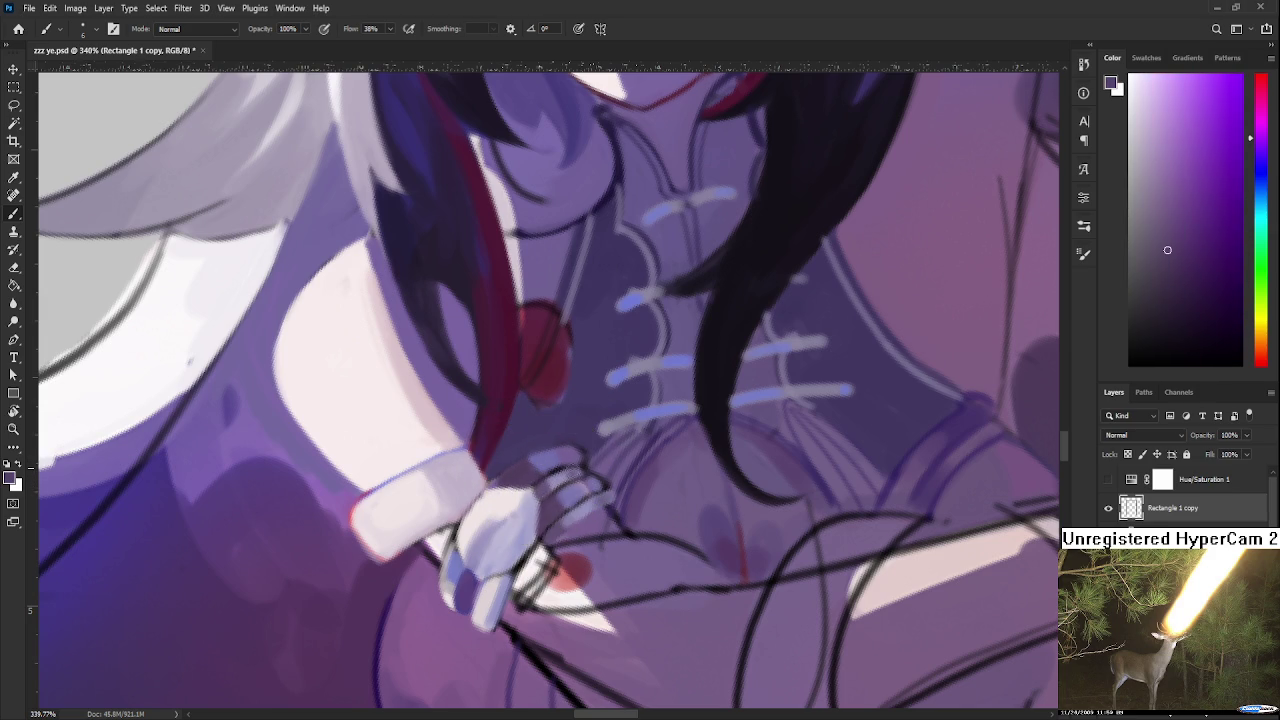
left_click(563, 475, "alt")
left_click(577, 473, "alt")
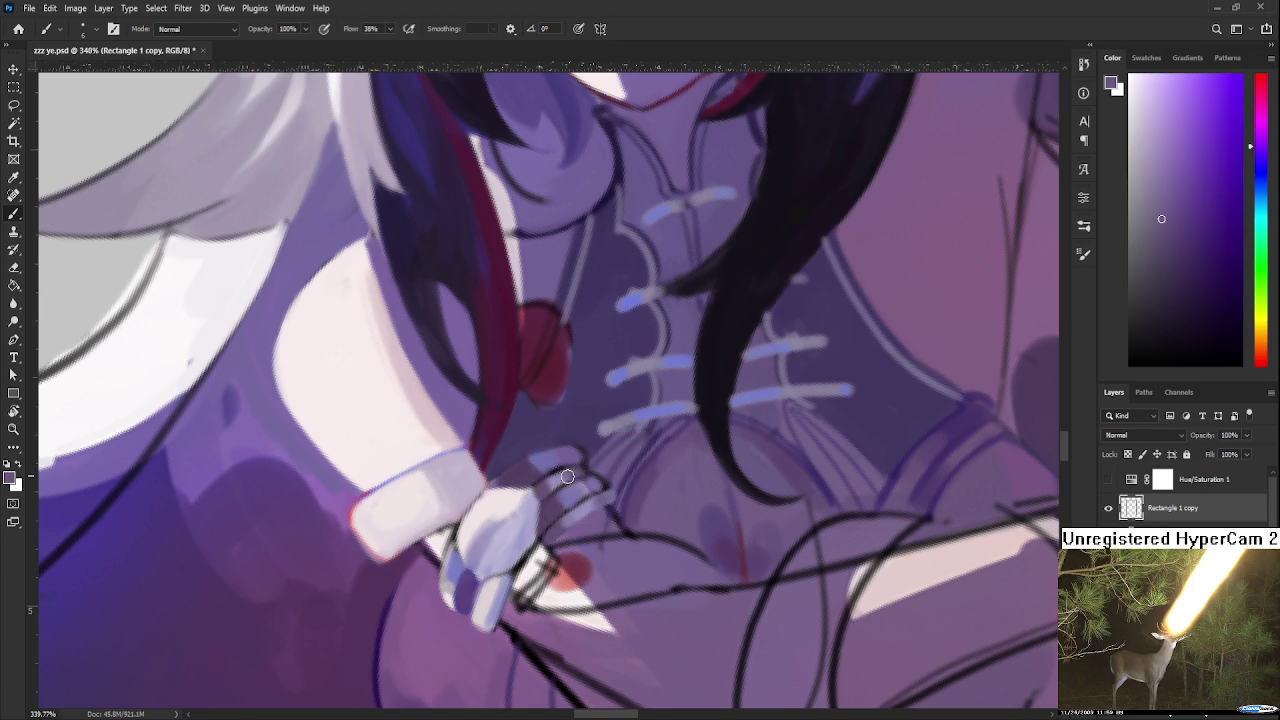
left_click(576, 452, "alt")
Rotate the view to about -149 degrees and darken the hand's edge with a faint stroke
key("r")
mouse_move(633, 429)
left_mouse_down()
mouse_move(530, 570)
mouse_move(497, 437)
left_mouse_up()
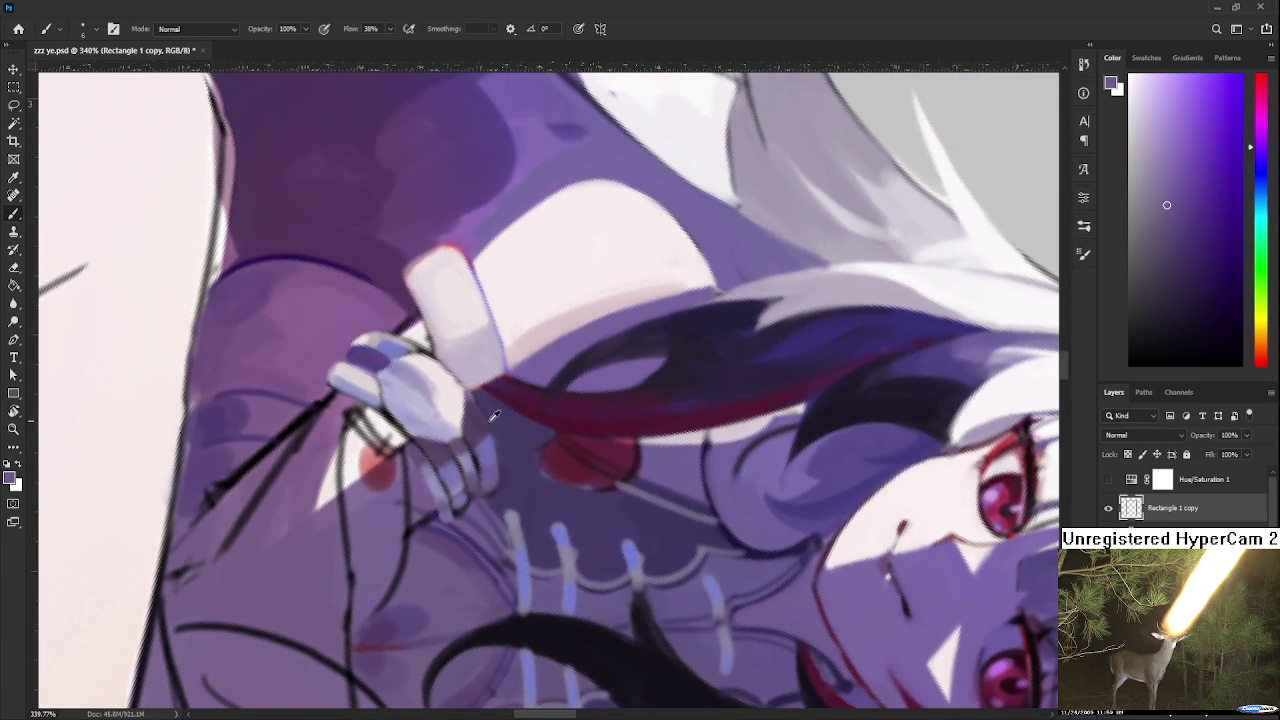
left_click(497, 413, "alt")
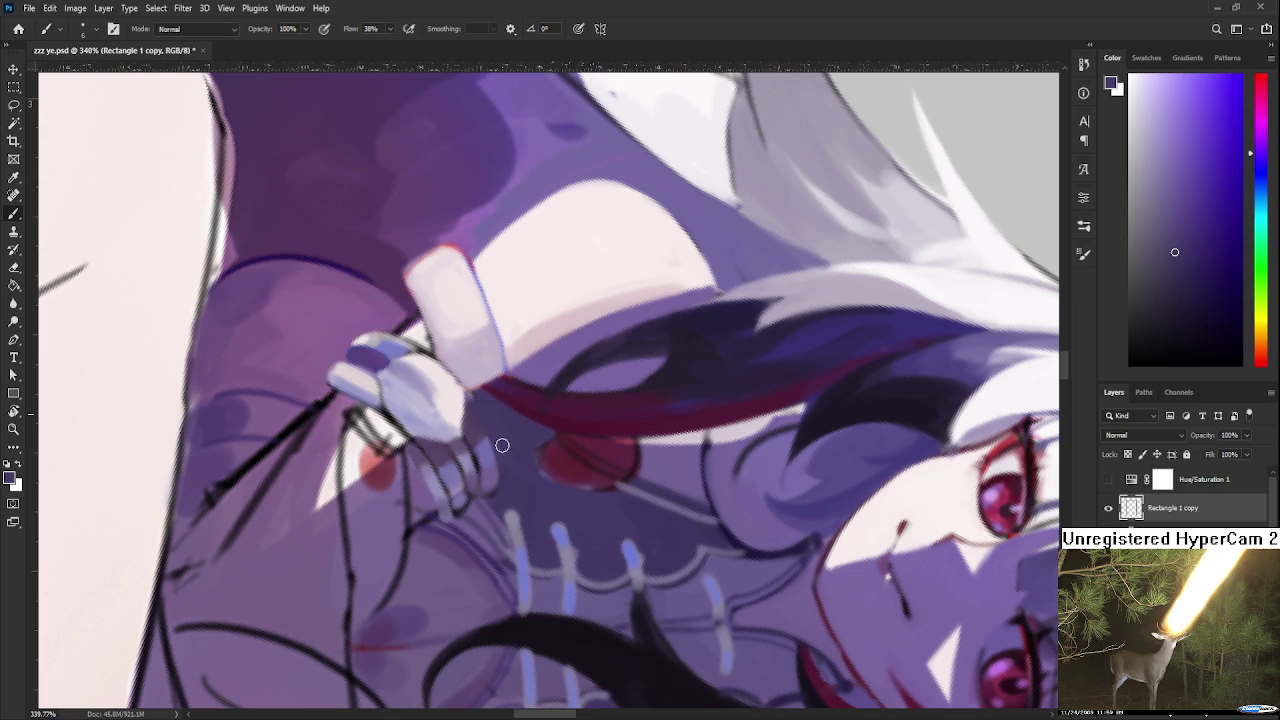
left_click_drag(501, 445, 590, 424)
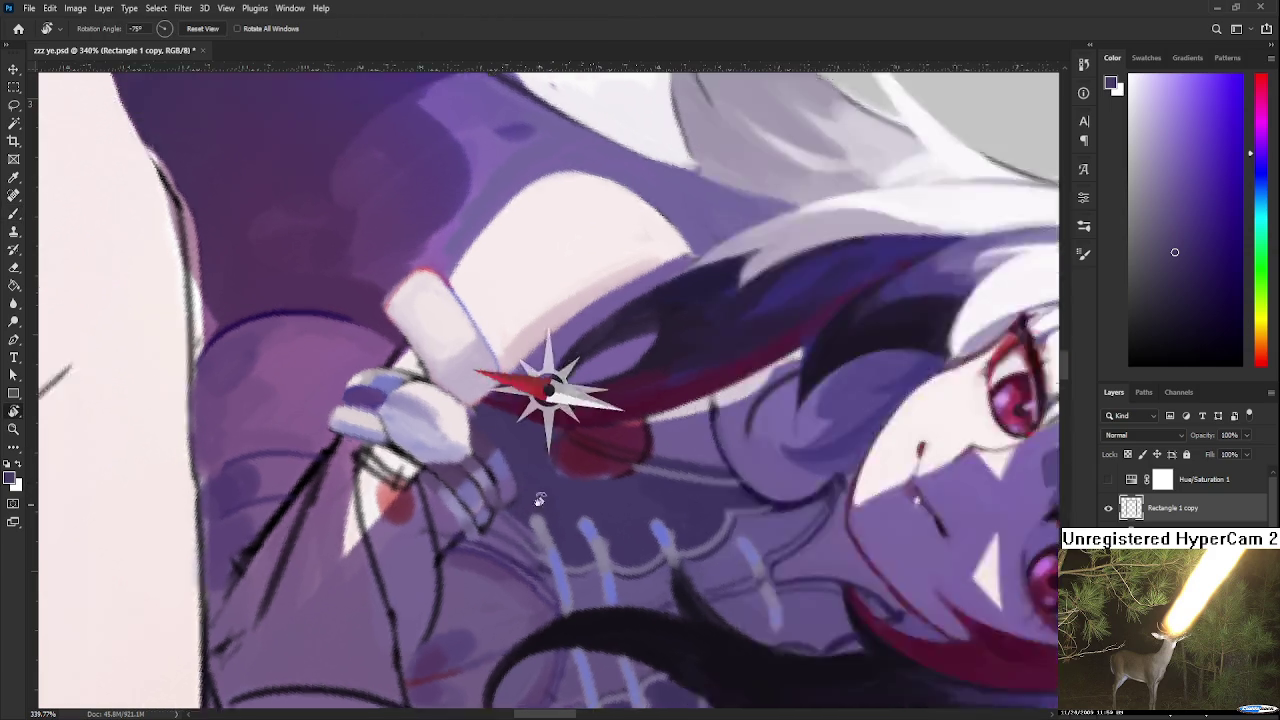
key("b")
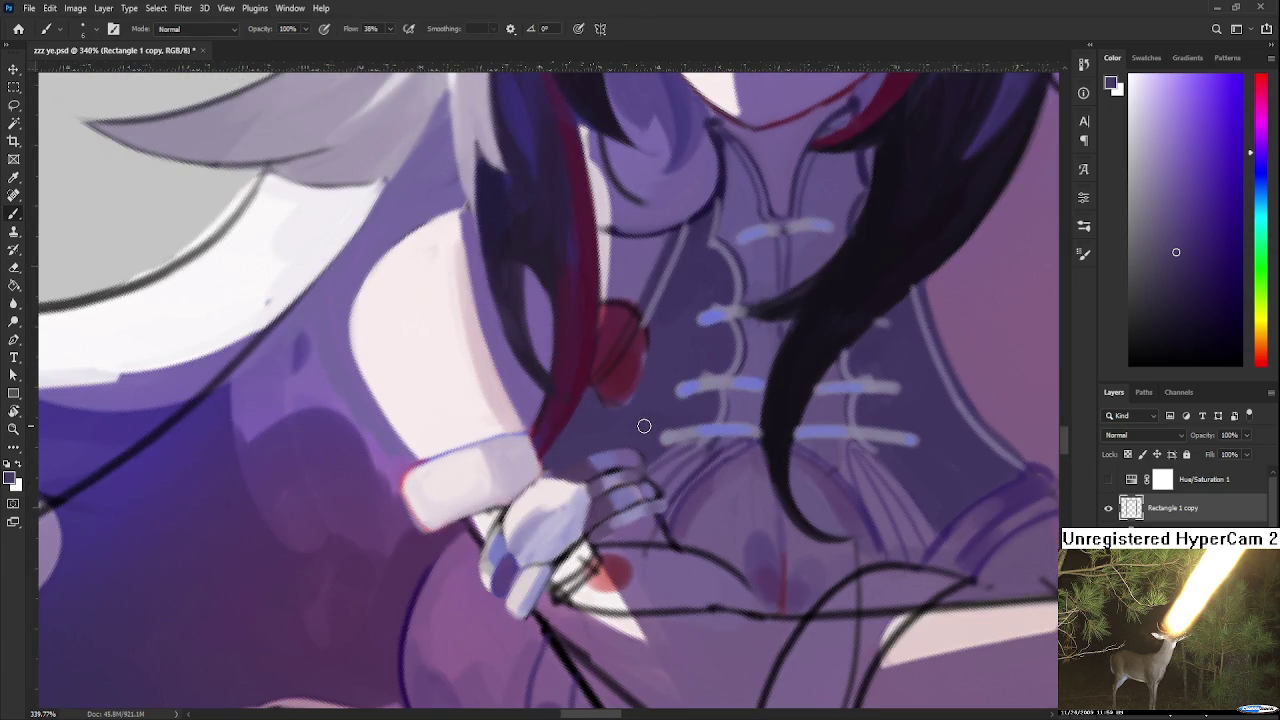
left_click_drag(559, 568, 542, 465)
left_click(575, 422, "alt")
left_click_drag(532, 473, 514, 508)
Add a faint pink-white highlight on the glove and resample its purple
left_click(523, 474, "alt")
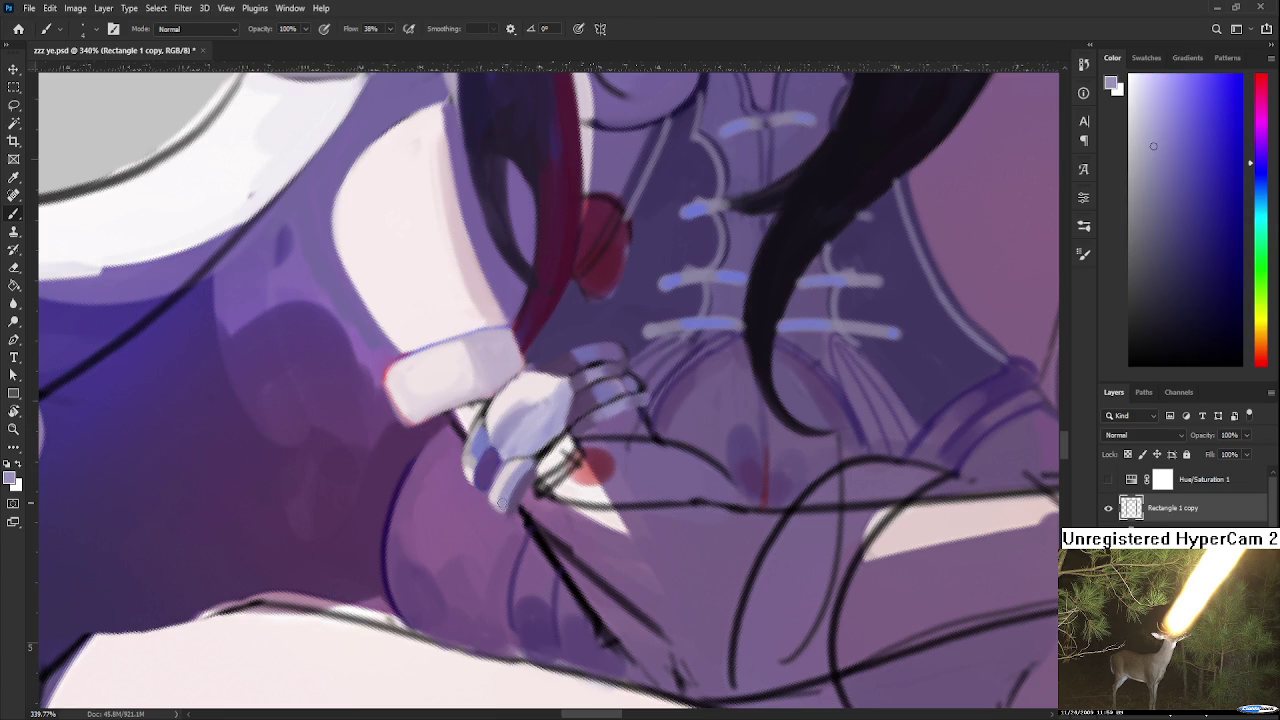
left_click(500, 485, "alt")
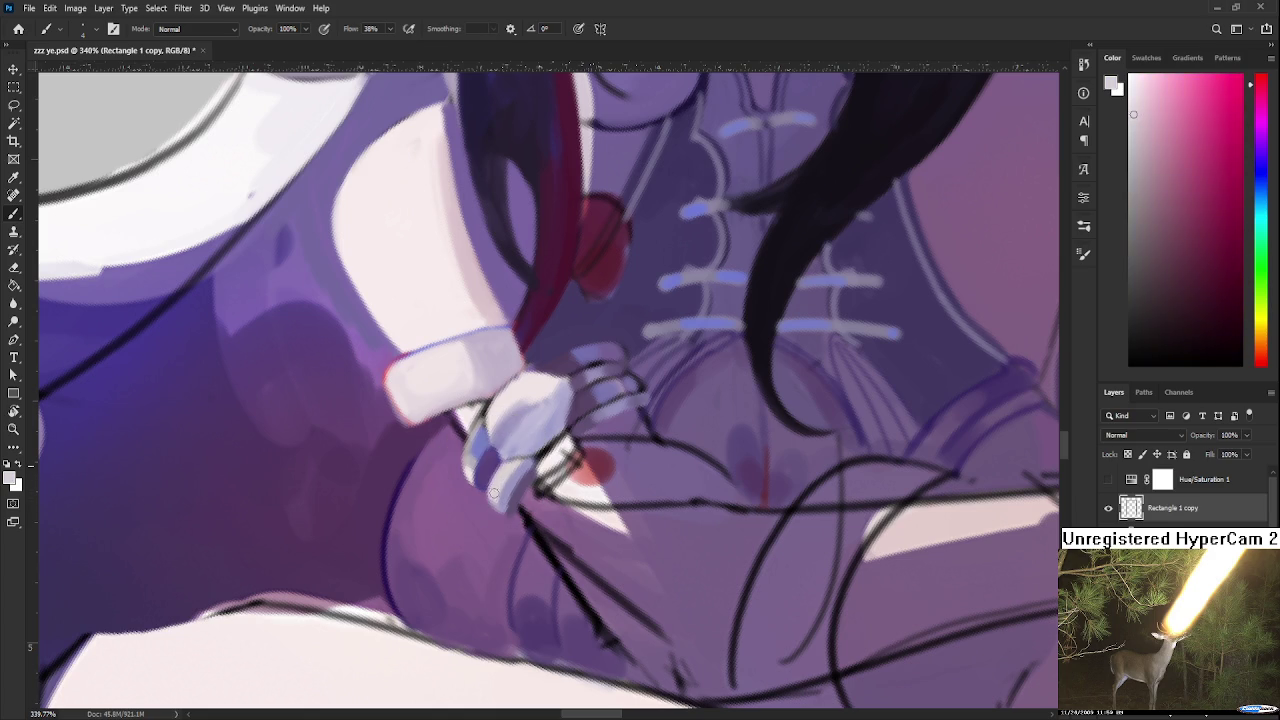
left_click_drag(495, 486, 497, 483)
left_click(523, 467, "alt")
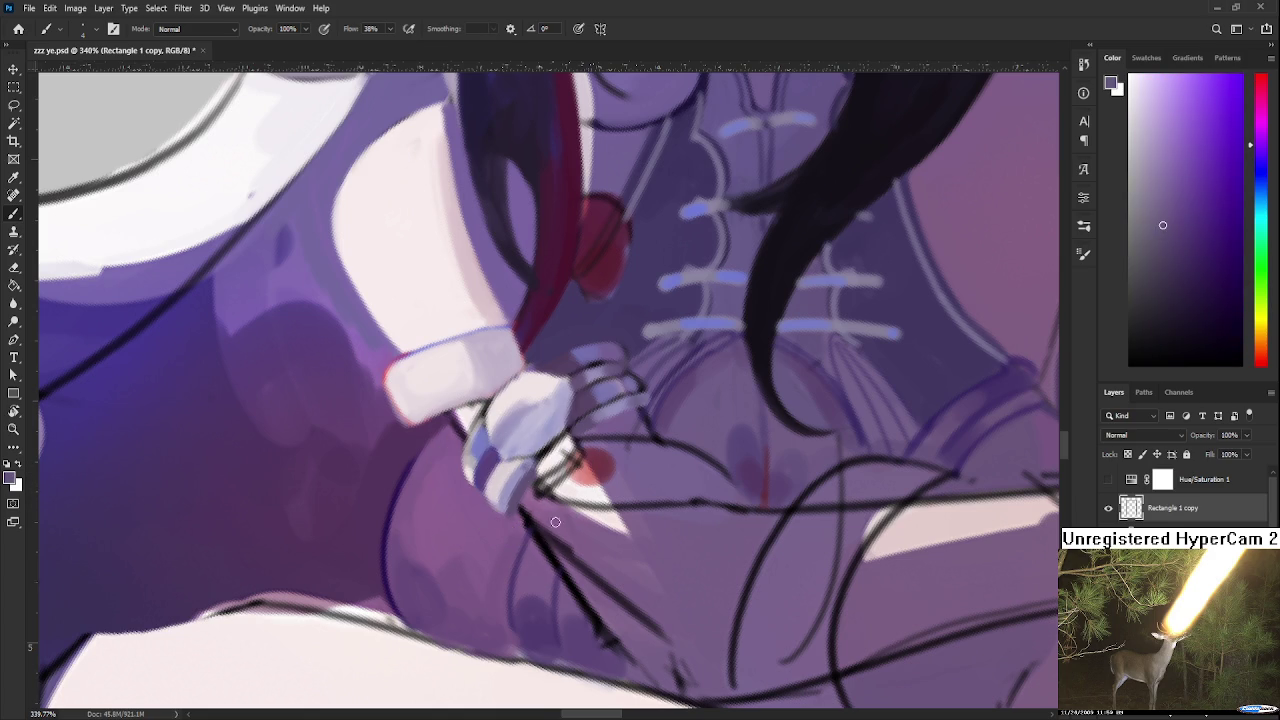
Zoom out to check the whole figure, then zoom back in on the hand
scroll(544, 564, "down", 3)
scroll(600, 480, "down", 2)
scroll(700, 380, "down", 3)
scroll(770, 303, "down", 2)
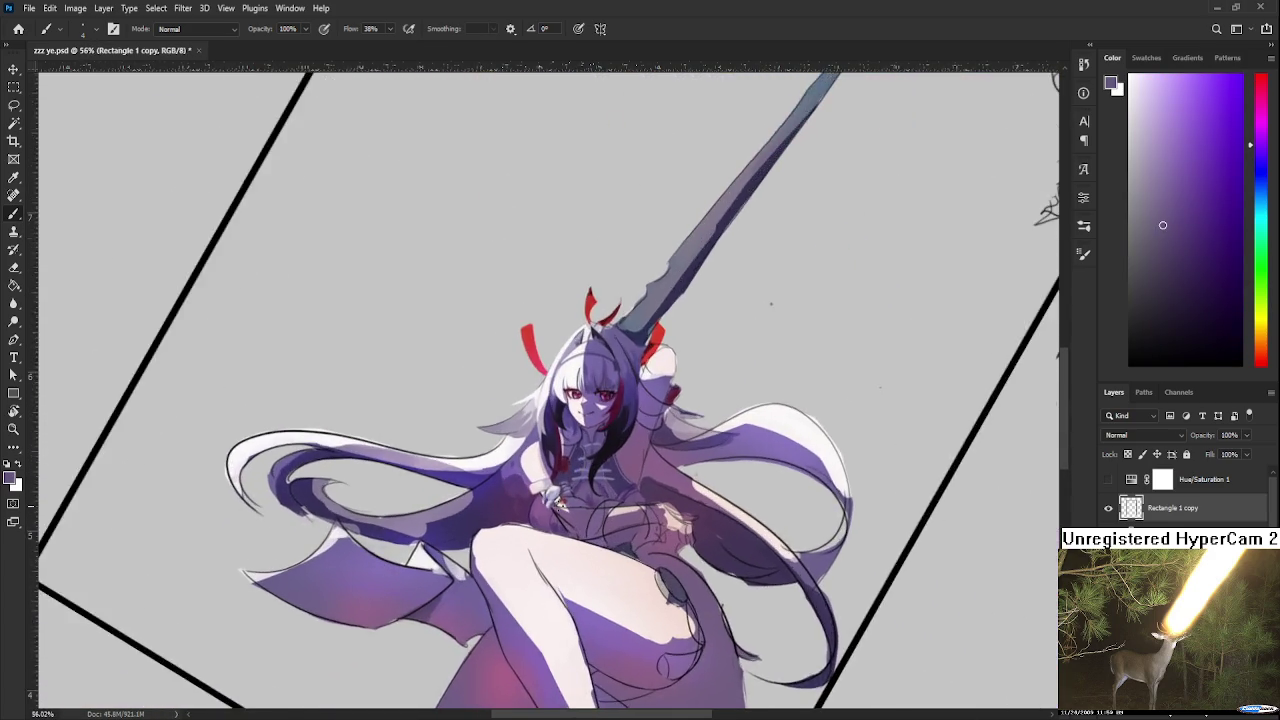
scroll(557, 503, "up", 1)
scroll(557, 503, "up", 4)
scroll(558, 505, "up", 2)
scroll(565, 496, "down", 2)
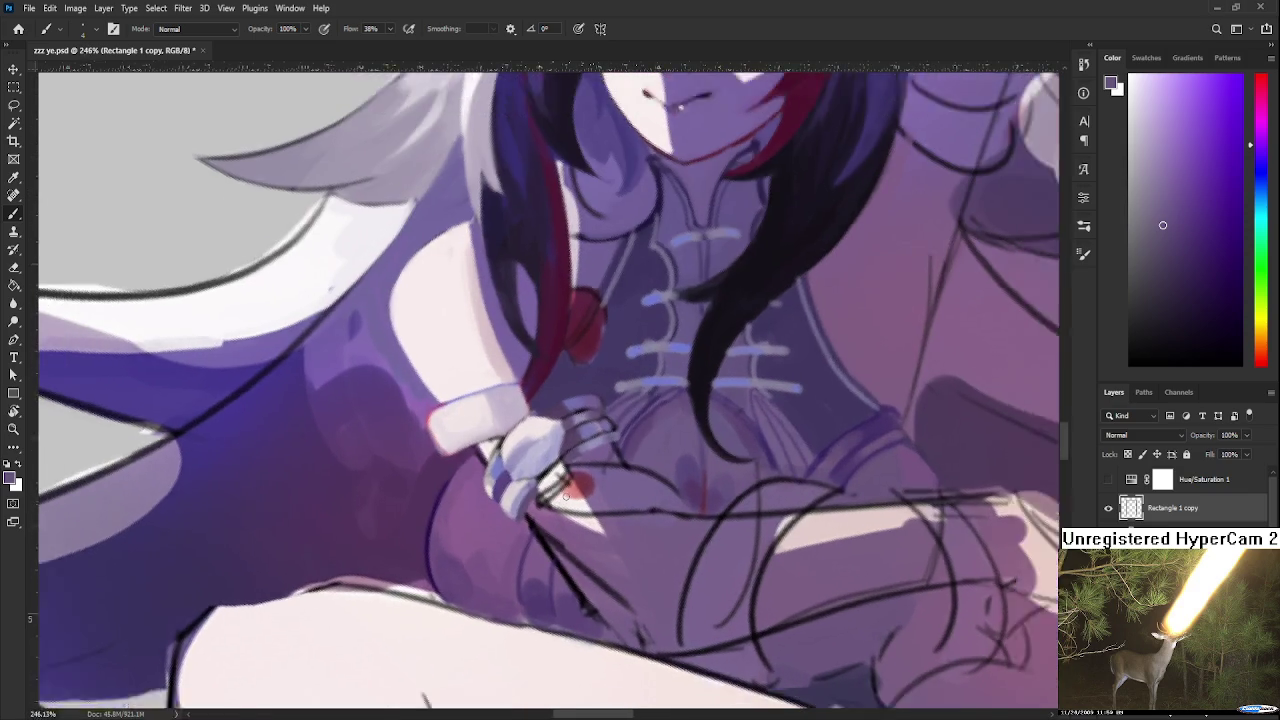
scroll(565, 496, "up", 2)
scroll(565, 496, "down", 2)
scroll(565, 495, "down", 1)
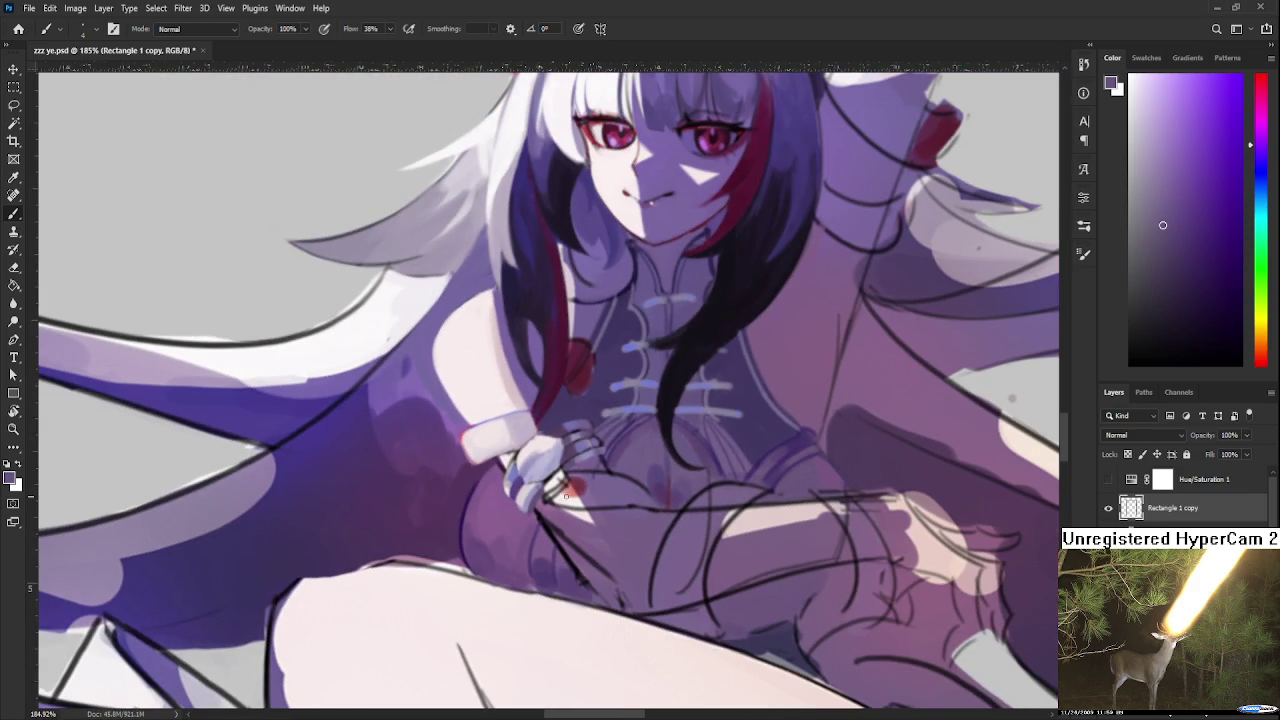
scroll(600, 410, "up", 2)
scroll(590, 374, "up", 1)
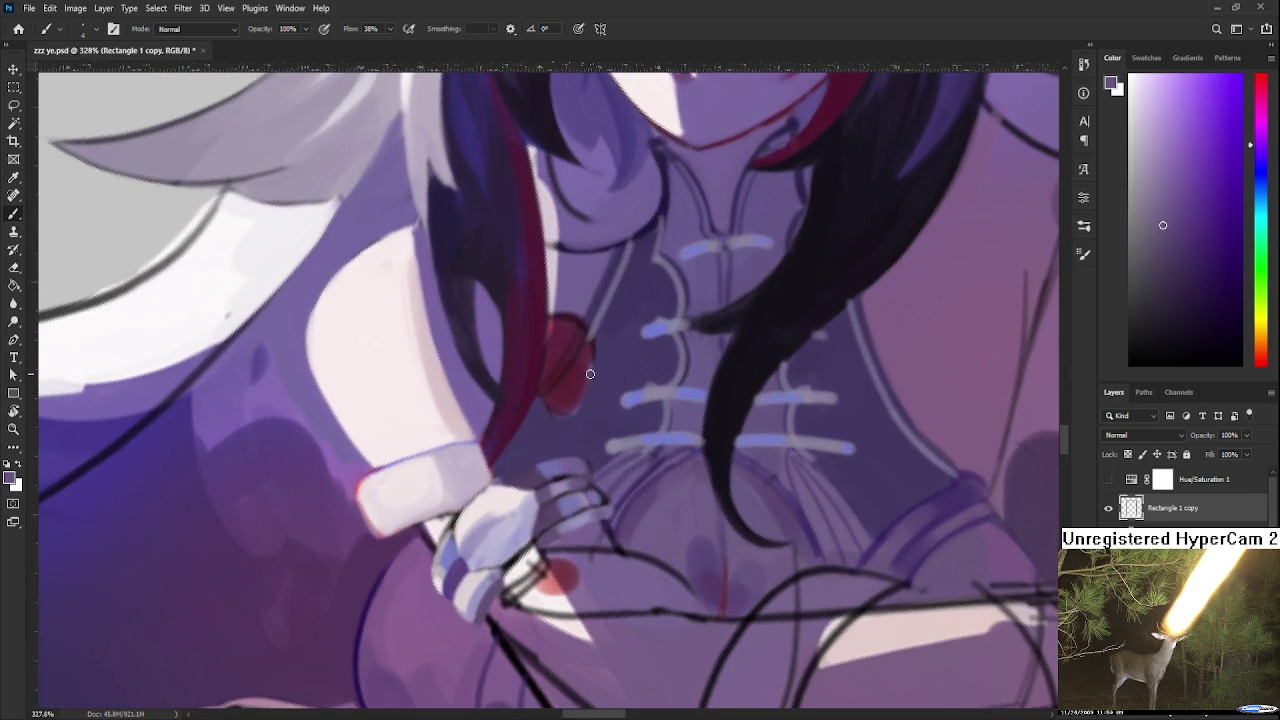
Rotate the view back toward upright and sample the deep crimson from the hair strand by the chest
key("r")
left_click_drag(590, 374, 475, 422)
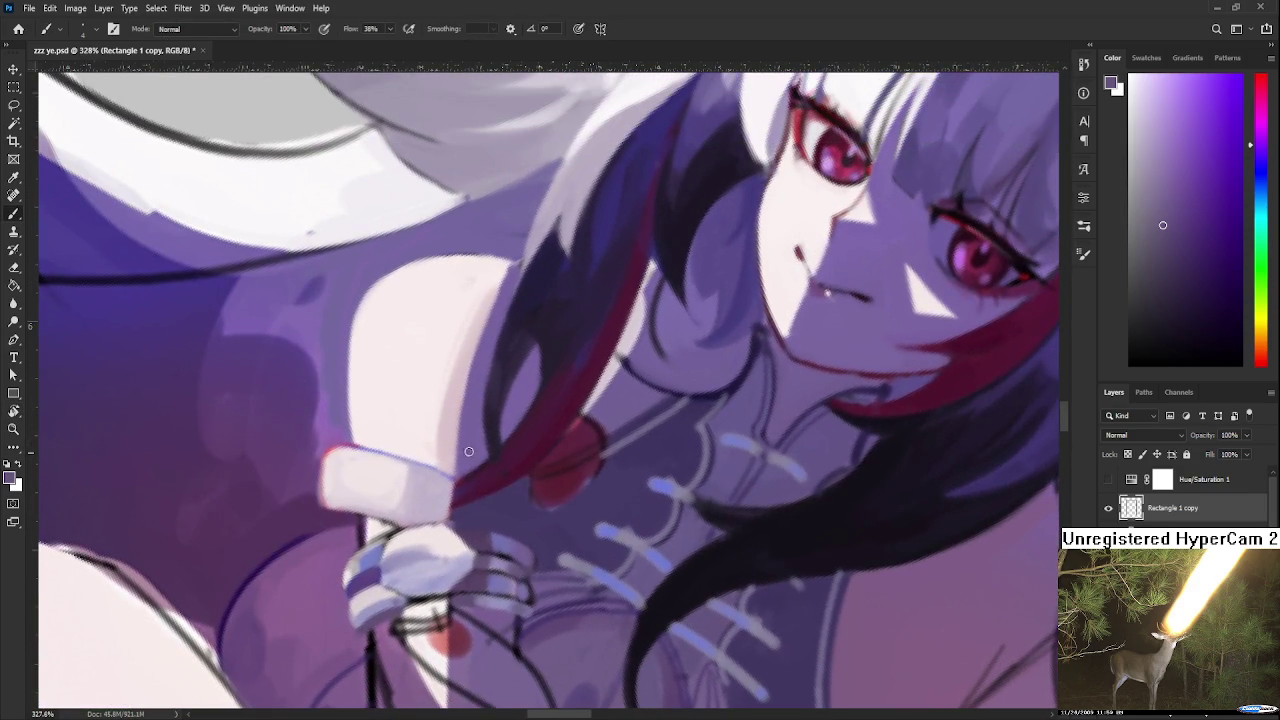
left_click(468, 451, "alt")
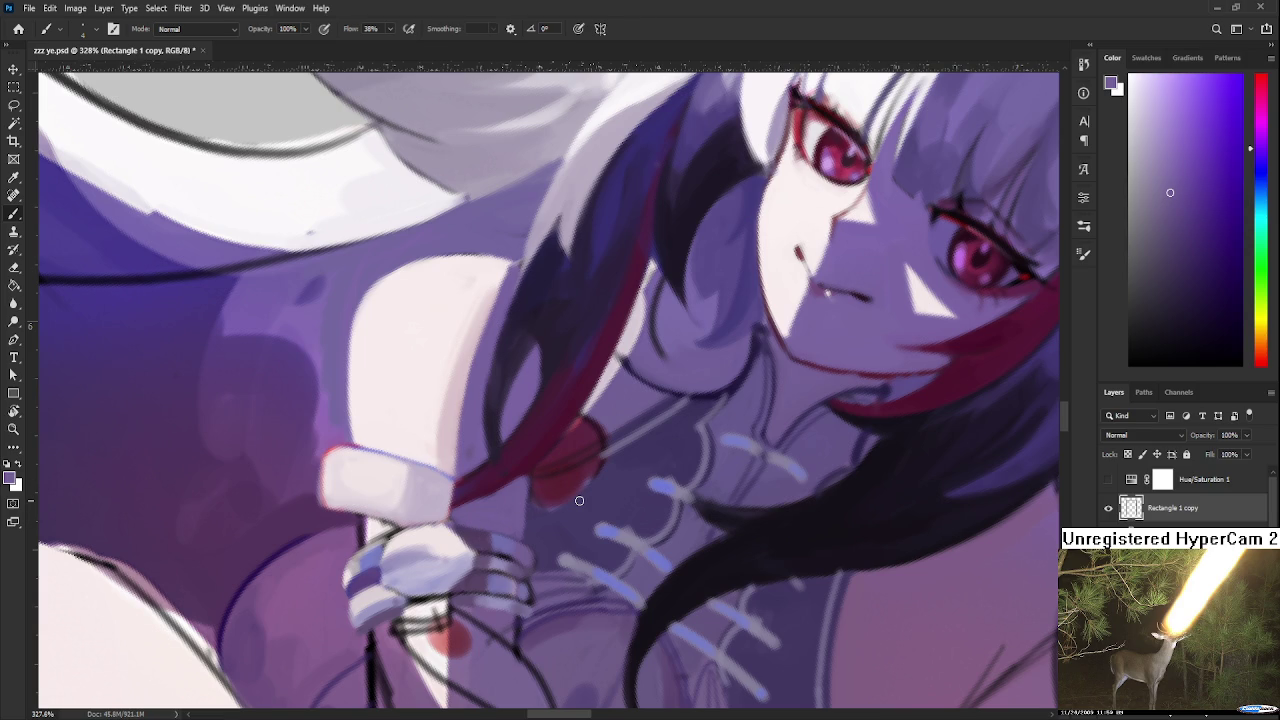
left_click_drag(537, 523, 560, 420)
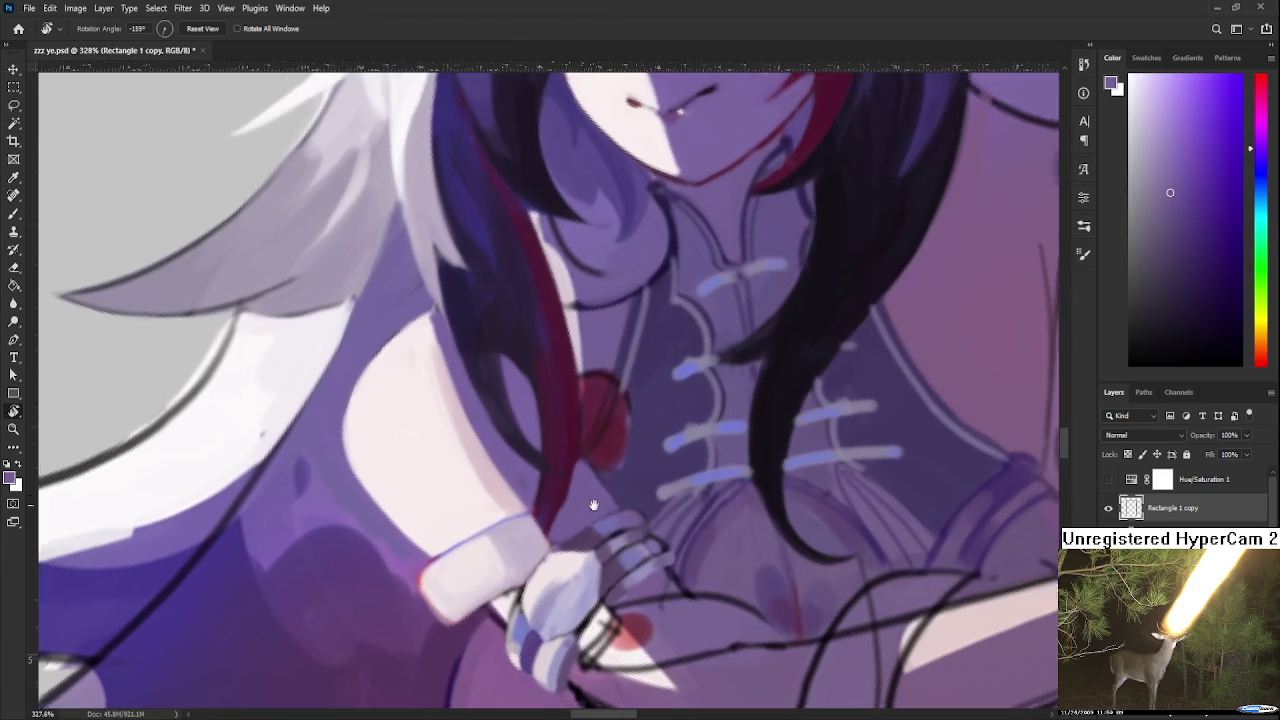
left_click(567, 440, "alt")
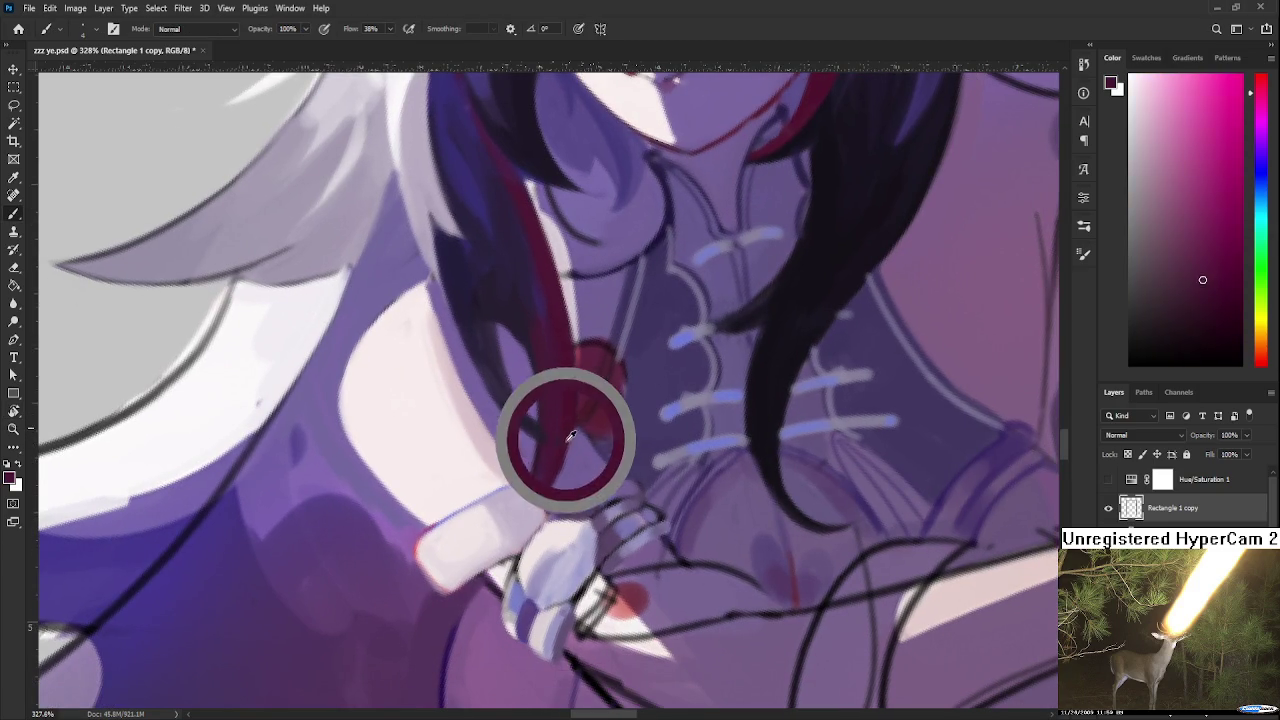
left_click(573, 420, "alt")
left_click(570, 408, "alt")
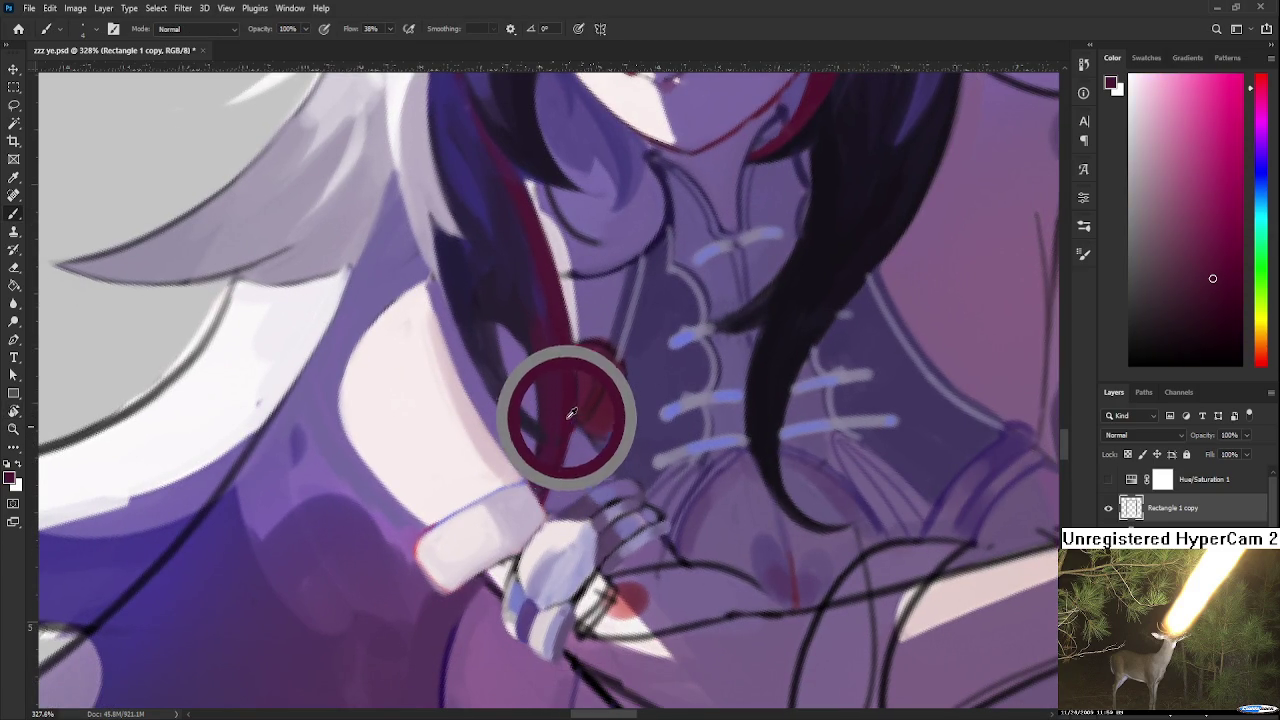
scroll(569, 408, "down", 3)
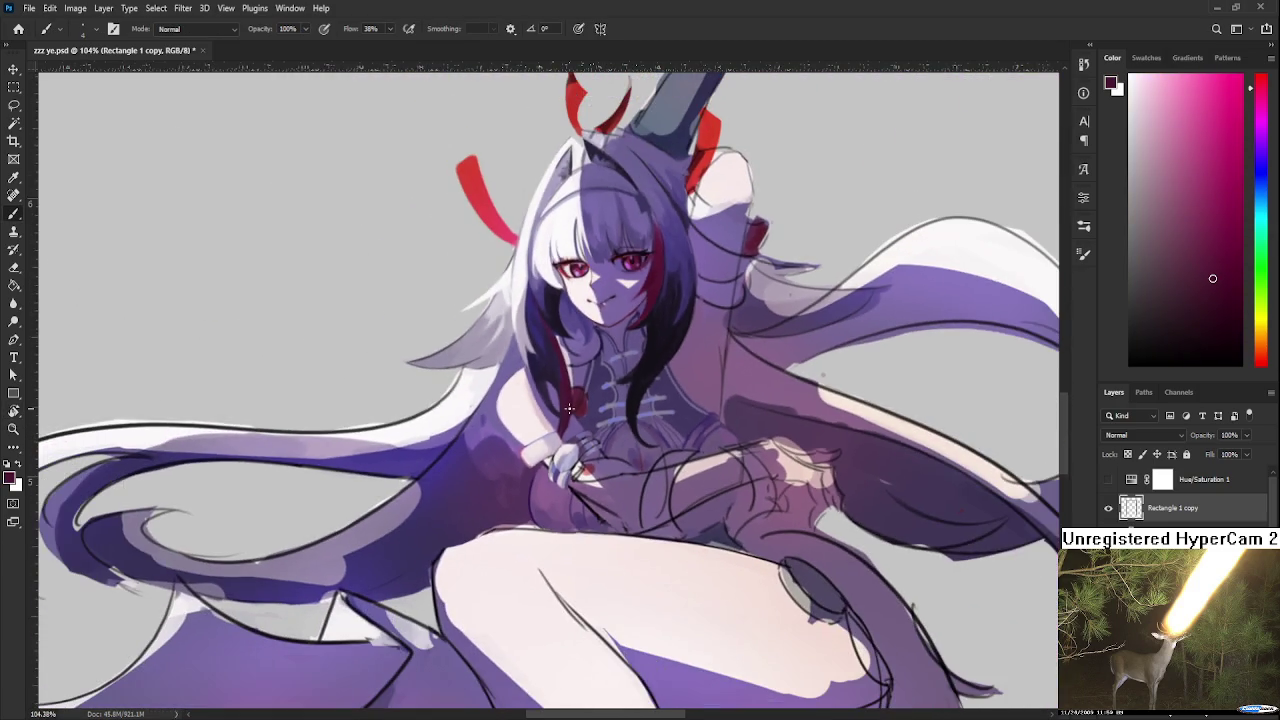
scroll(580, 456, "up", 2)
scroll(580, 456, "up", 2)
scroll(580, 456, "up", 2)
scroll(580, 456, "up", 1)
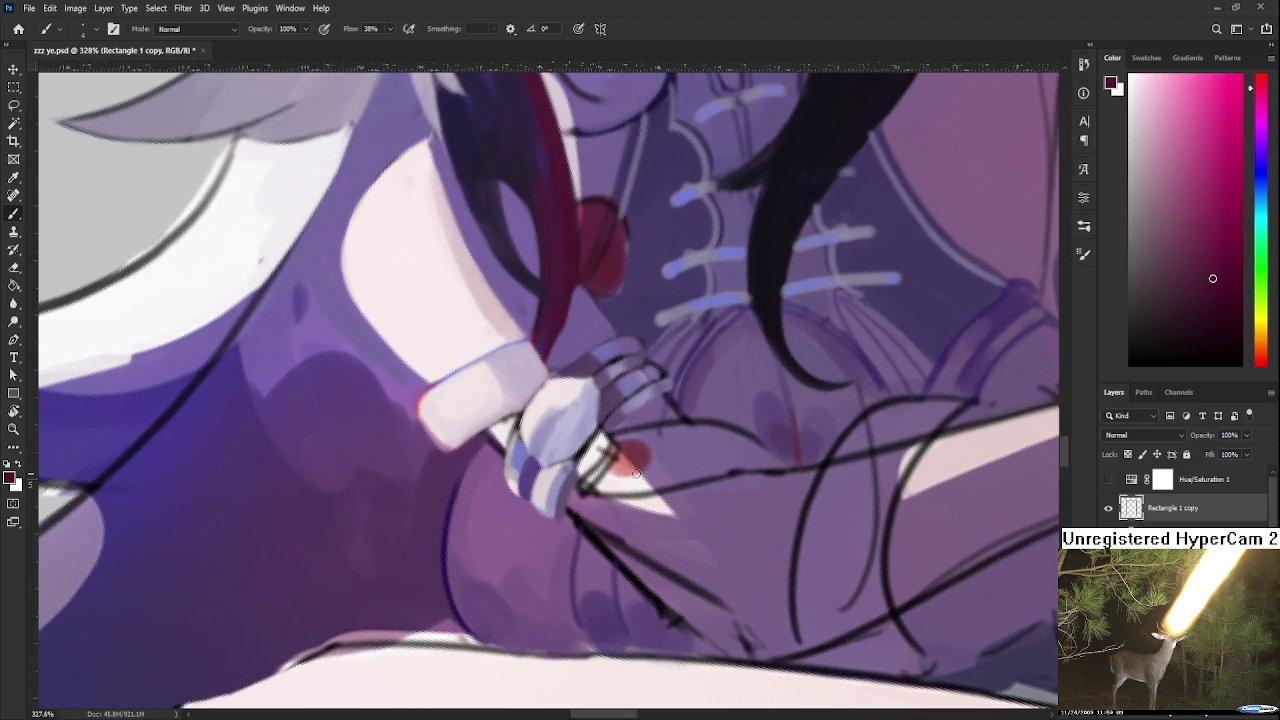
Turn the view upside down and sample dark purple and light lavender from the hand
left_click(565, 472, "alt")
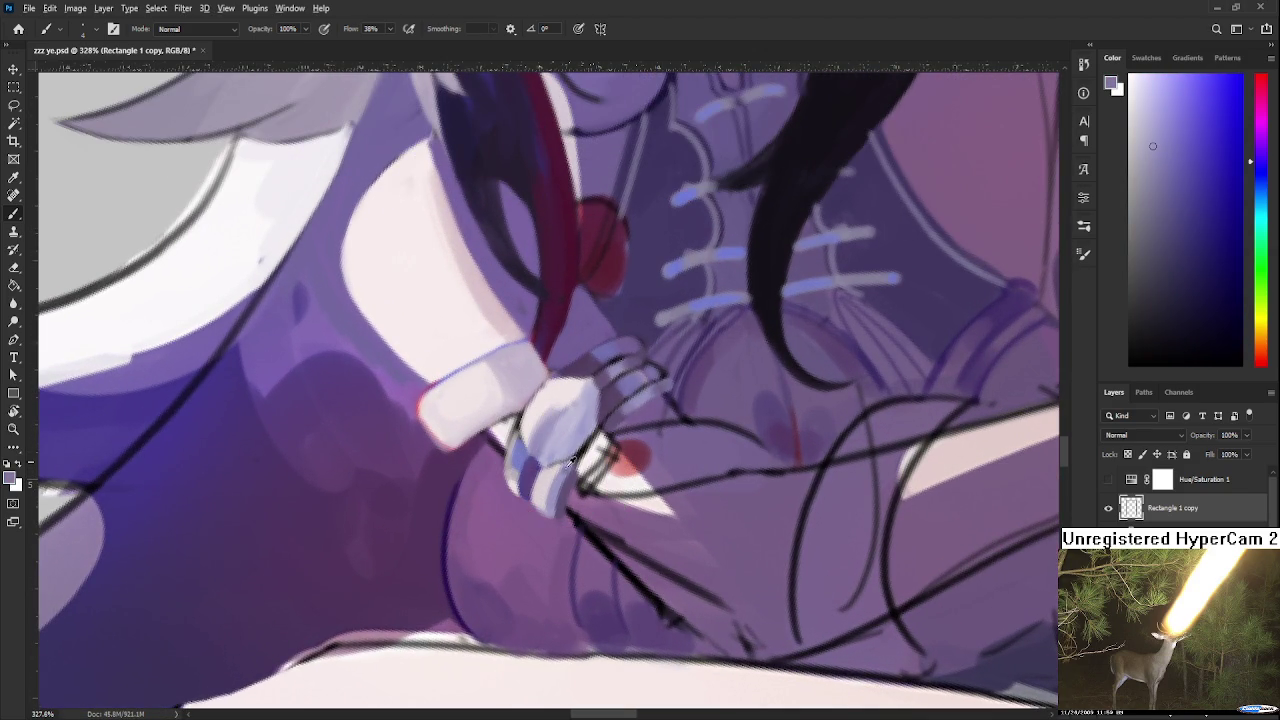
mouse_move(581, 439)
left_mouse_down()
mouse_move(565, 483)
mouse_move(478, 483)
left_mouse_up()
left_click(565, 483, "alt")
key("r")
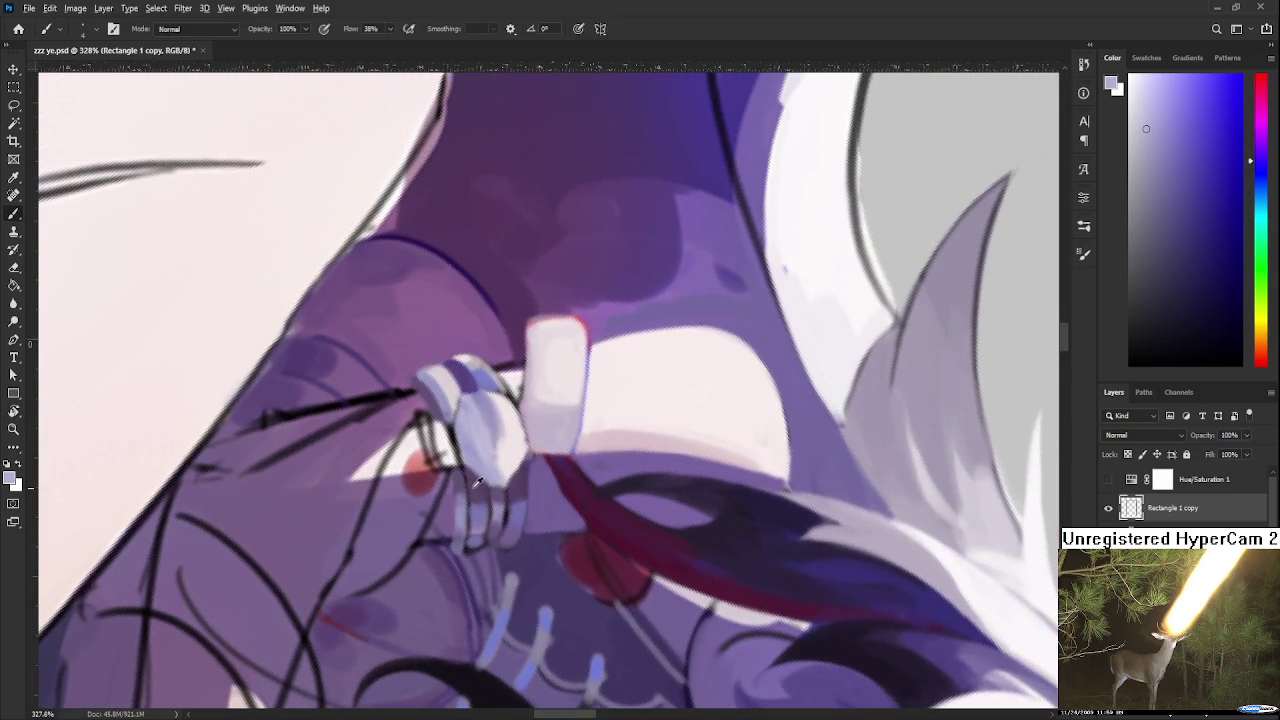
left_click(474, 484, "alt")
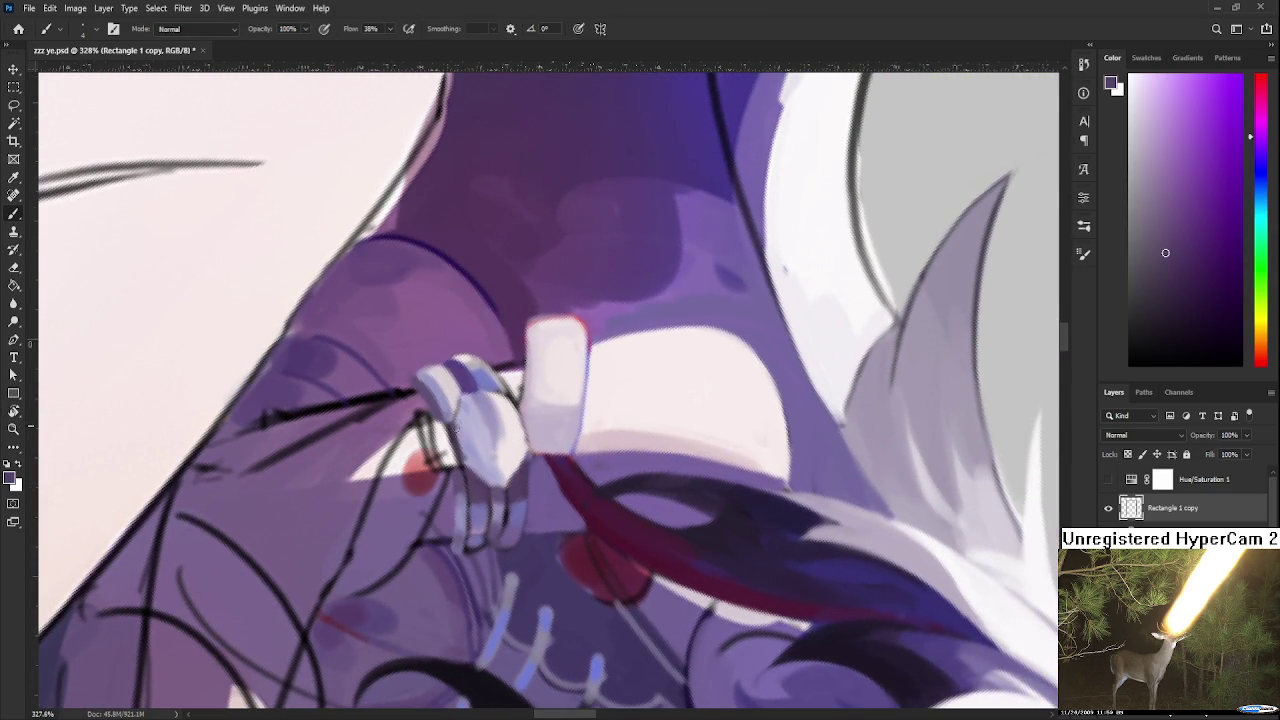
left_click(459, 406, "alt")
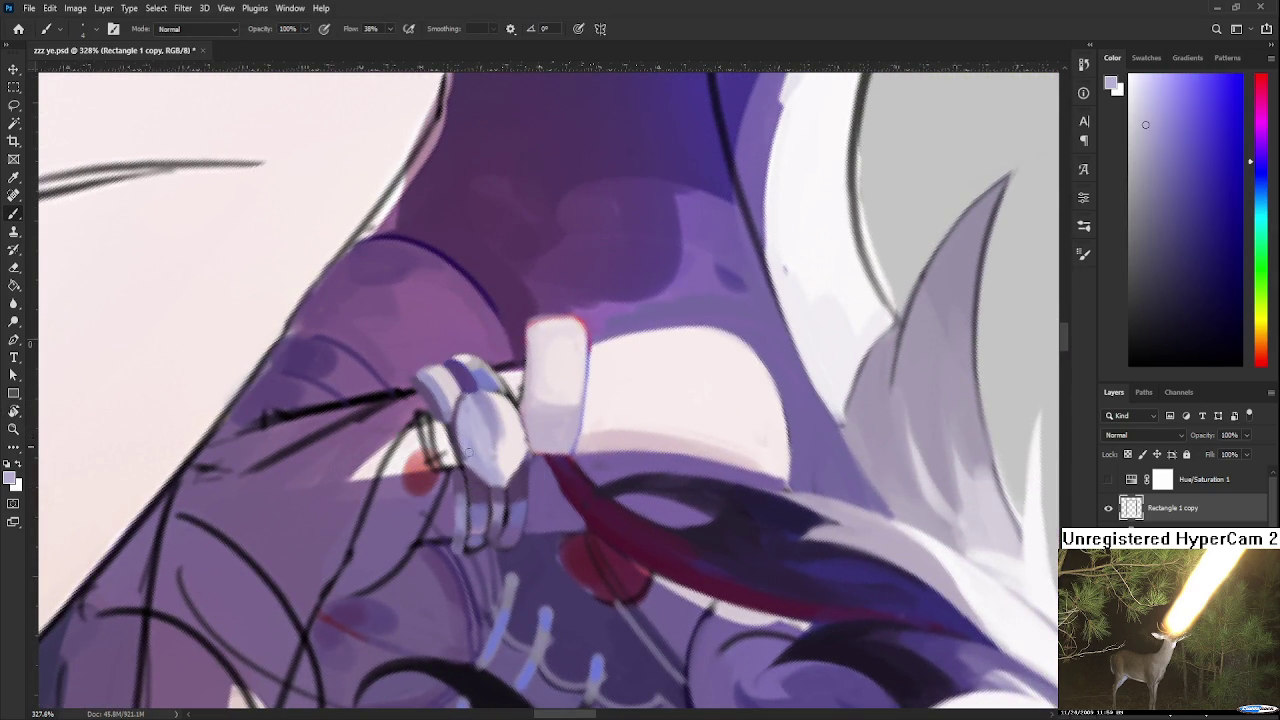
Sample nearby lavender, dark purple and white shades around the hand
left_click(457, 436, "alt")
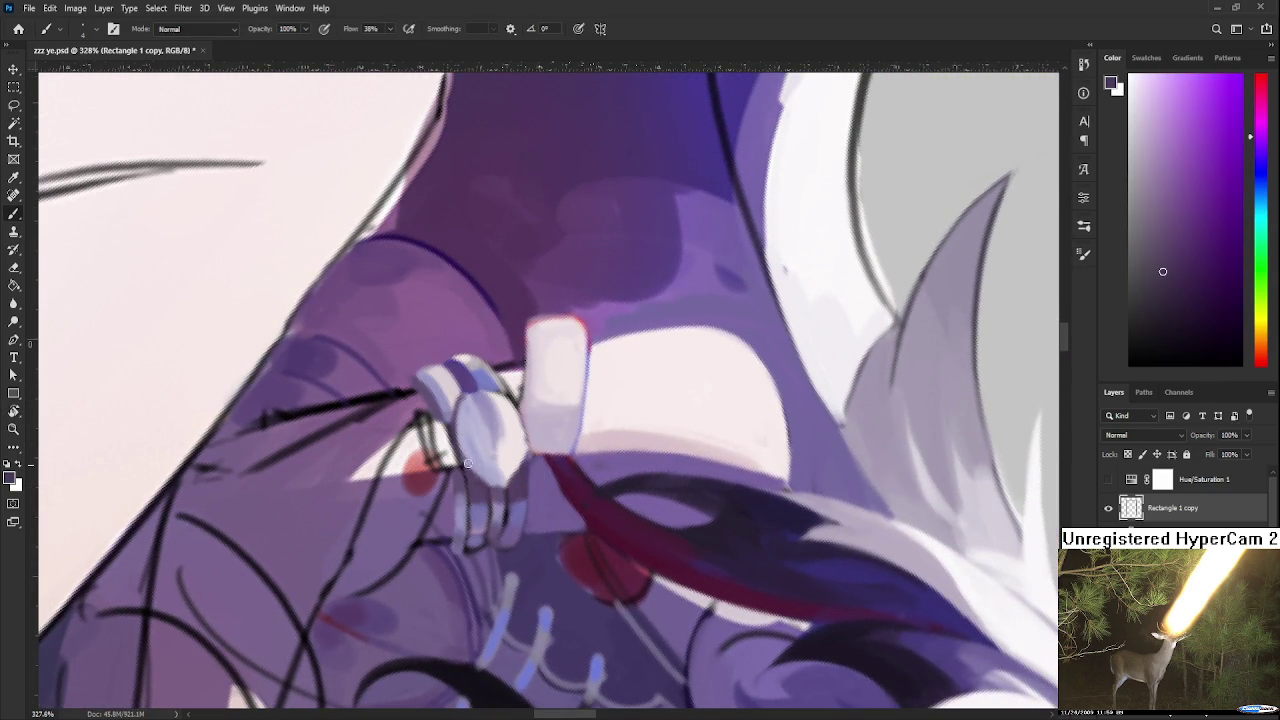
left_click(490, 457, "alt")
left_click(484, 472, "alt")
left_click(493, 482, "alt")
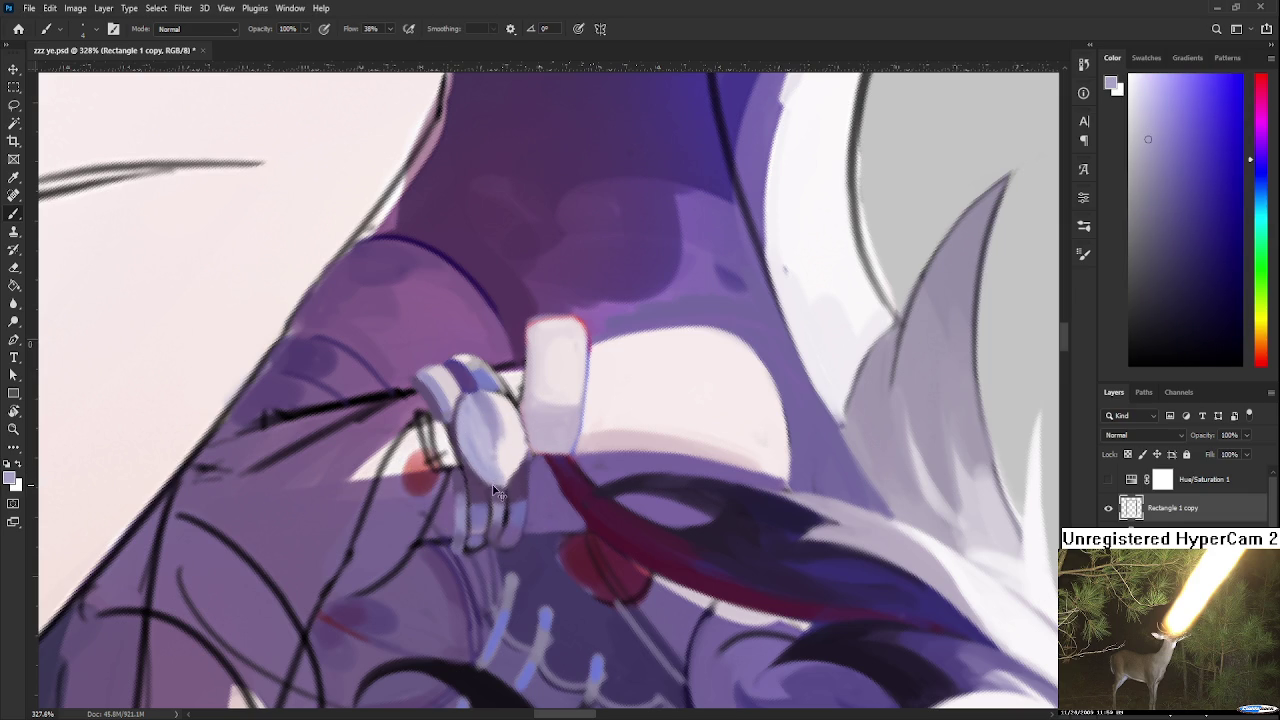
left_click(520, 475, "alt")
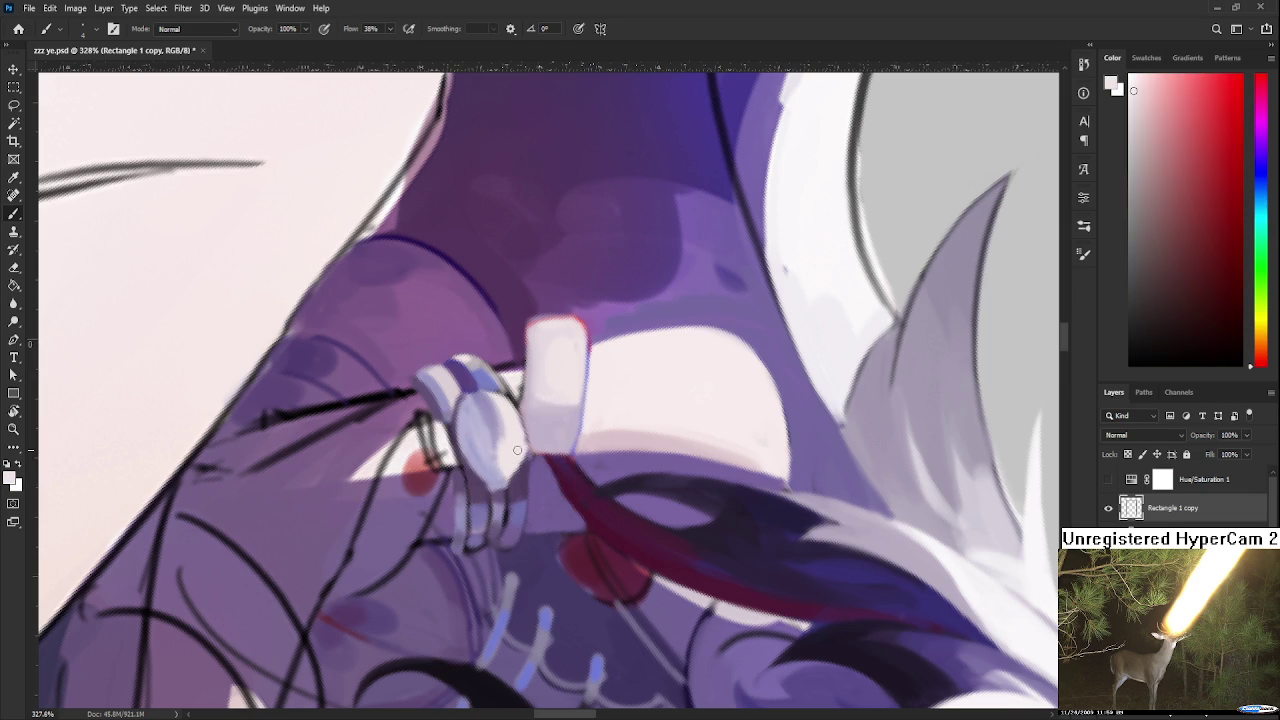
left_click(522, 472, "alt")
left_click(519, 442, "alt")
Rotate the view about 173° and choose a lighter, pink-tinted lavender paint colour
key("r")
mouse_move(516, 447)
left_mouse_down()
mouse_move(616, 369)
mouse_move(528, 436)
left_mouse_up()
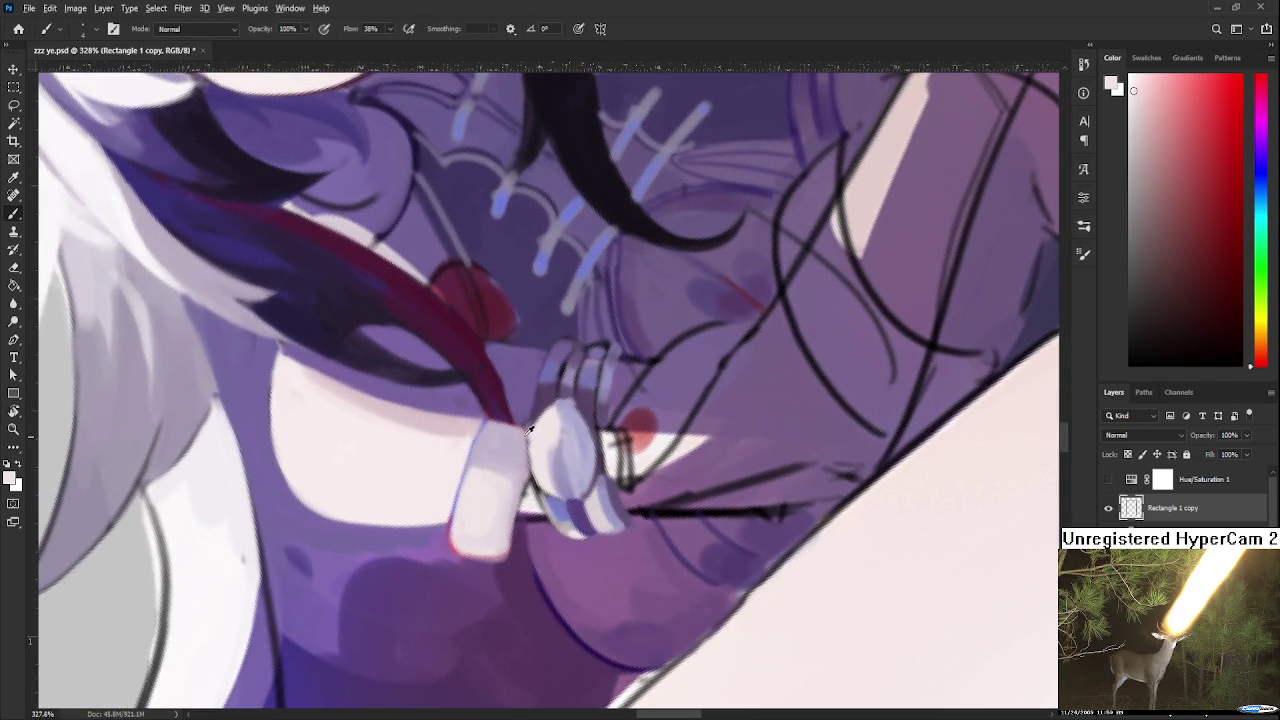
left_click(528, 436, "alt")
left_click(554, 441, "alt")
left_click(560, 478, "alt")
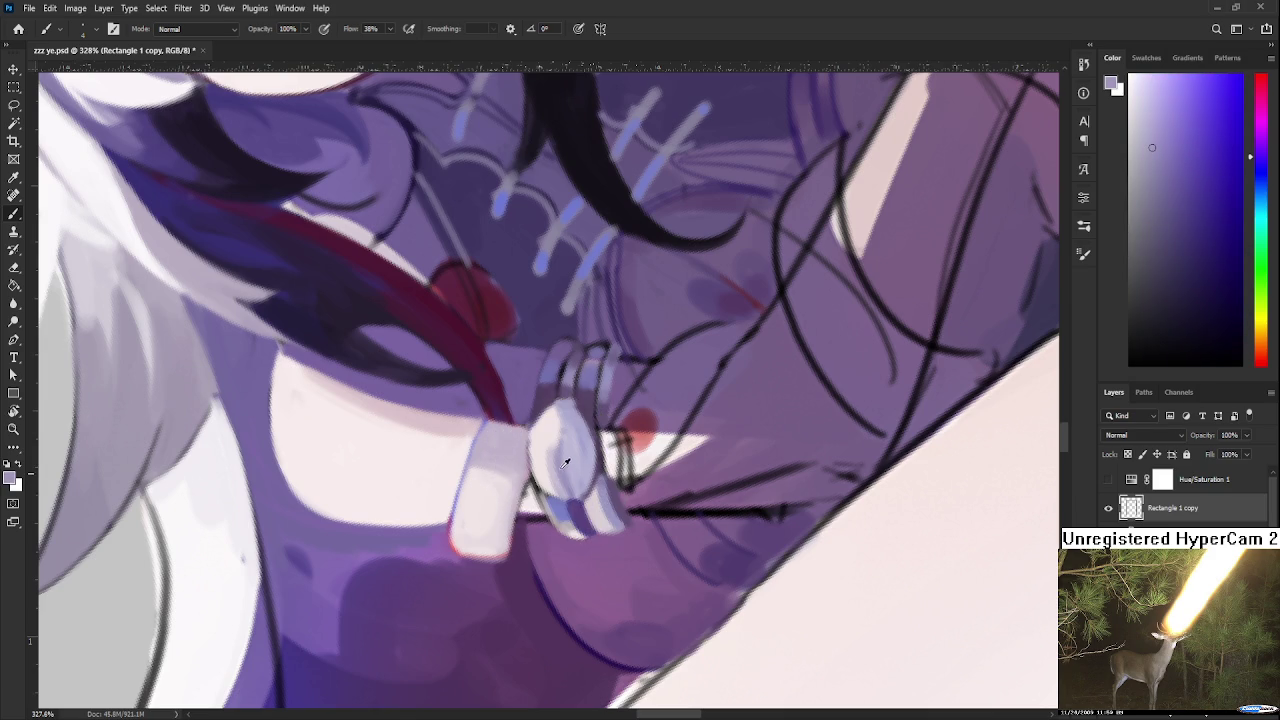
left_click(548, 450, "alt")
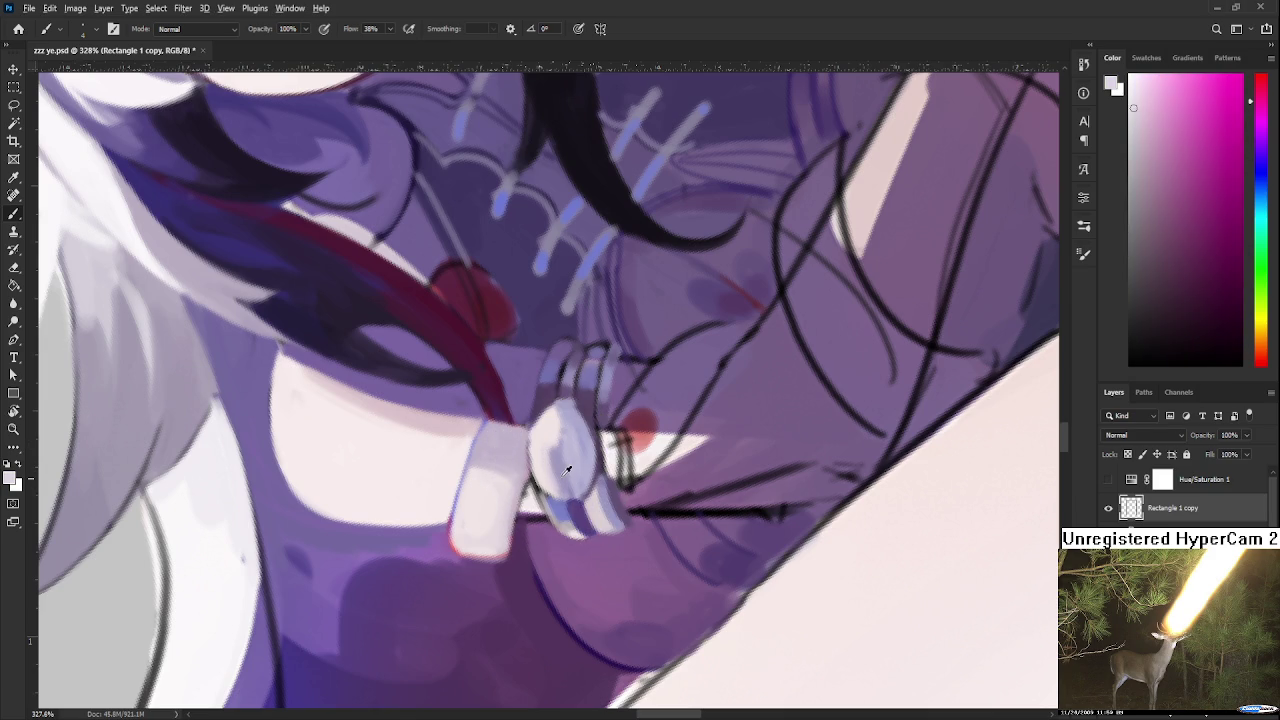
left_click(566, 470, "alt")
left_click(558, 452, "alt")
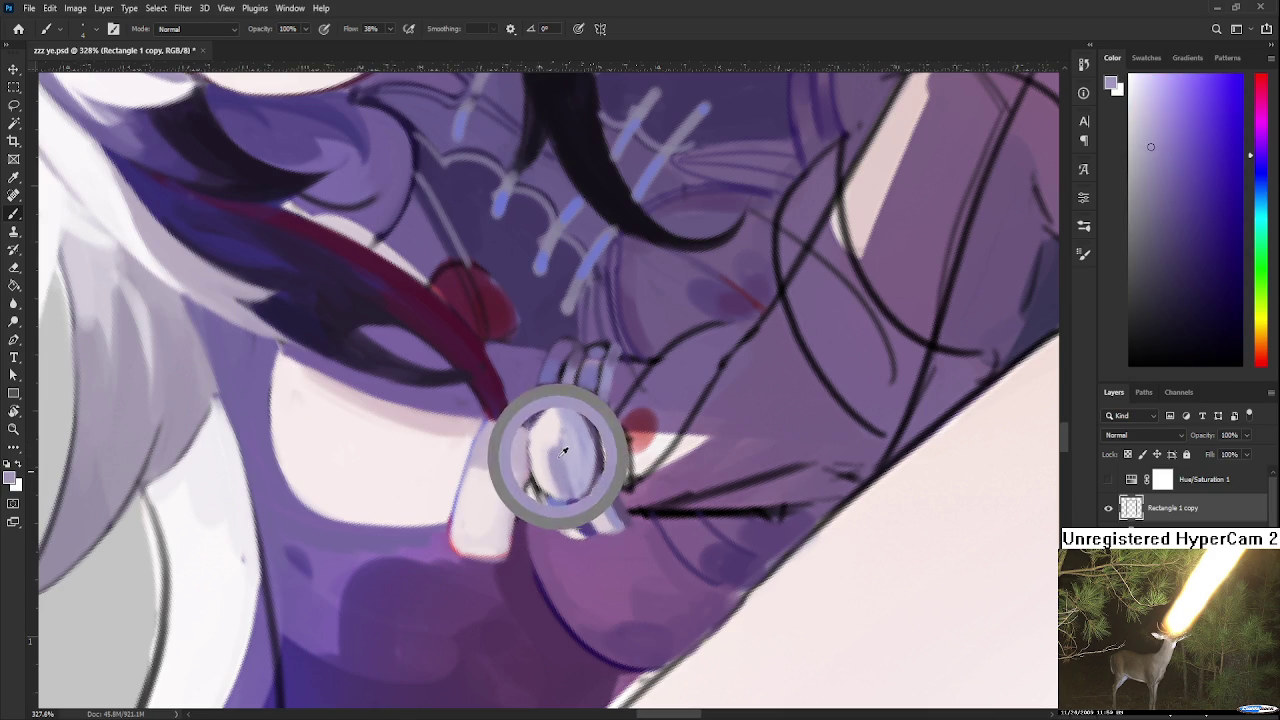
Zoom in and paint light lavender marks on the sleeve cuff
key("ctrl+plus")
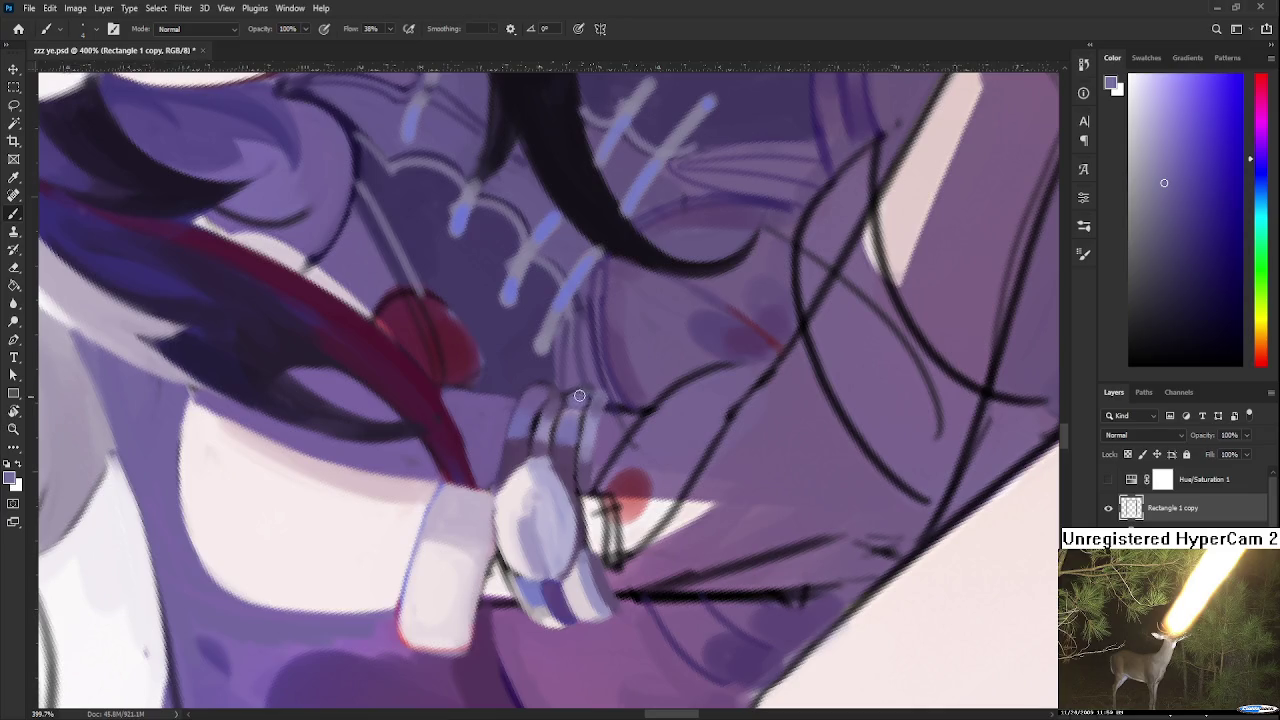
left_click(569, 415, "alt")
left_click_drag(584, 398, 573, 427)
left_click(547, 402, "alt")
Rotate the view about 60°, resample lighter cuff shades, then zoom out
key("r")
left_click_drag(623, 384, 570, 427)
left_click(560, 414, "alt")
left_click(557, 412, "alt")
left_click(556, 409, "alt")
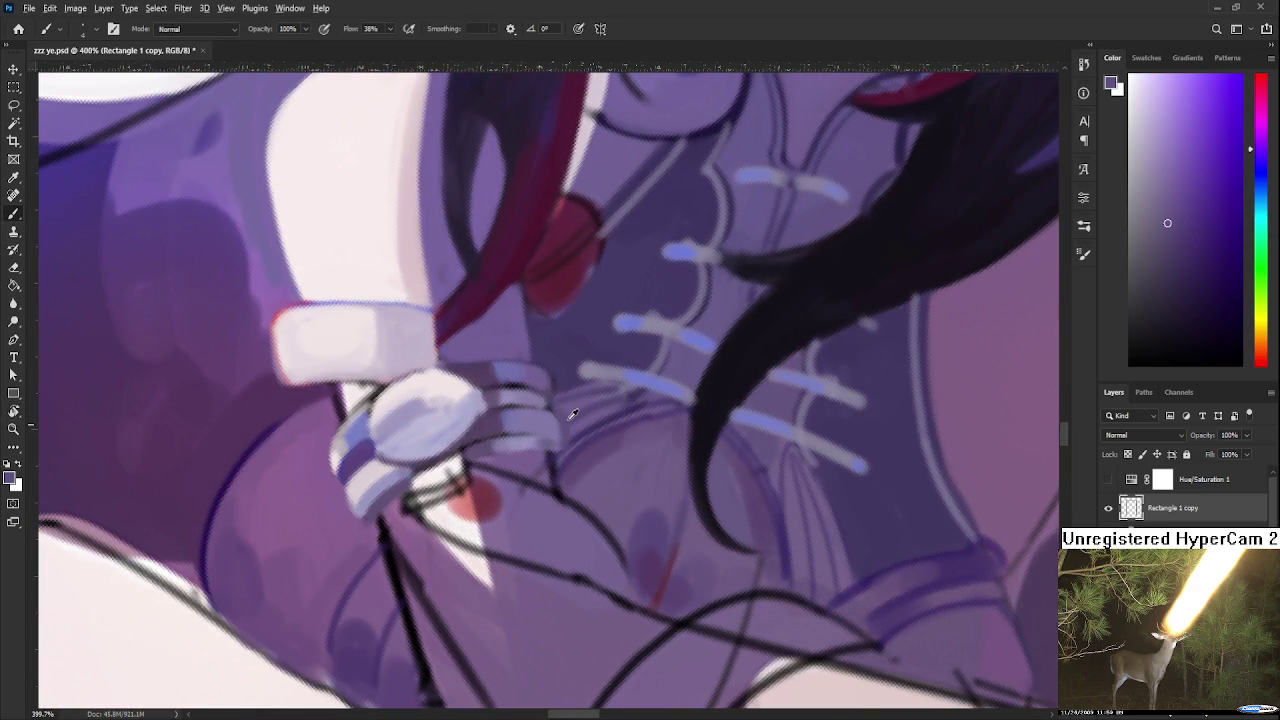
left_click(562, 421, "alt")
scroll(560, 421, "down", 3)
scroll(562, 412, "down", 2)
scroll(564, 405, "down", 1)
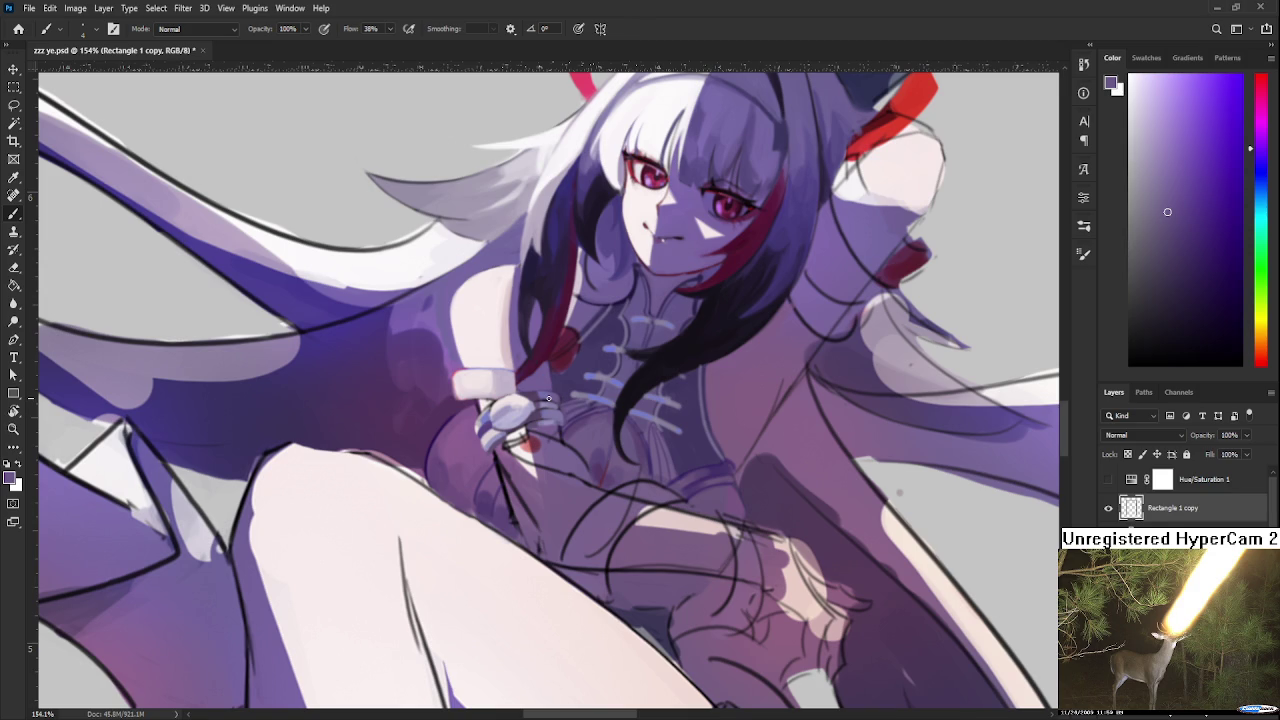
Rotate the canvas to about 158° and zoom in on the cuff's left edge
key("r")
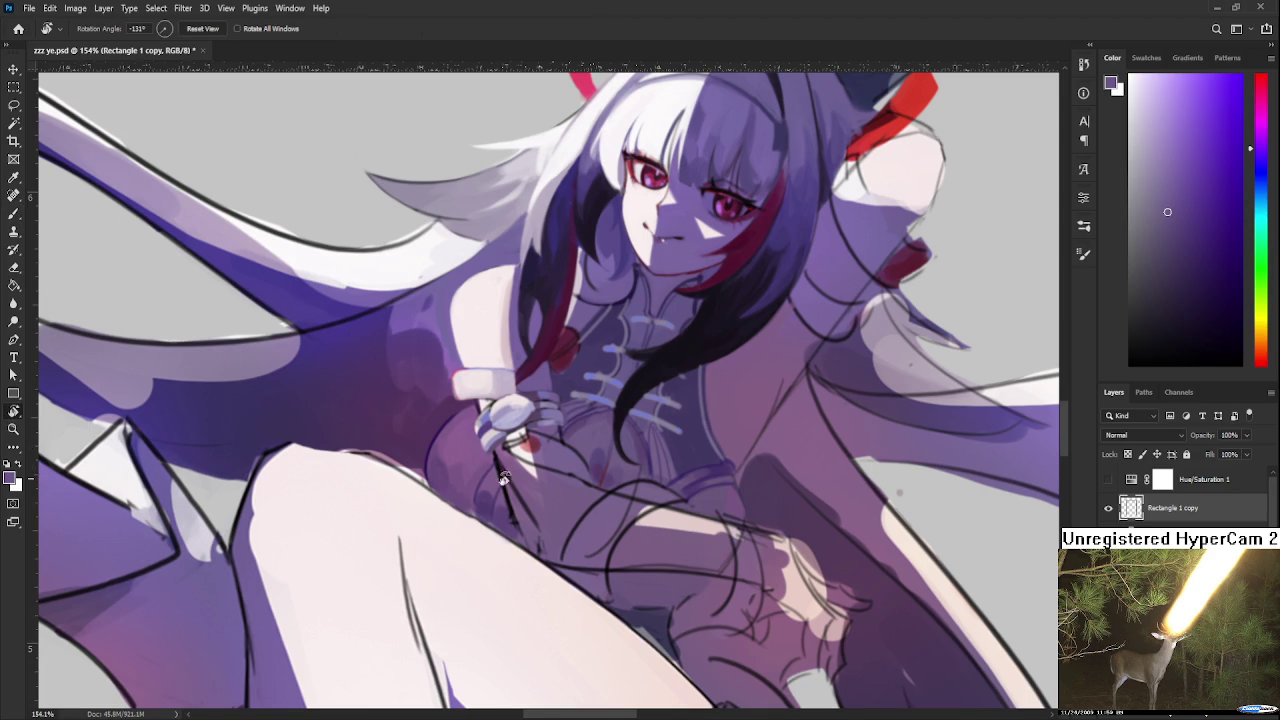
left_click_drag(517, 464, 610, 450)
scroll(600, 460, "up", 2)
scroll(570, 465, "up", 3)
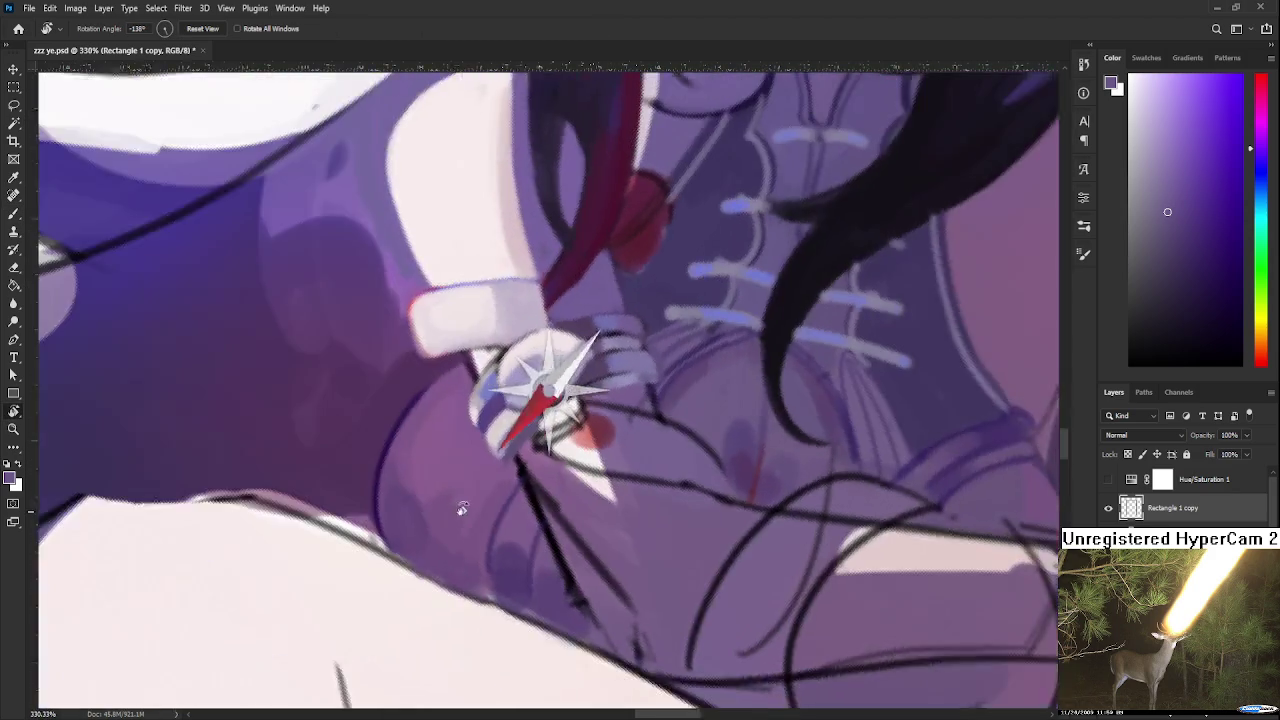
mouse_move(558, 465)
left_mouse_down()
mouse_move(503, 509)
mouse_move(515, 450)
left_mouse_up()
key("b")
Paint purple and light lavender over the cuff's light-blue left edge
left_click(522, 452, "alt")
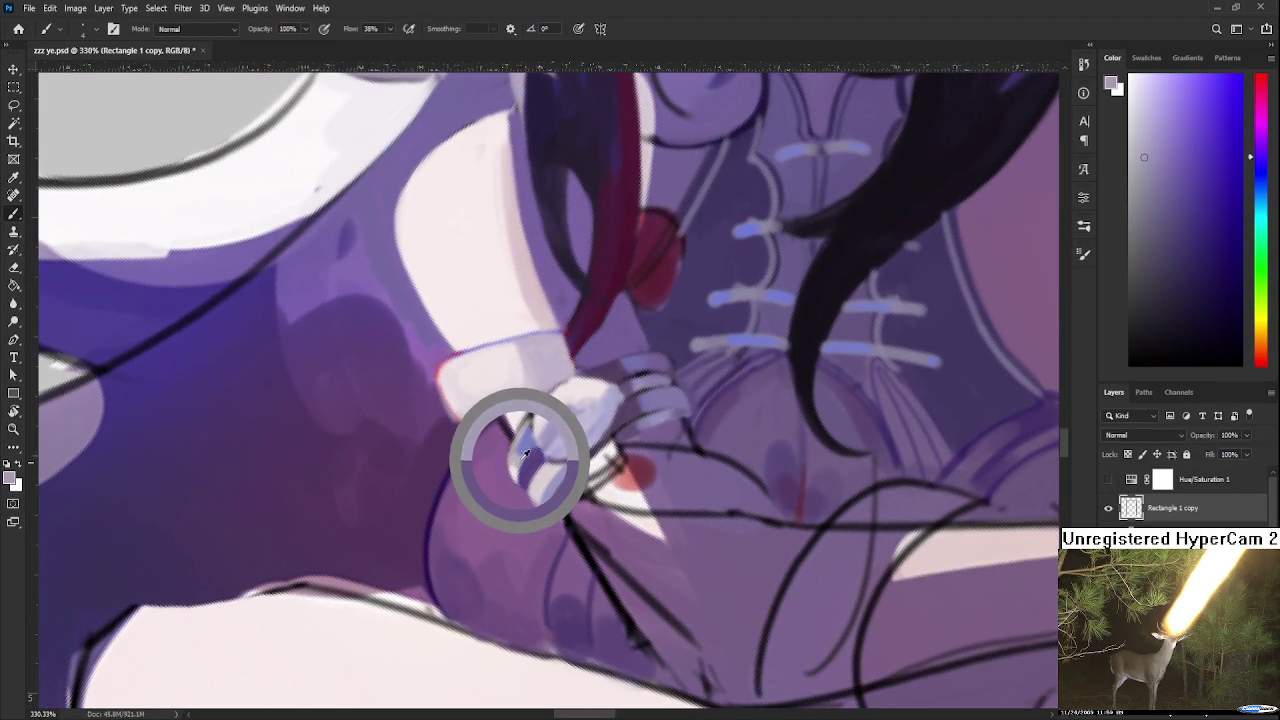
left_click(522, 452, "alt")
left_click_drag(522, 452, 530, 454)
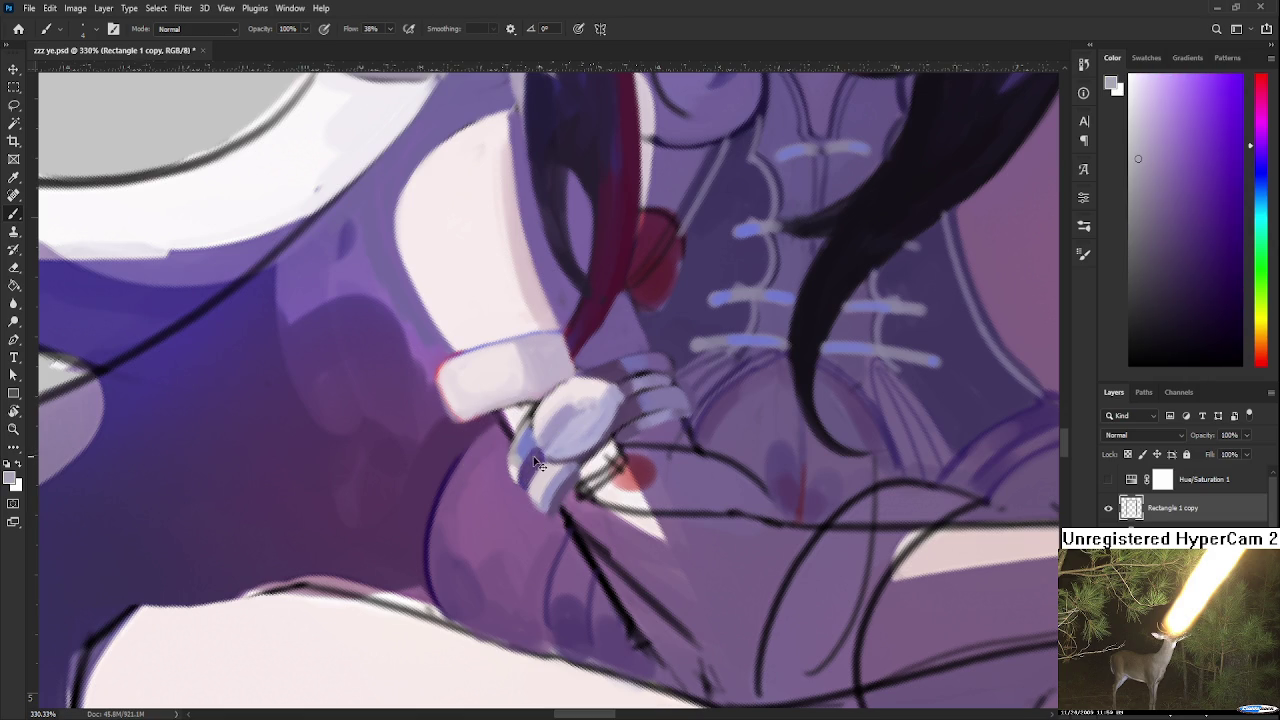
left_click_drag(538, 462, 524, 485)
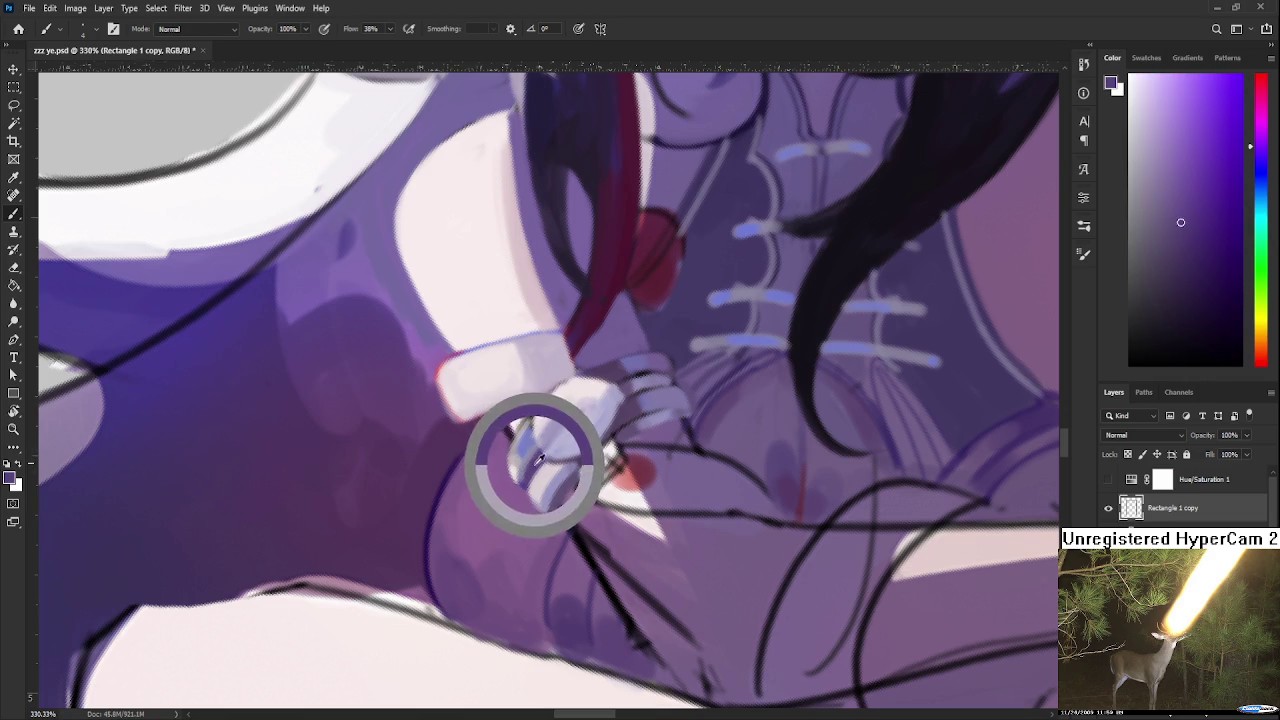
left_click_drag(521, 432, 530, 469)
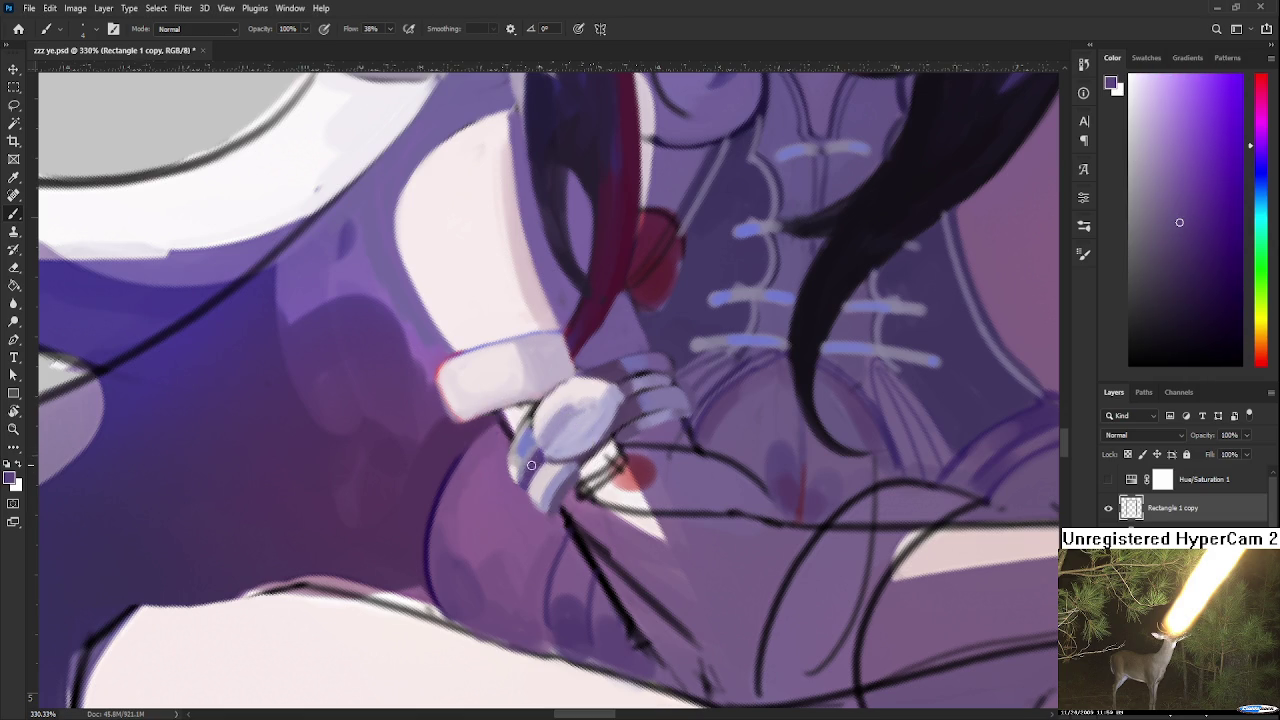
left_click(528, 457, "alt")
left_click_drag(504, 460, 522, 488)
Sample a darker purple from the cuff and dab it on the lower cuff edge
left_click(512, 470, "alt")
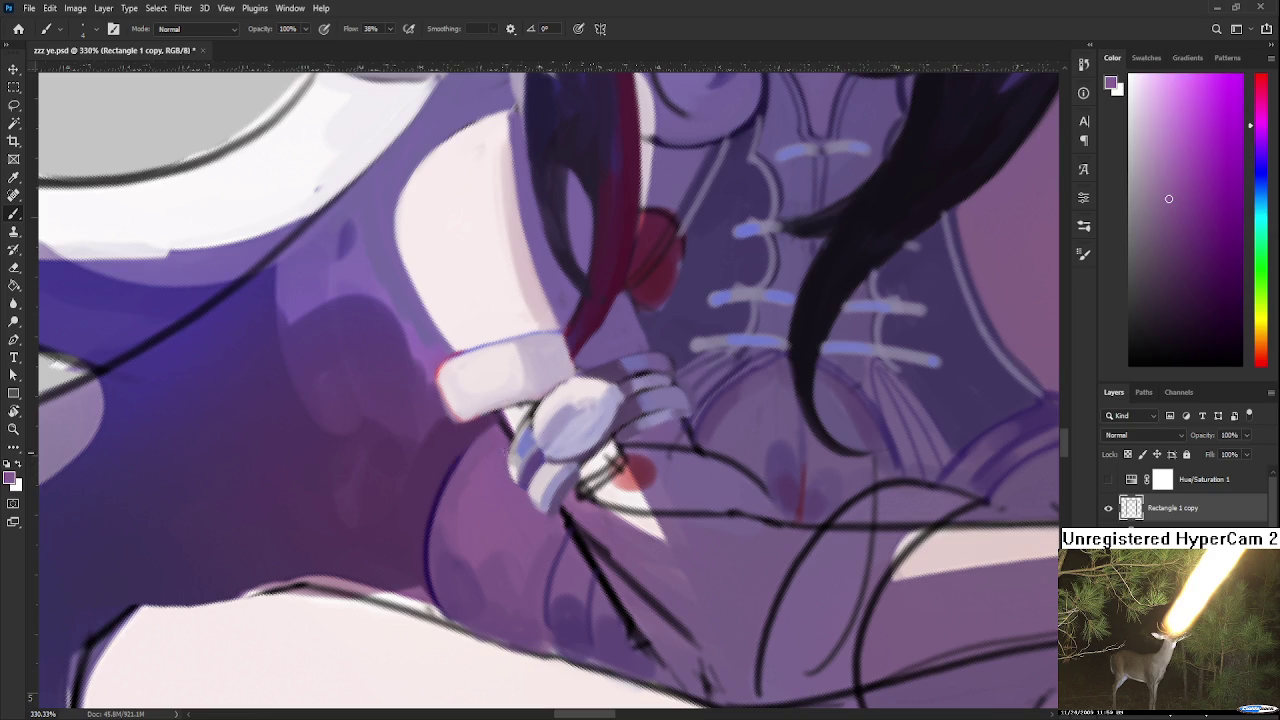
left_click(518, 466, "alt")
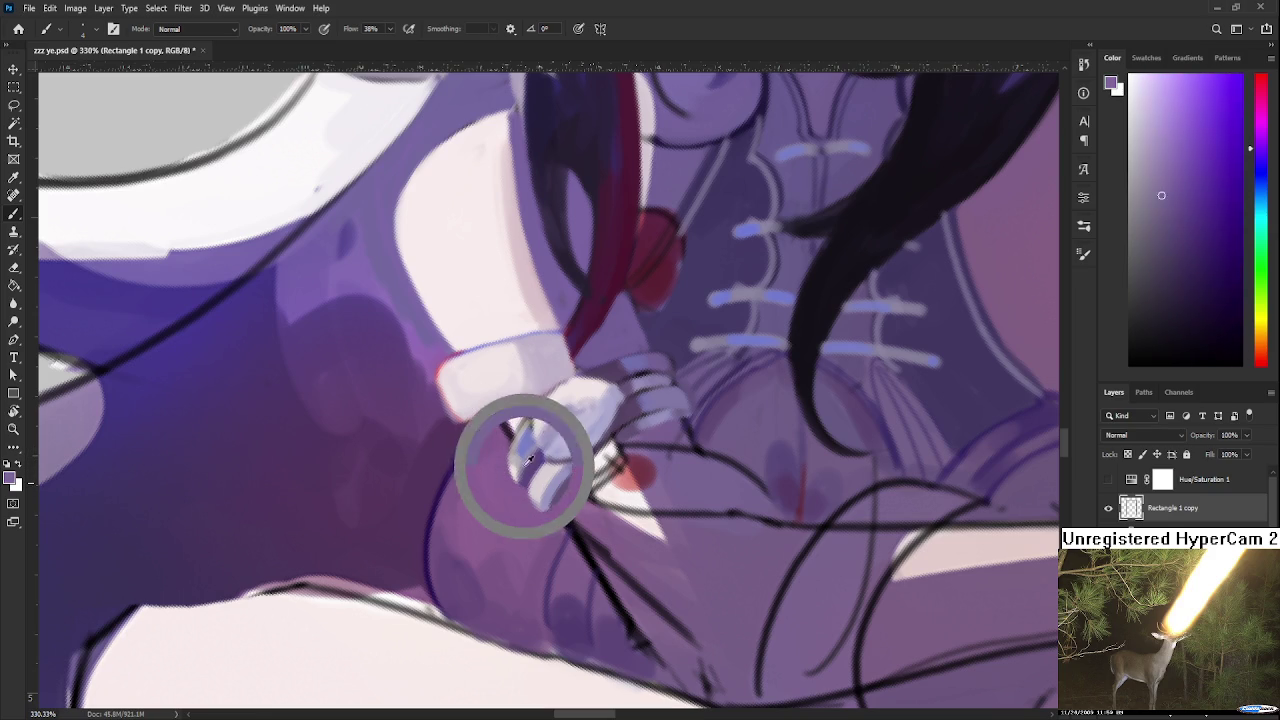
left_click(535, 465, "alt")
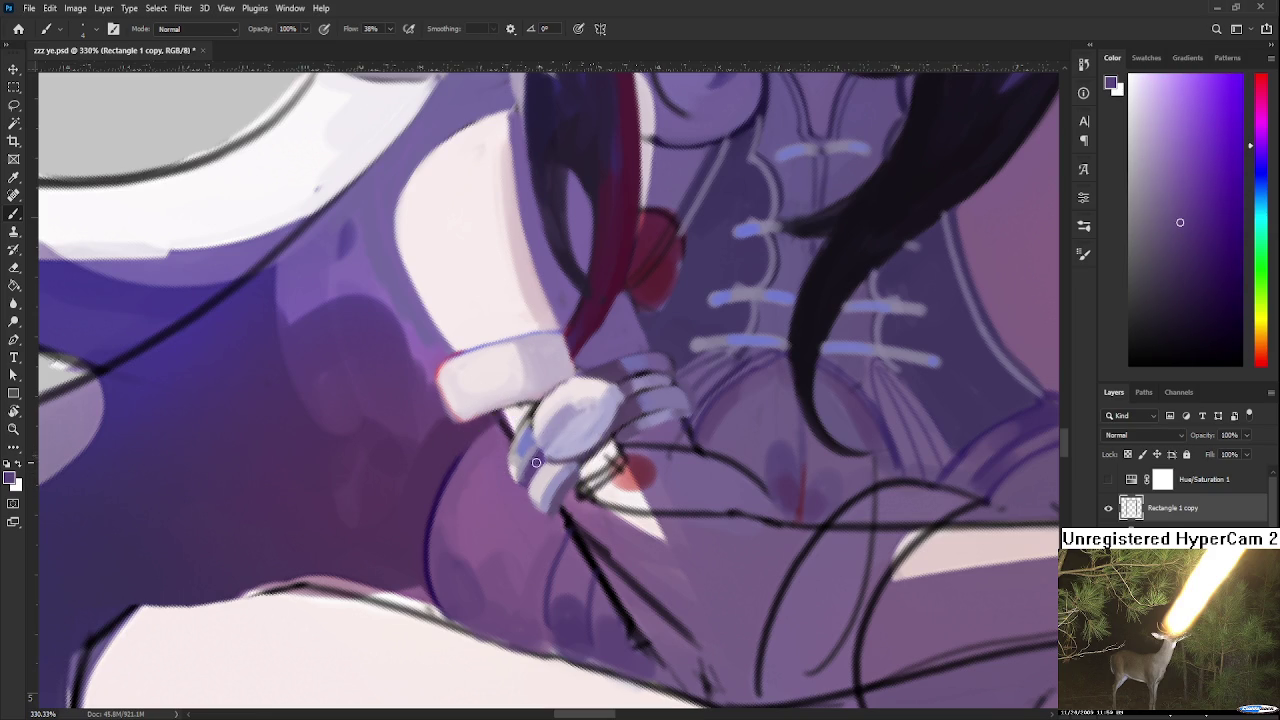
left_click(534, 466, "alt")
left_click(530, 462, "alt")
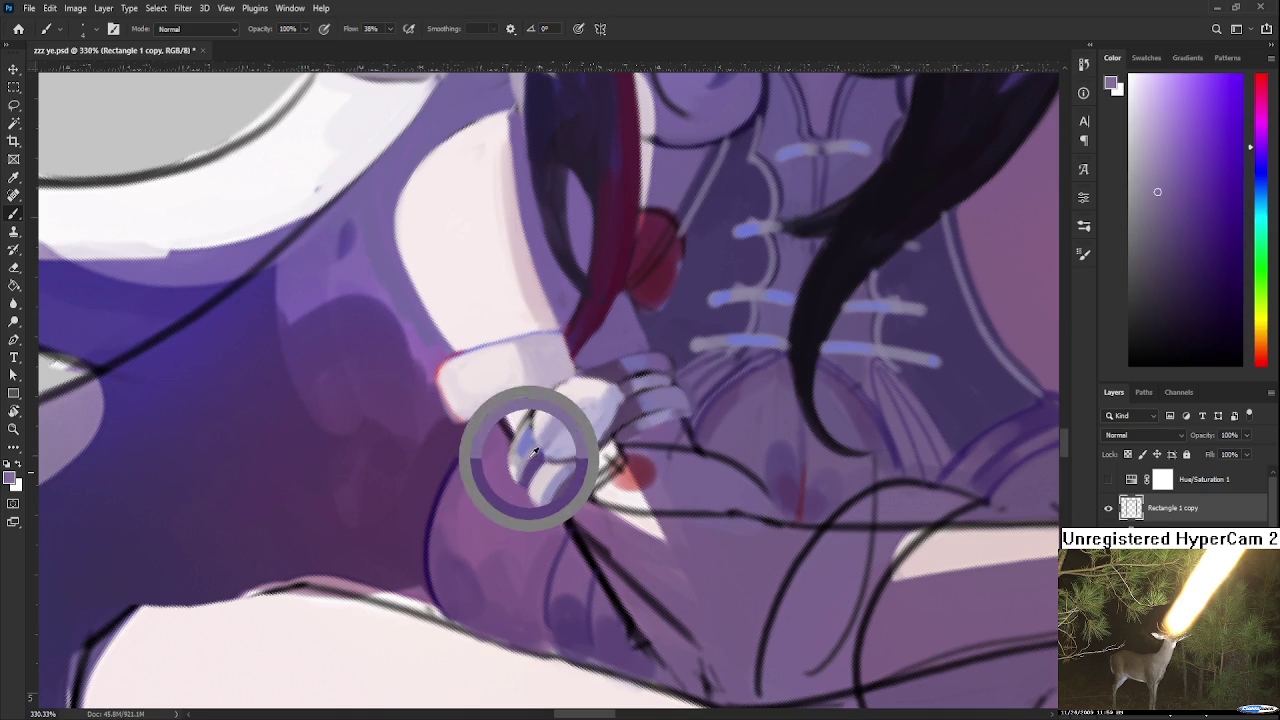
left_click_drag(527, 470, 533, 477)
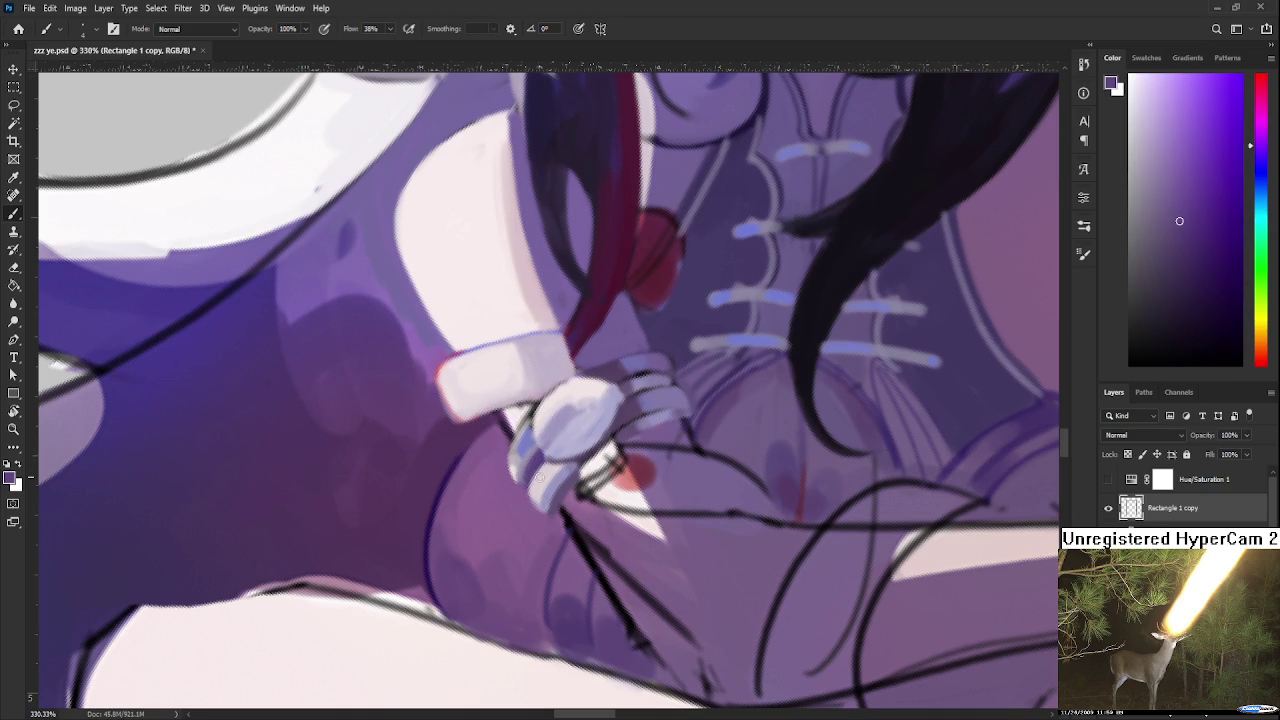
scroll(540, 477, "down", 5)
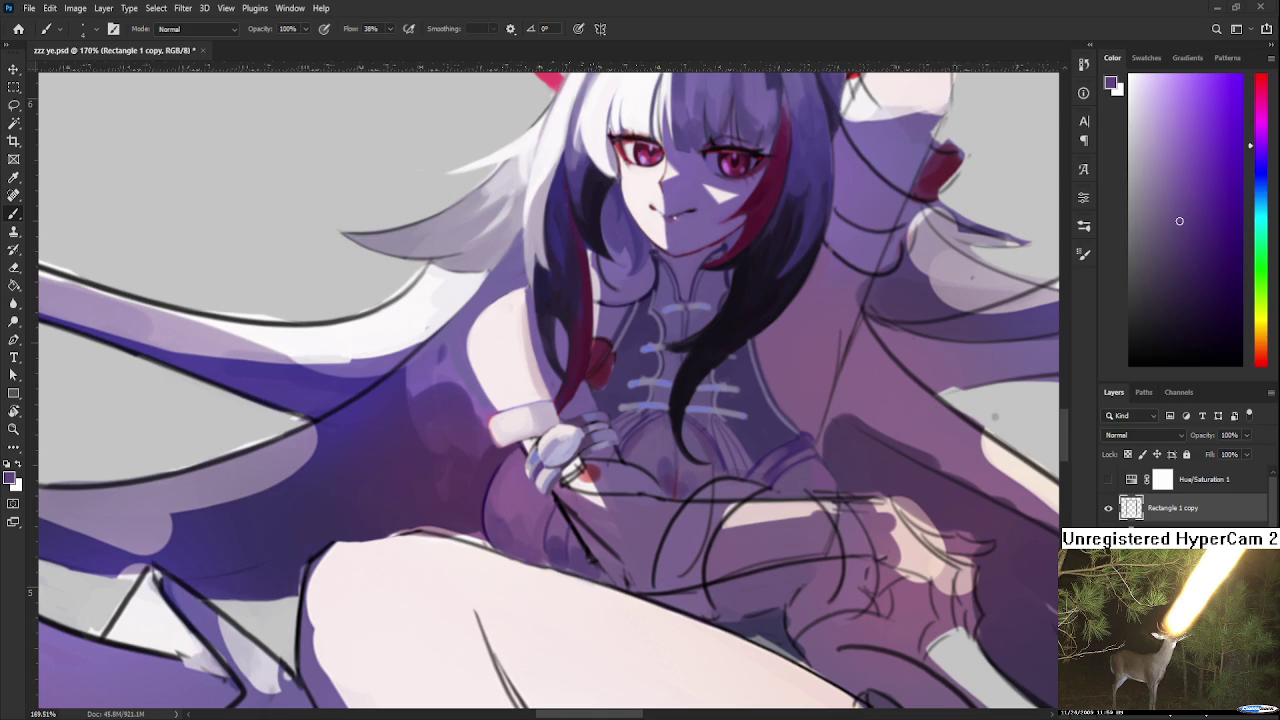
left_click(493, 476, "alt")
left_click(493, 476, "alt")
left_click(500, 473, "alt")
left_click_drag(500, 473, 518, 456)
left_click(500, 471, "alt")
left_click(487, 473, "alt")
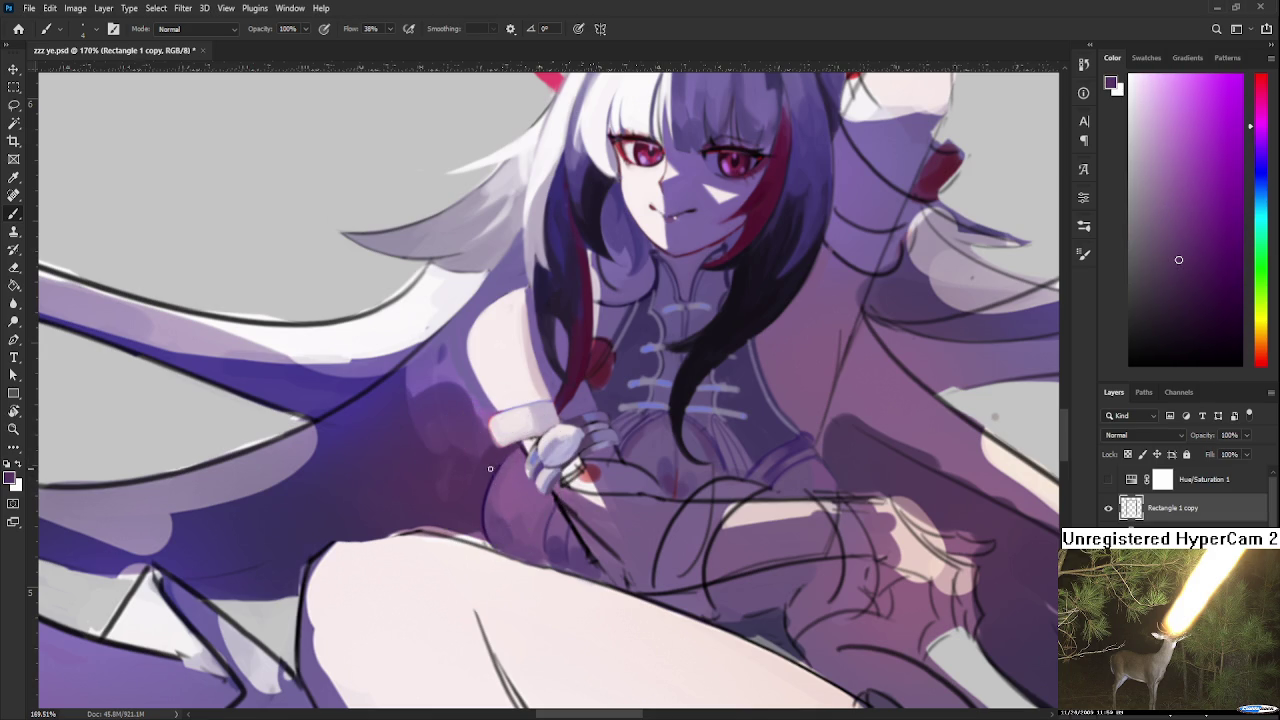
left_click(497, 458, "alt")
left_click_drag(500, 470, 484, 476)
left_click(491, 471, "alt")
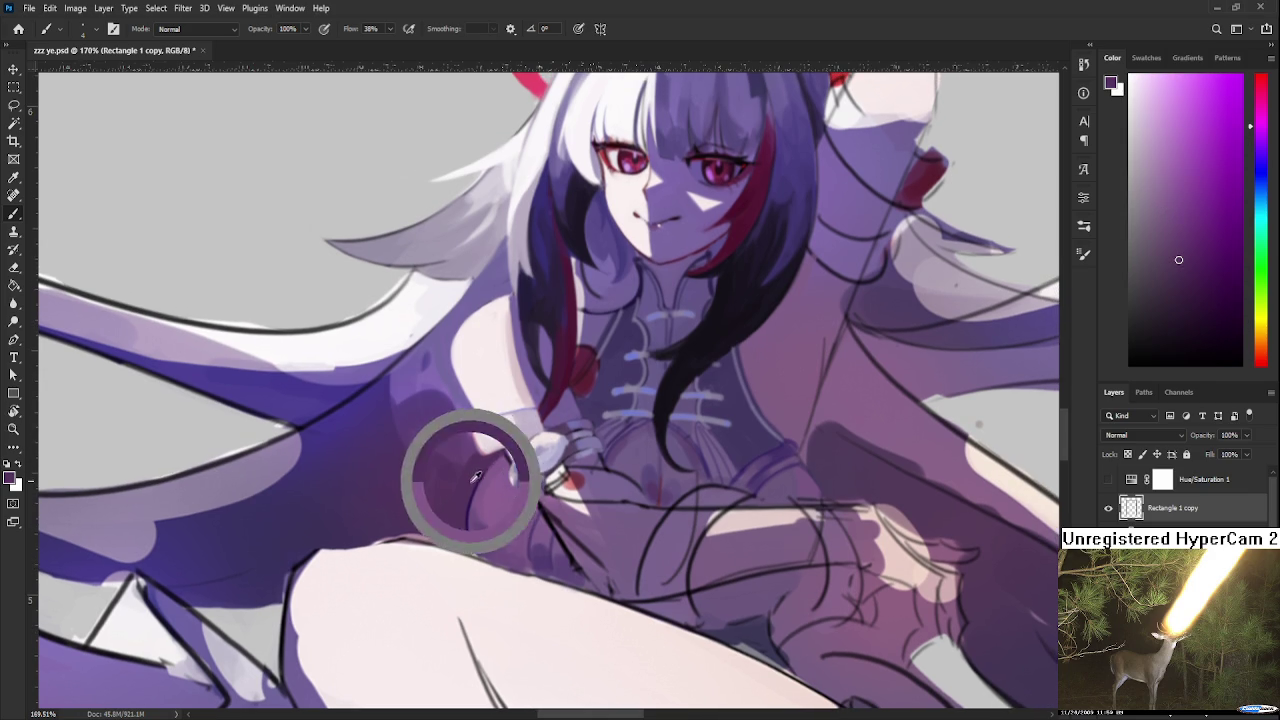
left_click(477, 473, "alt")
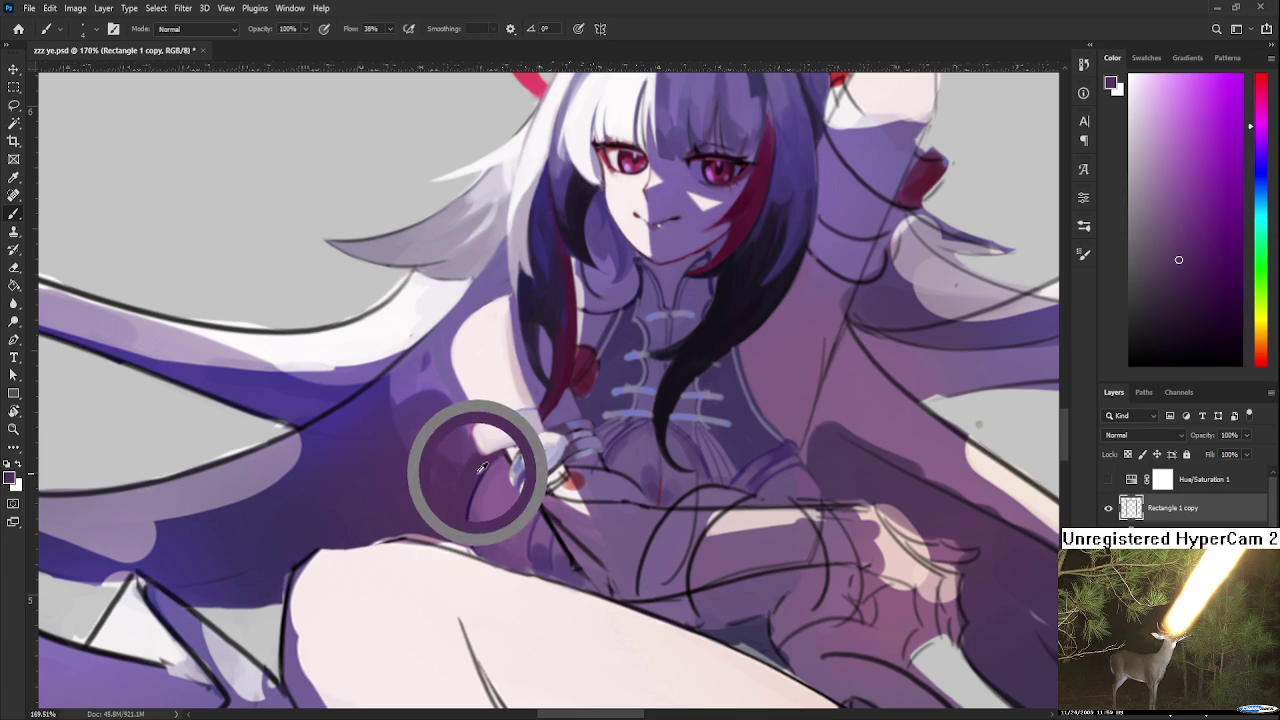
left_click_drag(477, 473, 486, 466)
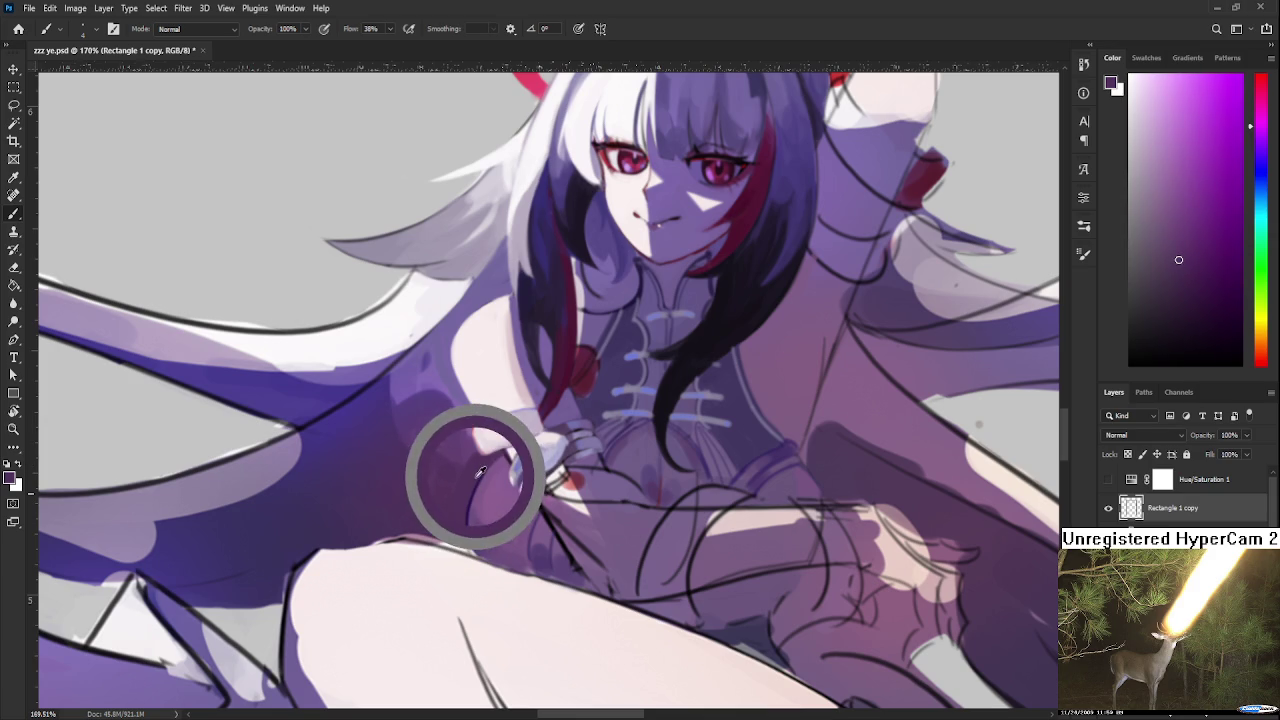
left_click(479, 469, "alt")
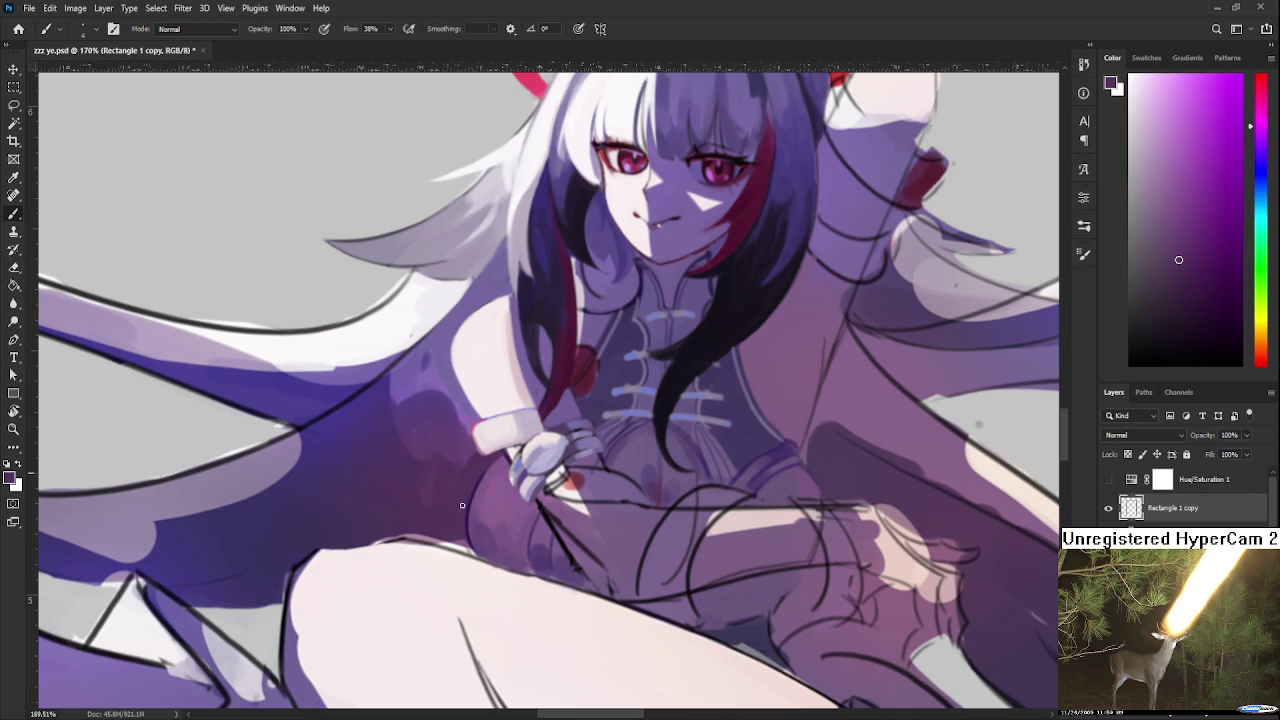
scroll(541, 505, "down", 3)
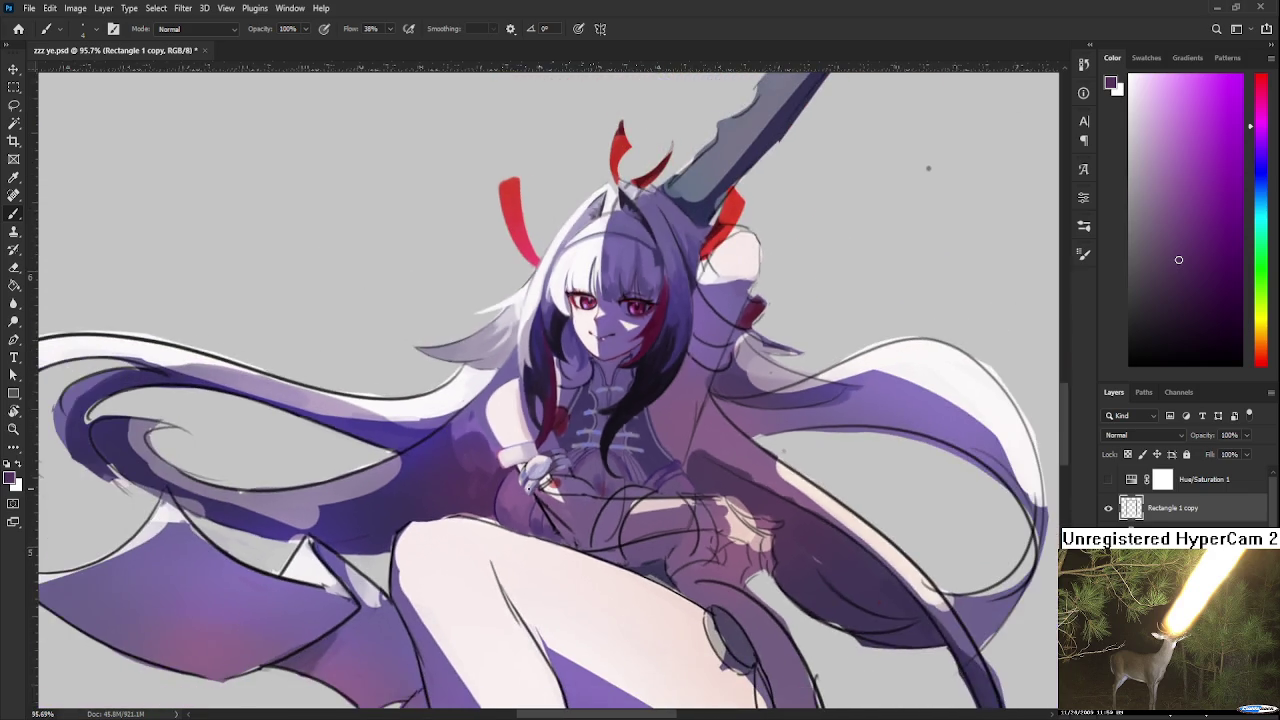
Zoom into the hand and rotate the canvas to a comfortable painting angle
scroll(541, 505, "down", 2)
scroll(541, 506, "down", 1)
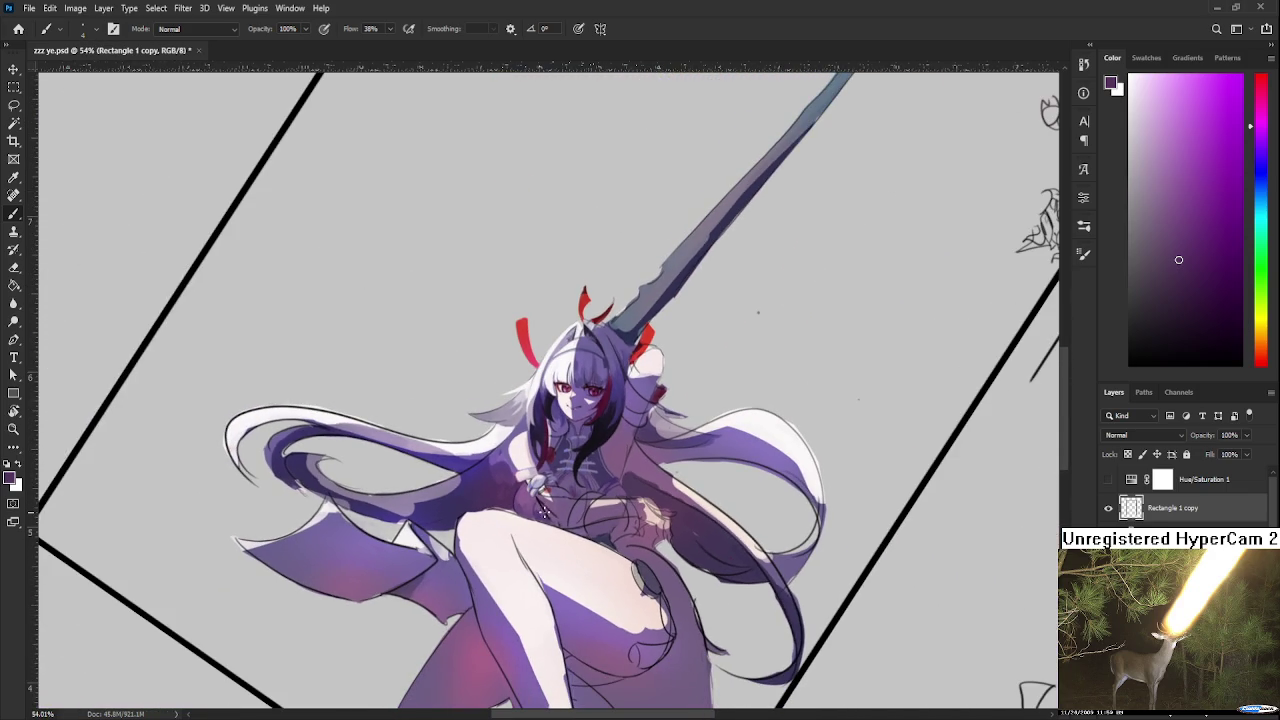
scroll(540, 500, "up", 1)
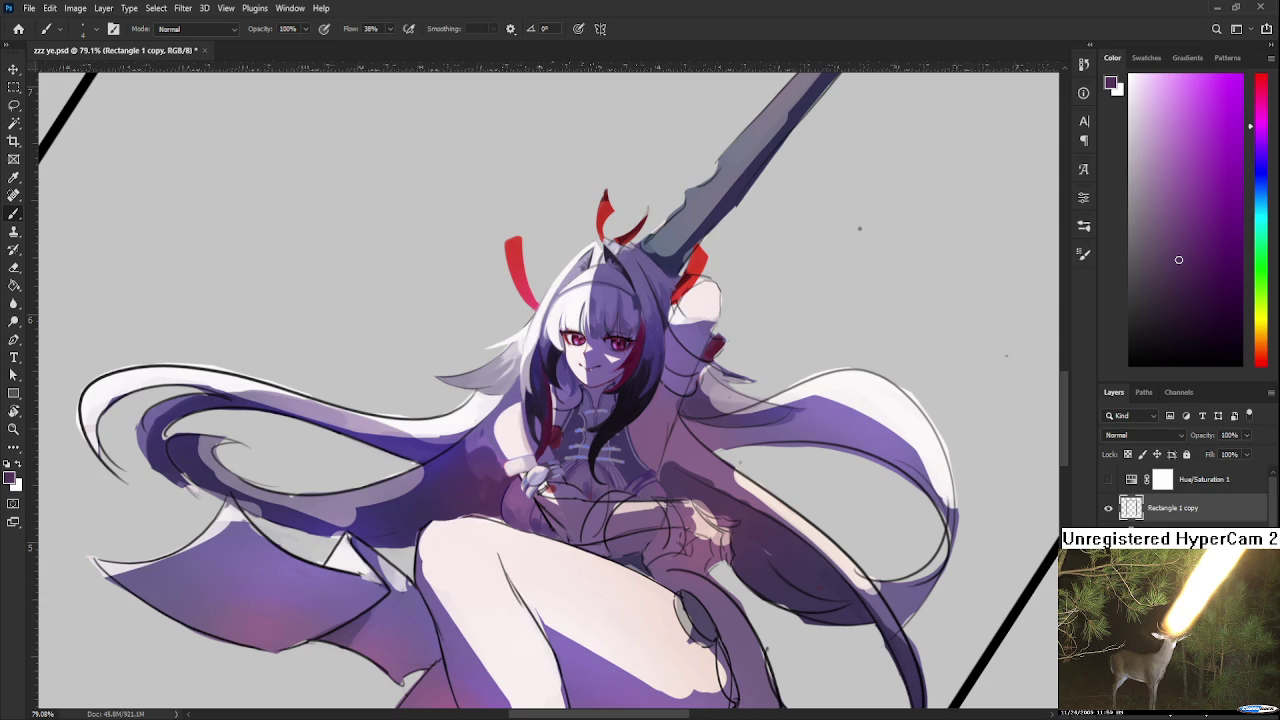
scroll(460, 505, "up", 3)
scroll(460, 505, "up", 3)
scroll(460, 505, "up", 3)
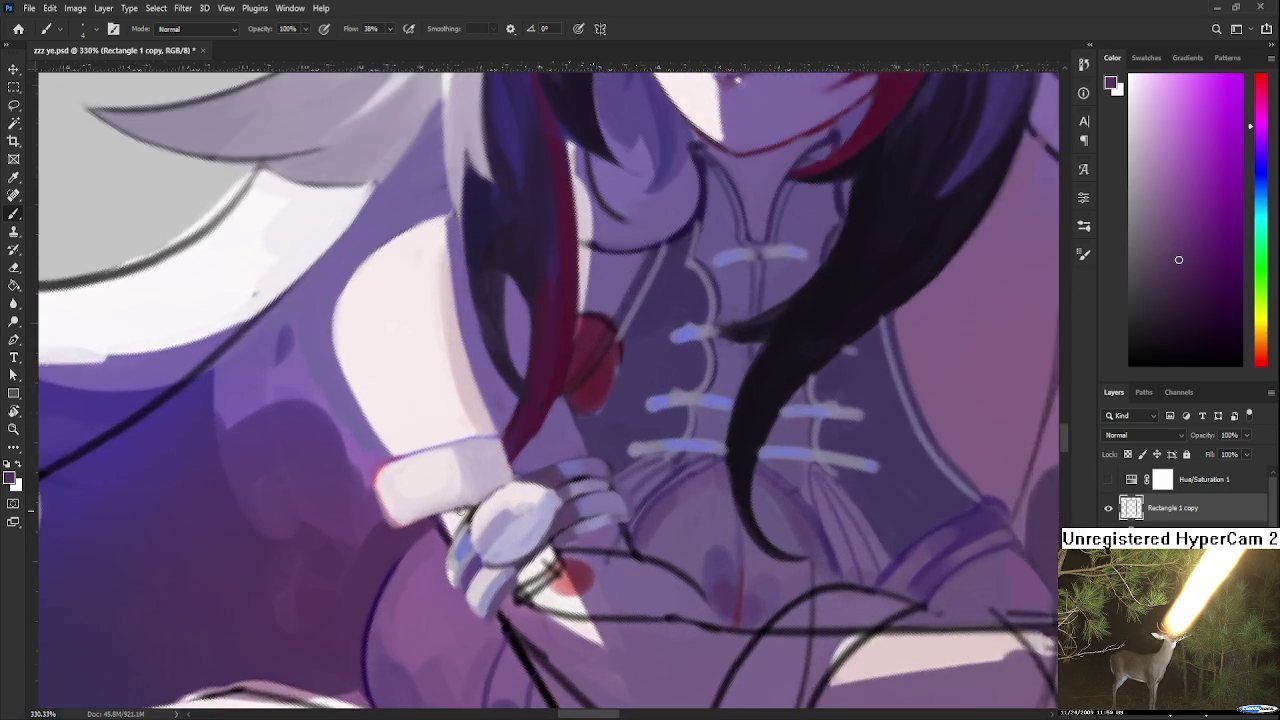
scroll(460, 505, "up", 2)
key("r")
left_click_drag(470, 576, 540, 540)
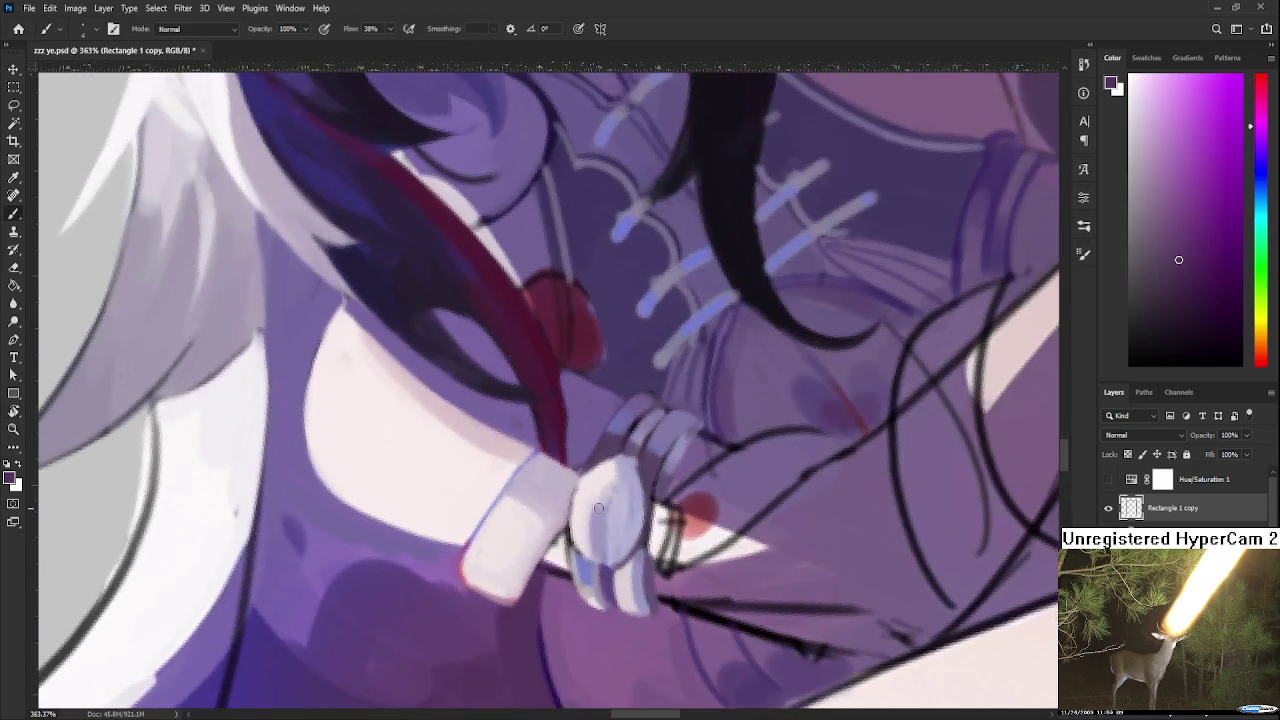
Sample purple shades beside the hand and brush shading onto the lower finger
left_click(563, 545, "alt")
left_click(579, 570, "alt")
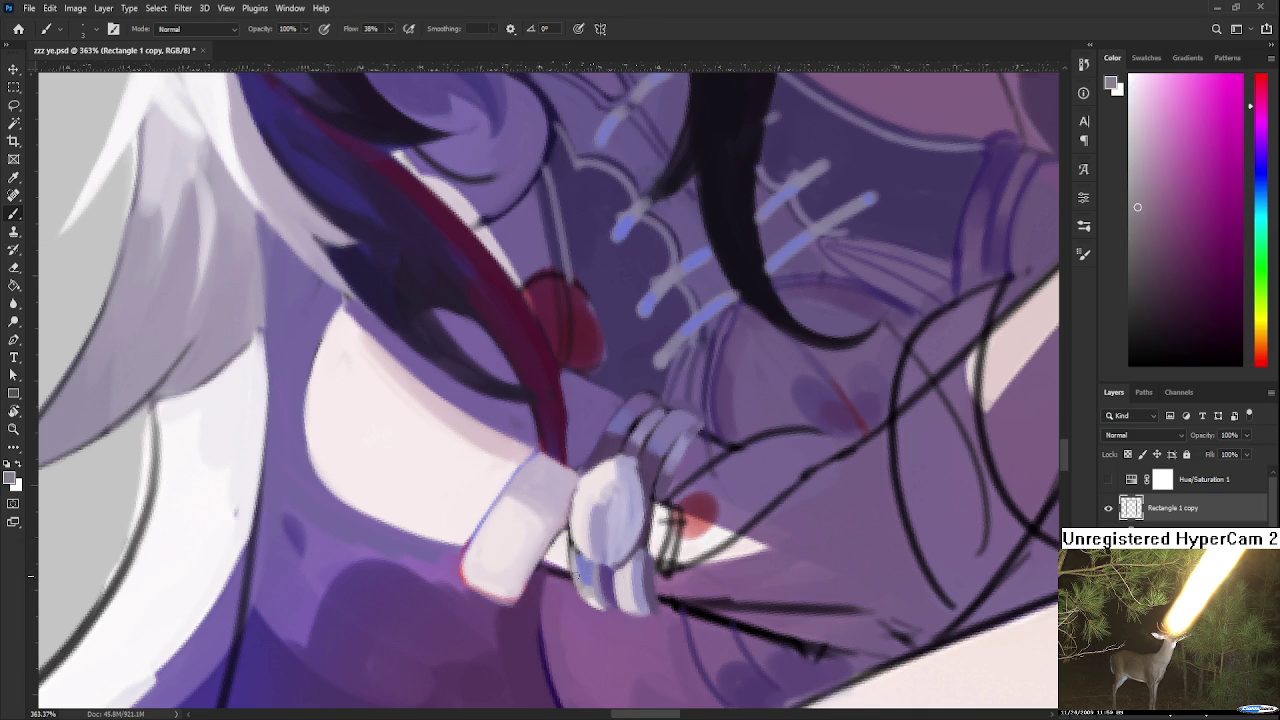
left_click(583, 568, "alt")
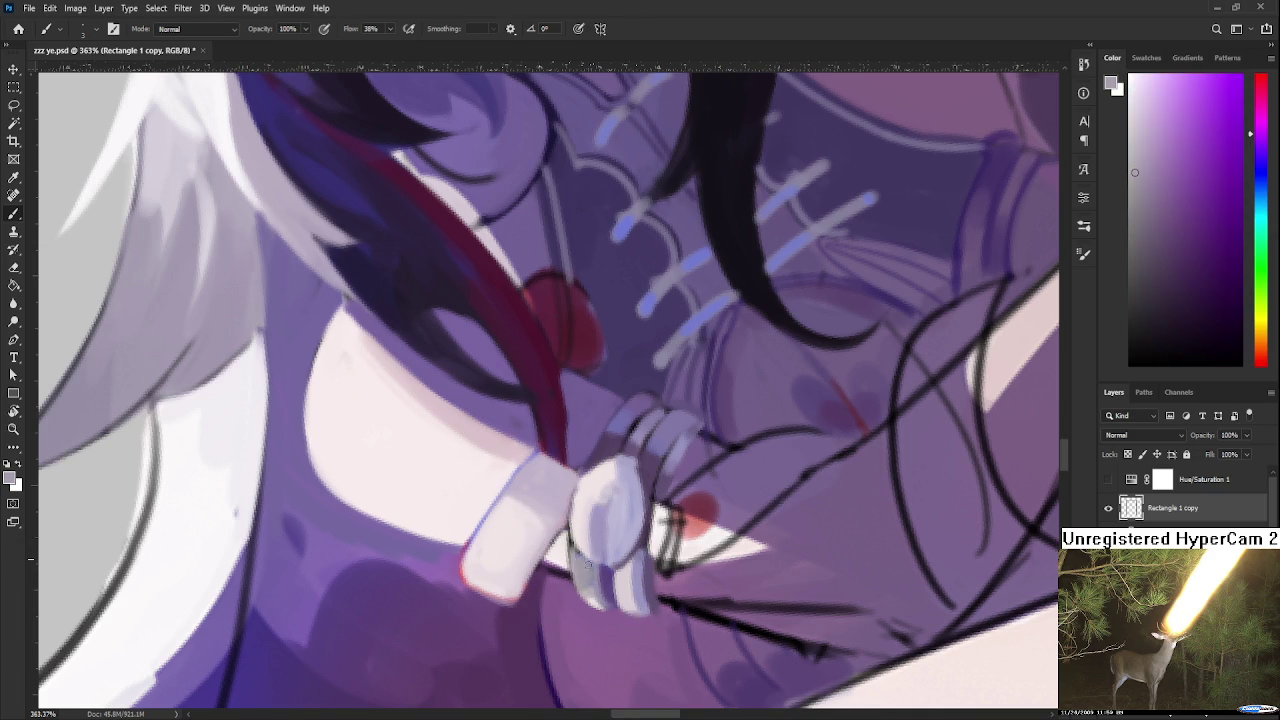
left_click(589, 574, "alt")
left_click(602, 576, "alt")
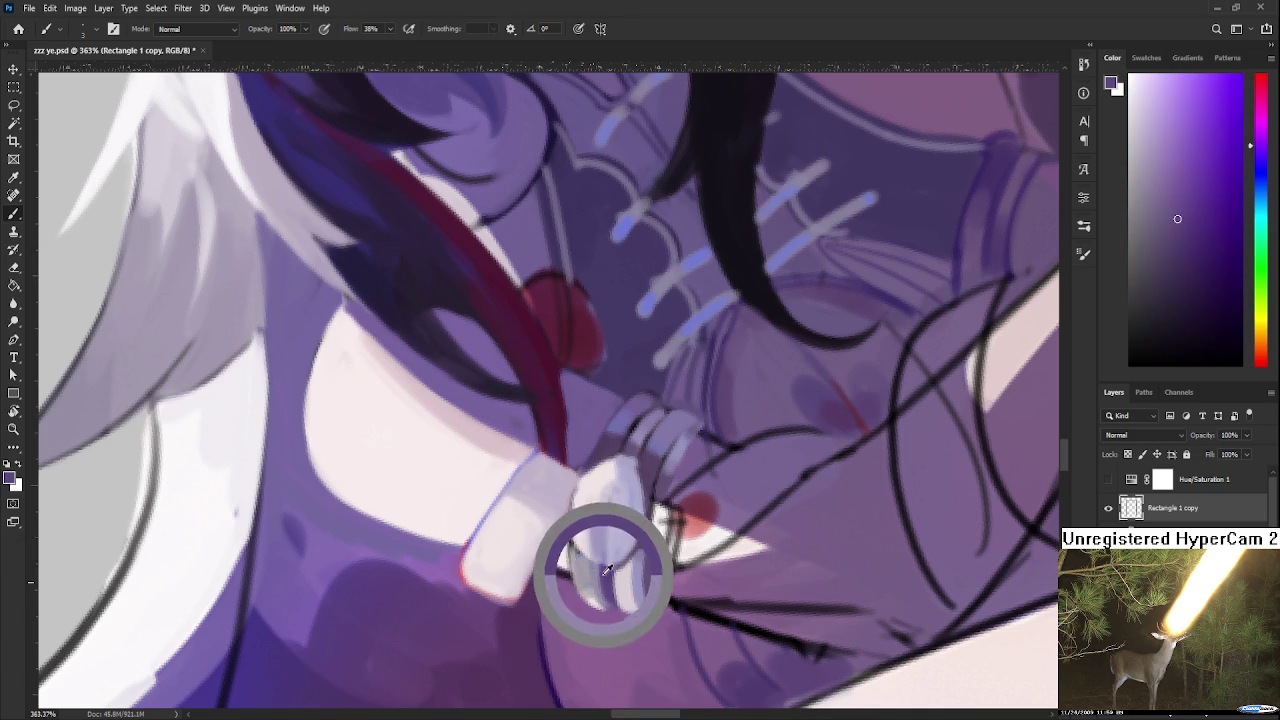
left_click_drag(598, 578, 612, 594)
Rotate the canvas and sample light grey-violet and purple from around the hand
left_click_drag(576, 544, 545, 510)
left_click(503, 538, "alt")
left_click(518, 553, "alt")
left_click(514, 568, "alt")
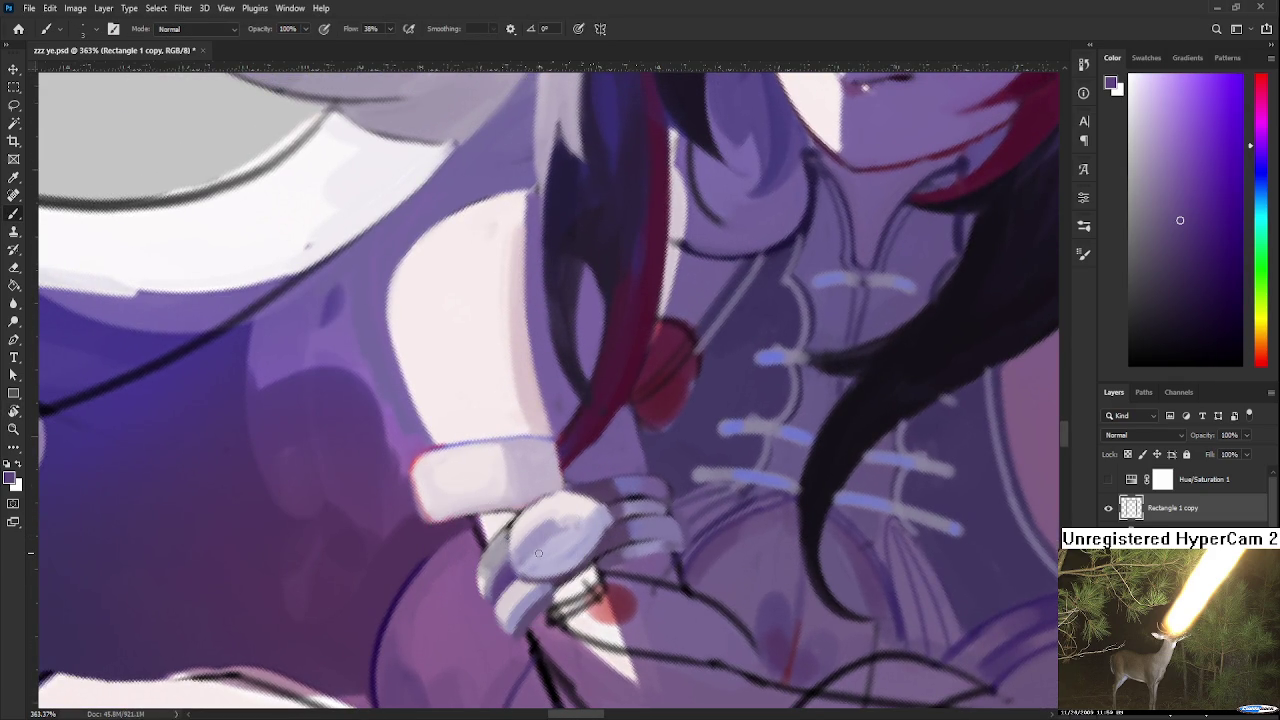
scroll(567, 553, "down", 3)
scroll(567, 553, "down", 1)
scroll(567, 555, "up", 2)
scroll(566, 562, "up", 1)
scroll(567, 562, "down", 1)
scroll(567, 560, "up", 1)
scroll(567, 559, "up", 1)
scroll(568, 557, "up", 1)
Tilt the canvas further until it is nearly upside down
key("r")
mouse_move(568, 557)
left_mouse_down()
mouse_move(482, 487)
mouse_move(571, 460)
mouse_move(588, 500)
left_mouse_up()
key("r")
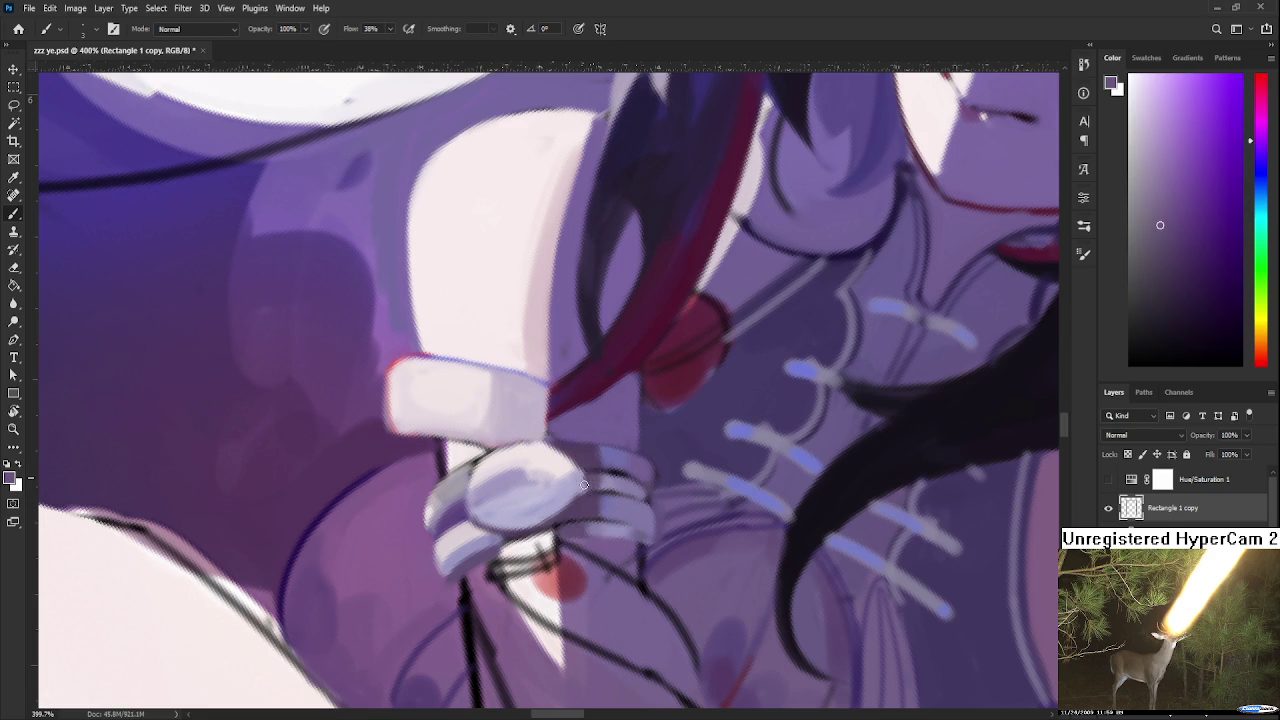
key("r")
left_click_drag(597, 484, 689, 448)
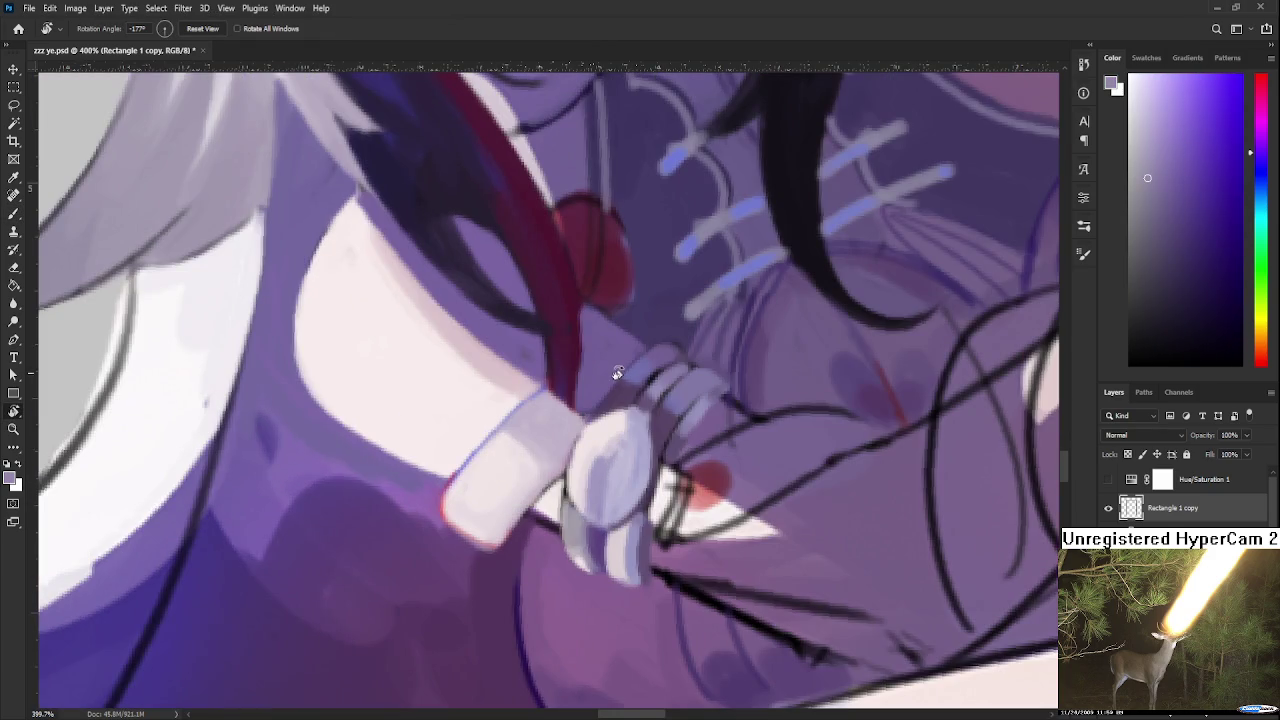
scroll(689, 448, "down", 3)
scroll(685, 448, "down", 4)
scroll(680, 447, "down", 3)
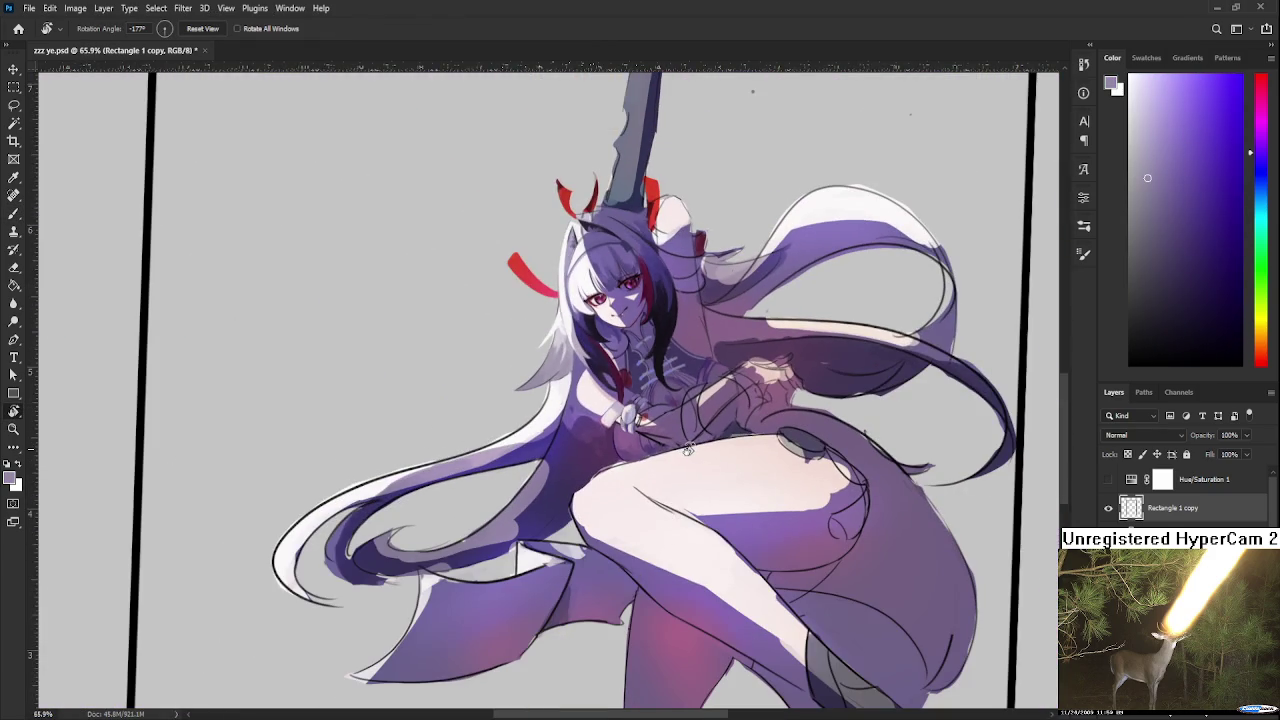
scroll(680, 447, "up", 3)
scroll(640, 400, "up", 3)
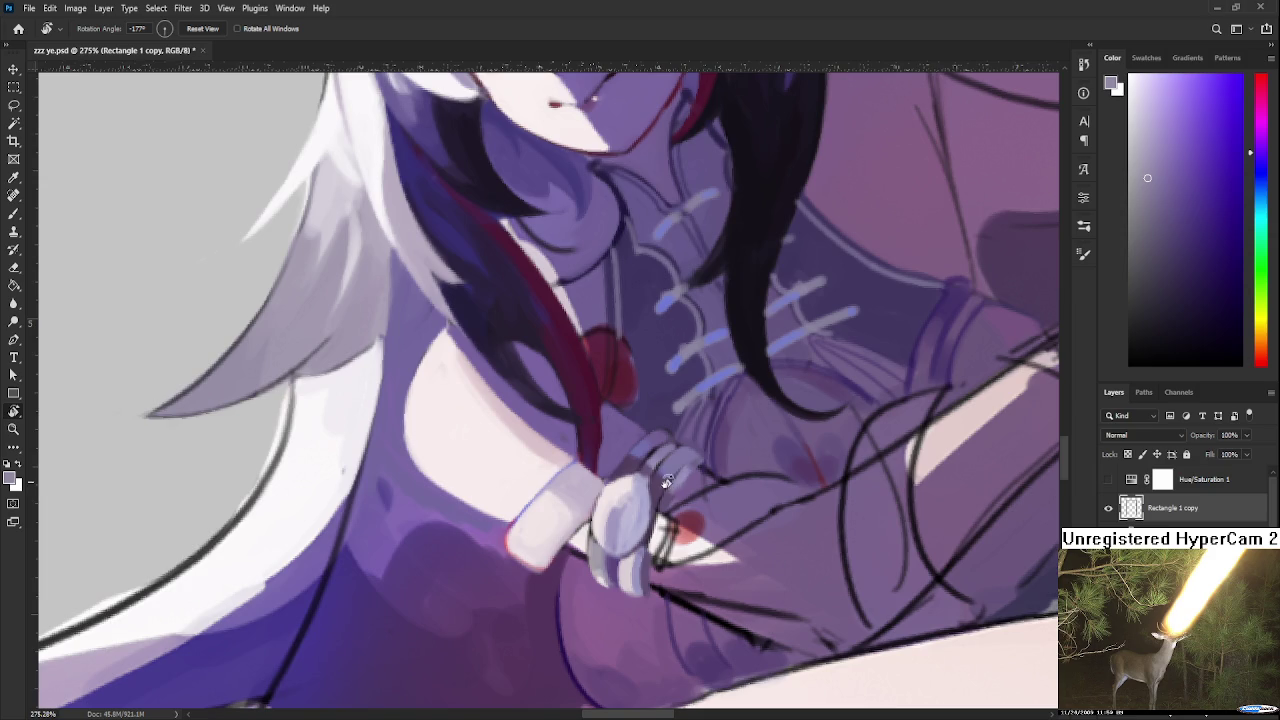
left_click_drag(668, 482, 505, 468)
left_click(505, 468, "alt")
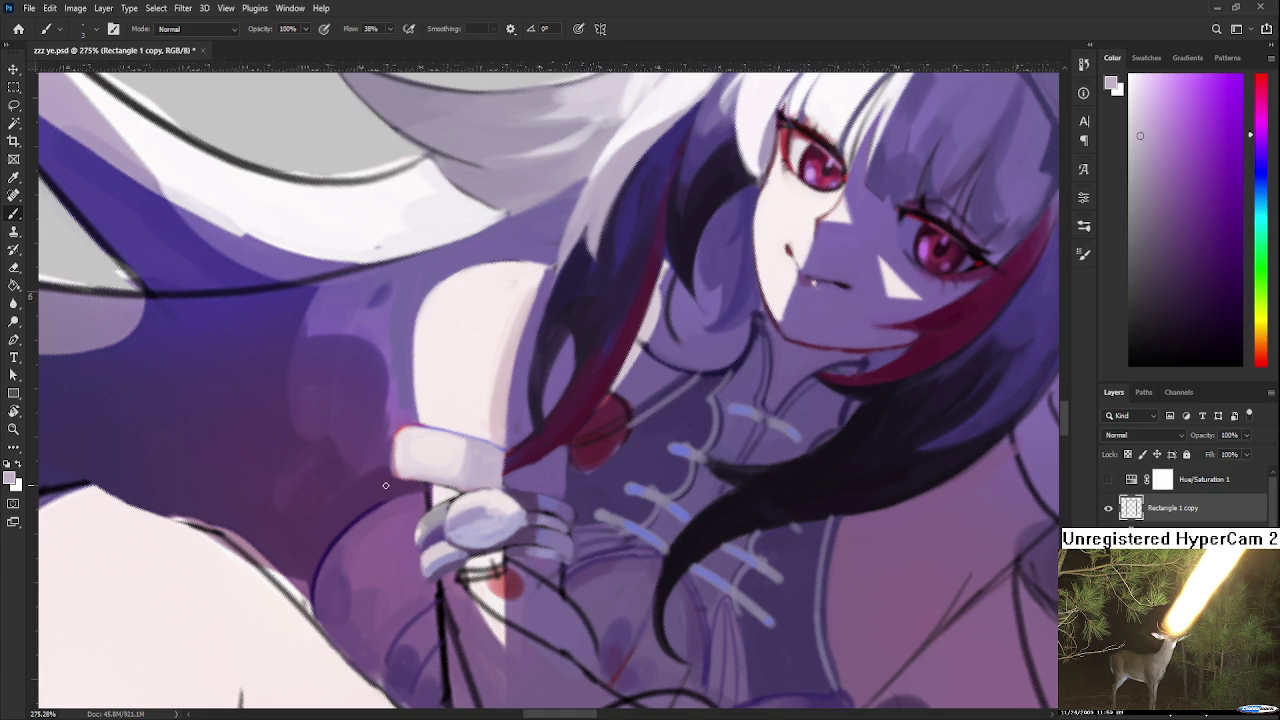
Tilt the canvas slightly and brush light pink from the cuff onto it
left_click_drag(428, 449, 422, 471)
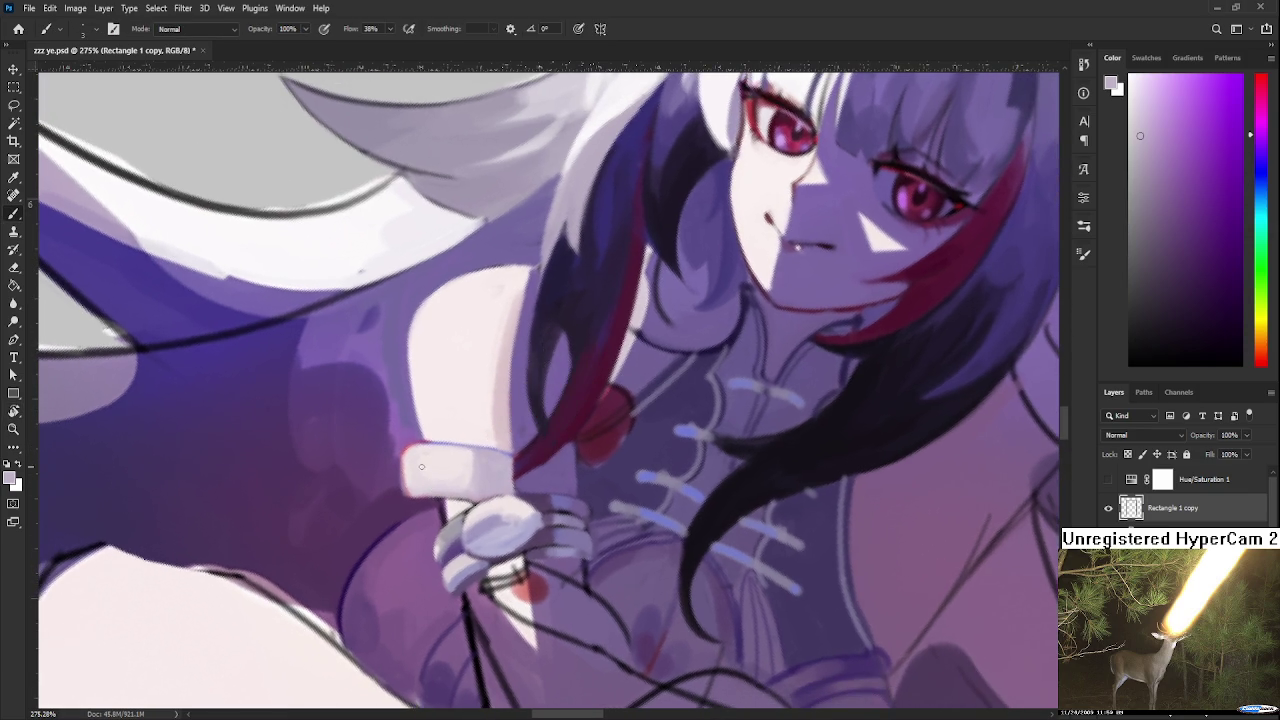
left_click(416, 464, "alt")
left_click(415, 467, "alt")
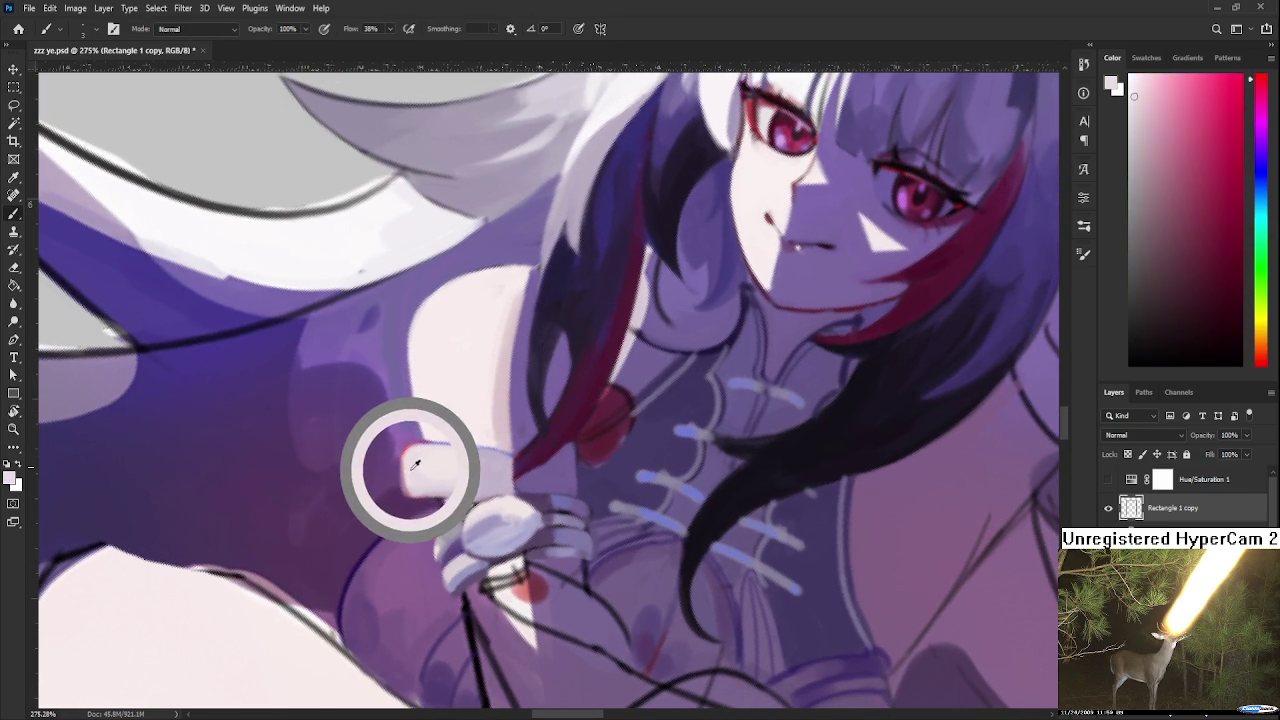
left_click_drag(415, 467, 408, 455)
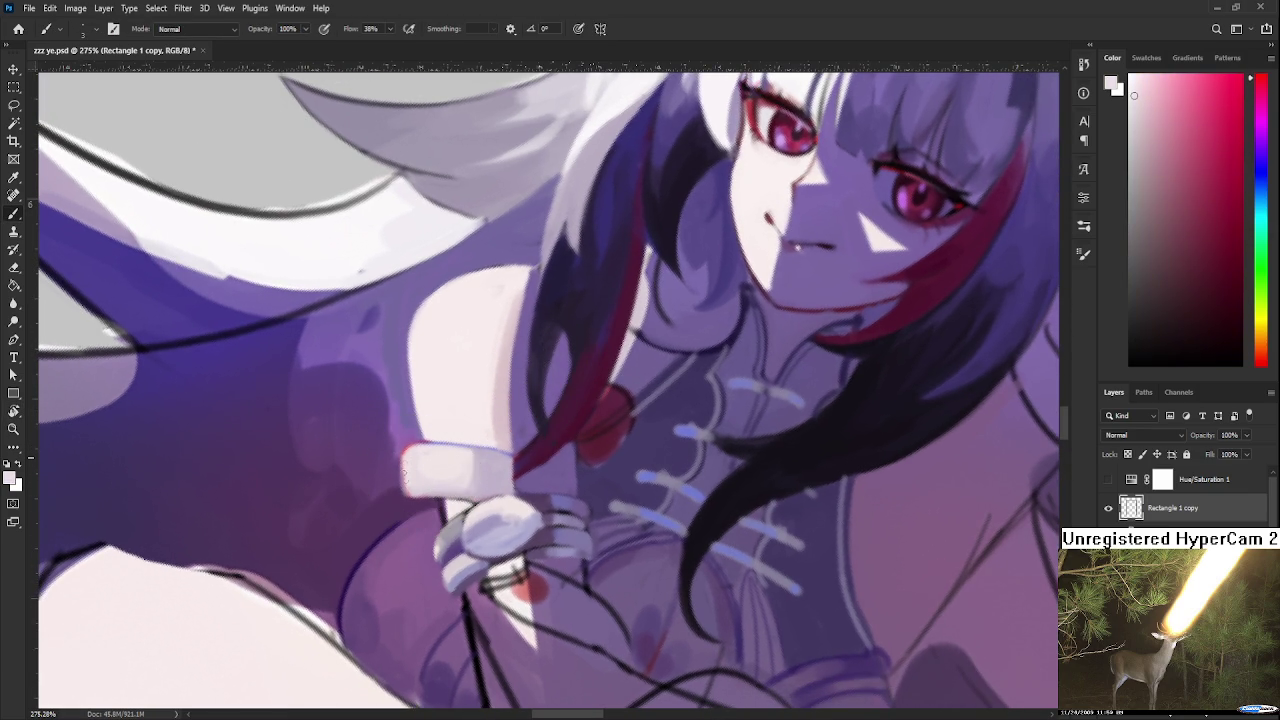
Rotate the canvas clockwise and sample purple, light pink and darker purple around the cuff
left_click_drag(411, 490, 491, 491)
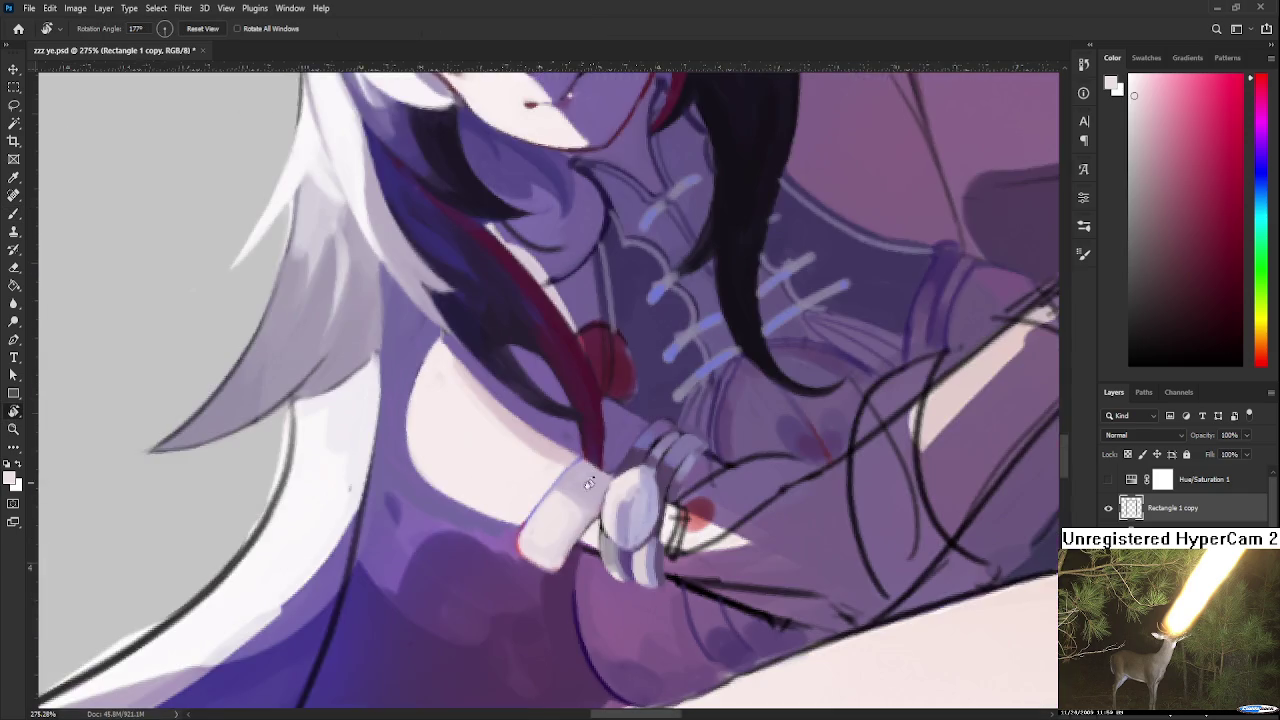
left_click(489, 491, "alt")
left_click(464, 499, "alt")
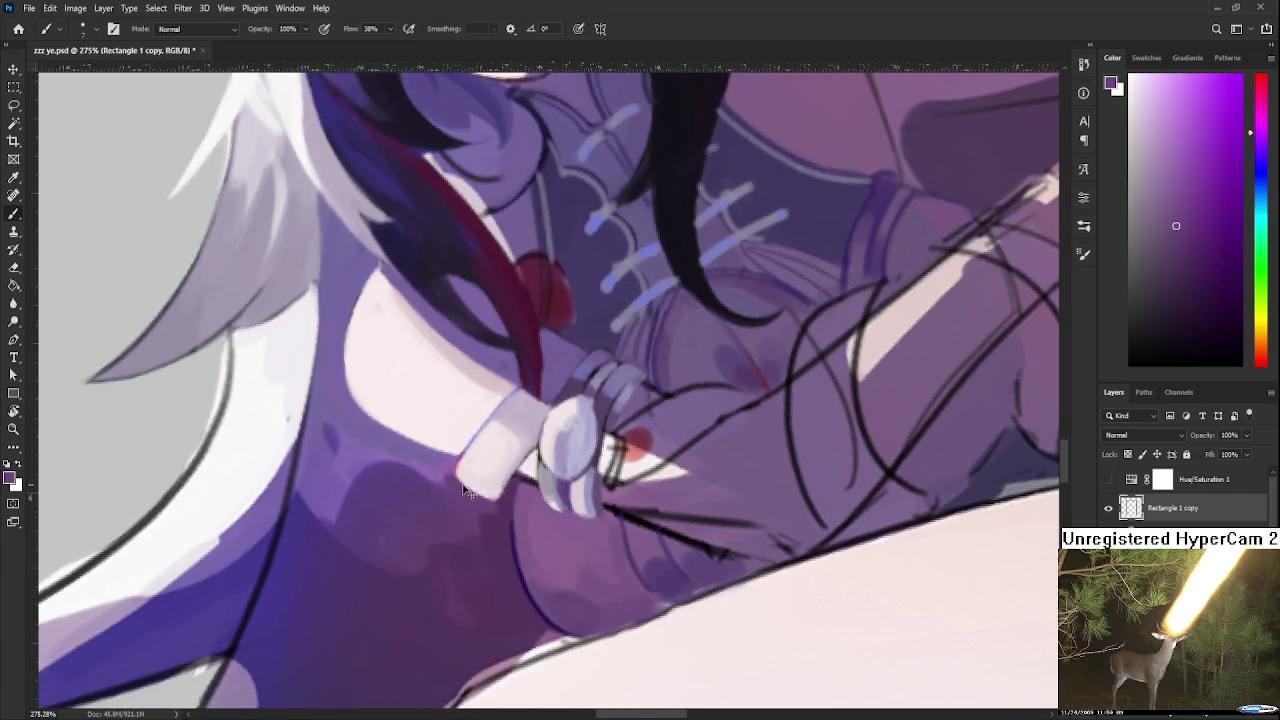
left_click(443, 482, "alt")
left_click(481, 480, "alt")
left_click(500, 486, "alt")
left_click(500, 476, "alt")
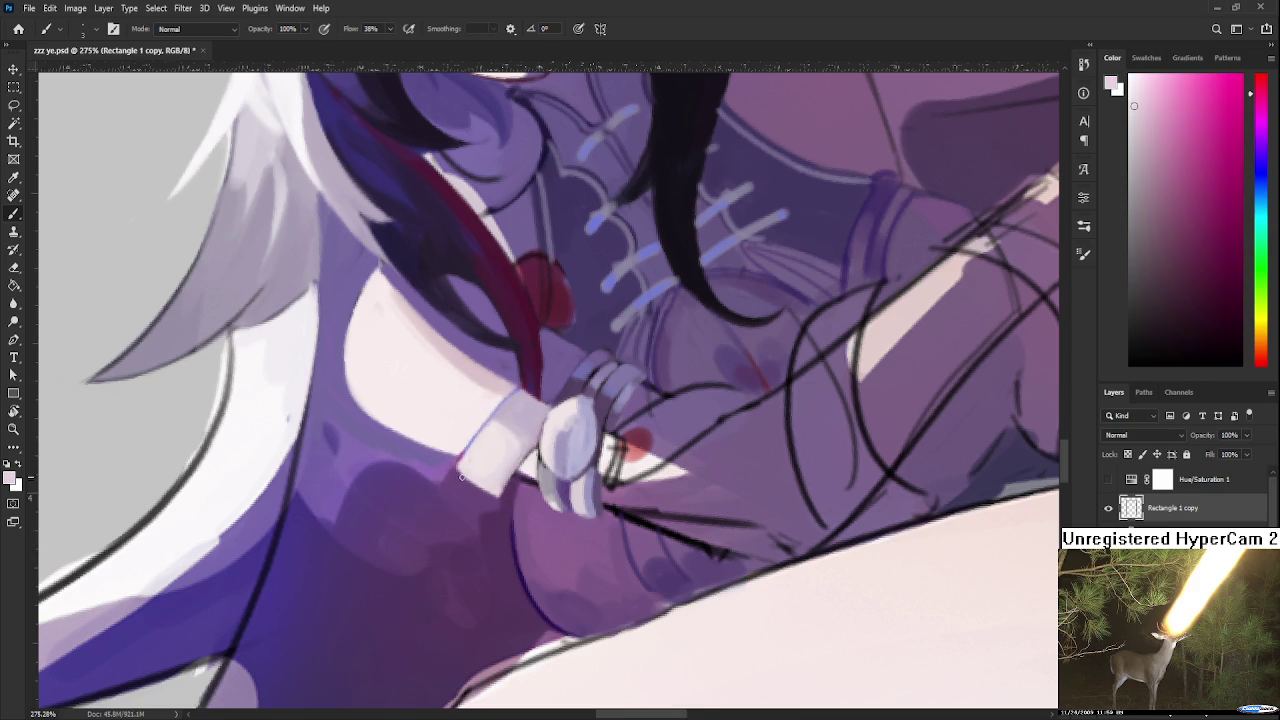
left_click_drag(526, 490, 533, 480, "alt")
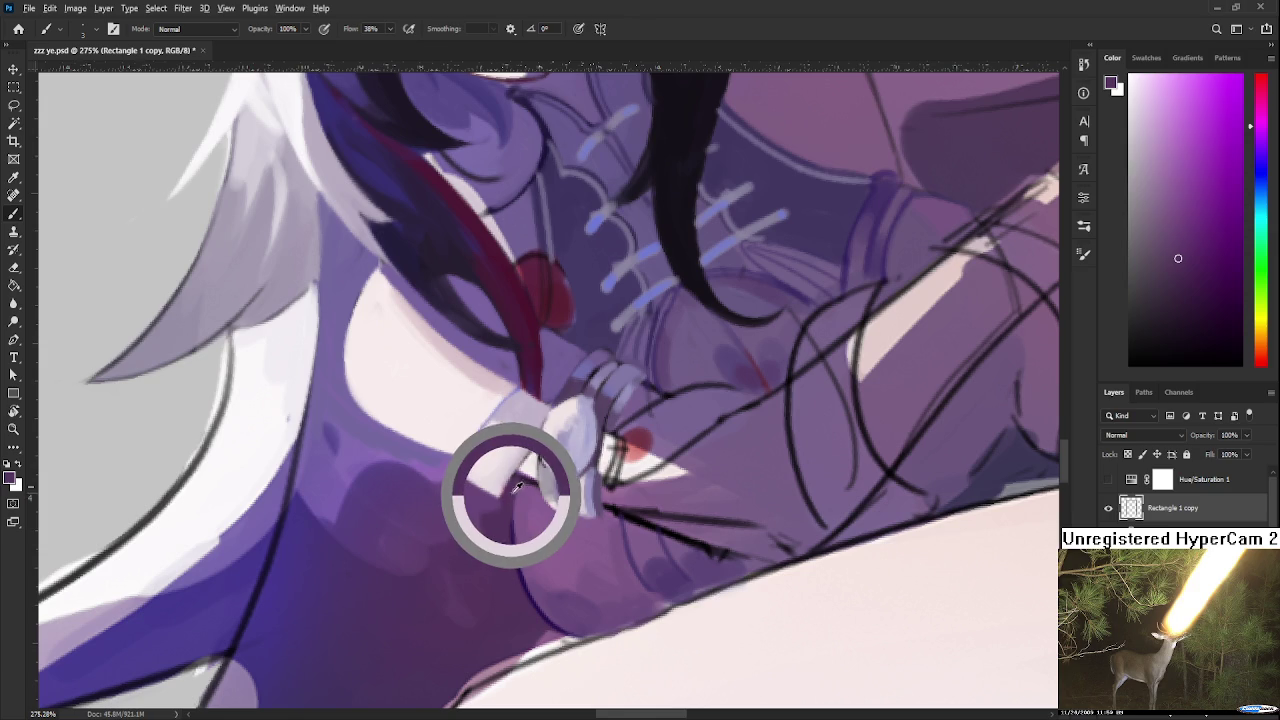
Rotate the view about 90°, brighten the cuff with light pink, and pick a dark maroon
key("r")
mouse_move(533, 480)
left_mouse_down()
mouse_move(493, 525)
mouse_move(492, 432)
left_mouse_up()
key("b")
left_click(449, 464, "alt")
left_click_drag(446, 496, 443, 499)
left_click(444, 488, "alt")
left_click(446, 468, "alt")
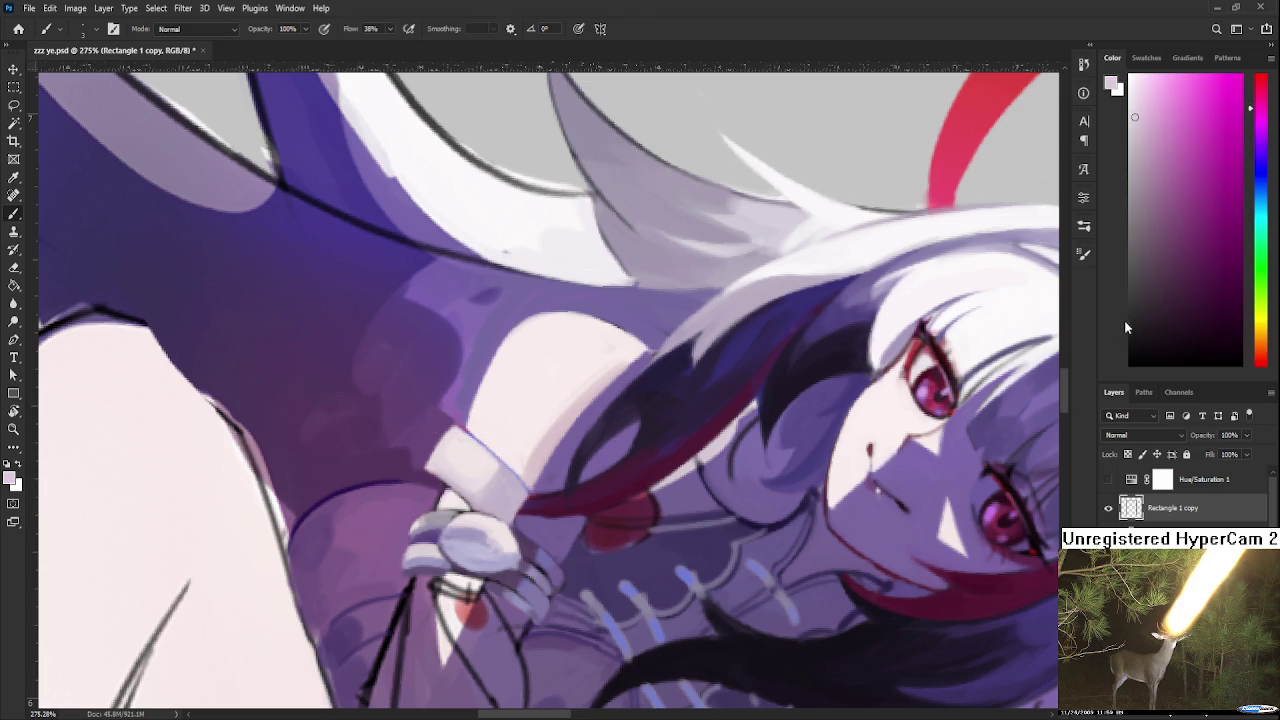
left_click(1163, 286)
left_click(438, 480, "alt")
Rotate to view the whole character, sampling dark purple from the hair and a light cuff colour
key("r")
mouse_move(476, 566)
left_mouse_down()
mouse_move(705, 503)
mouse_move(683, 503)
left_mouse_up()
scroll(705, 503, "down", 3)
scroll(683, 503, "up", 5)
left_click_drag(600, 500, 549, 371)
key("b")
left_click(824, 458, "alt")
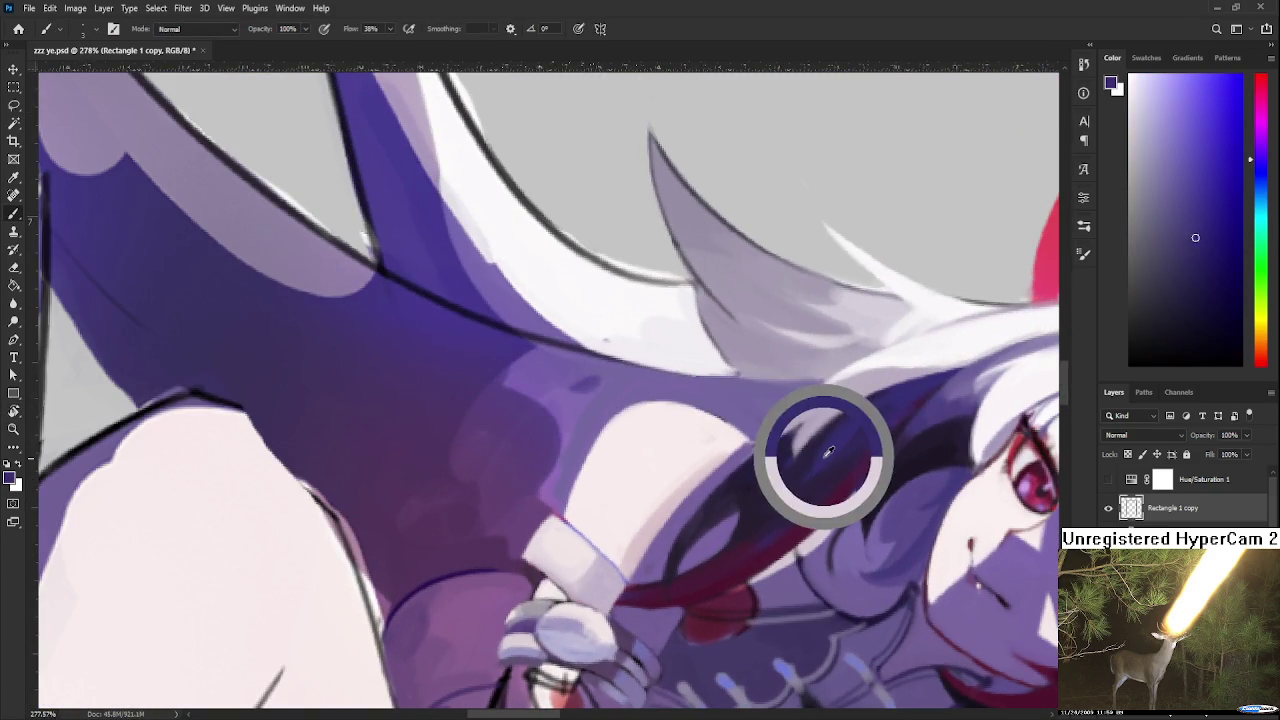
left_click(534, 579, "alt")
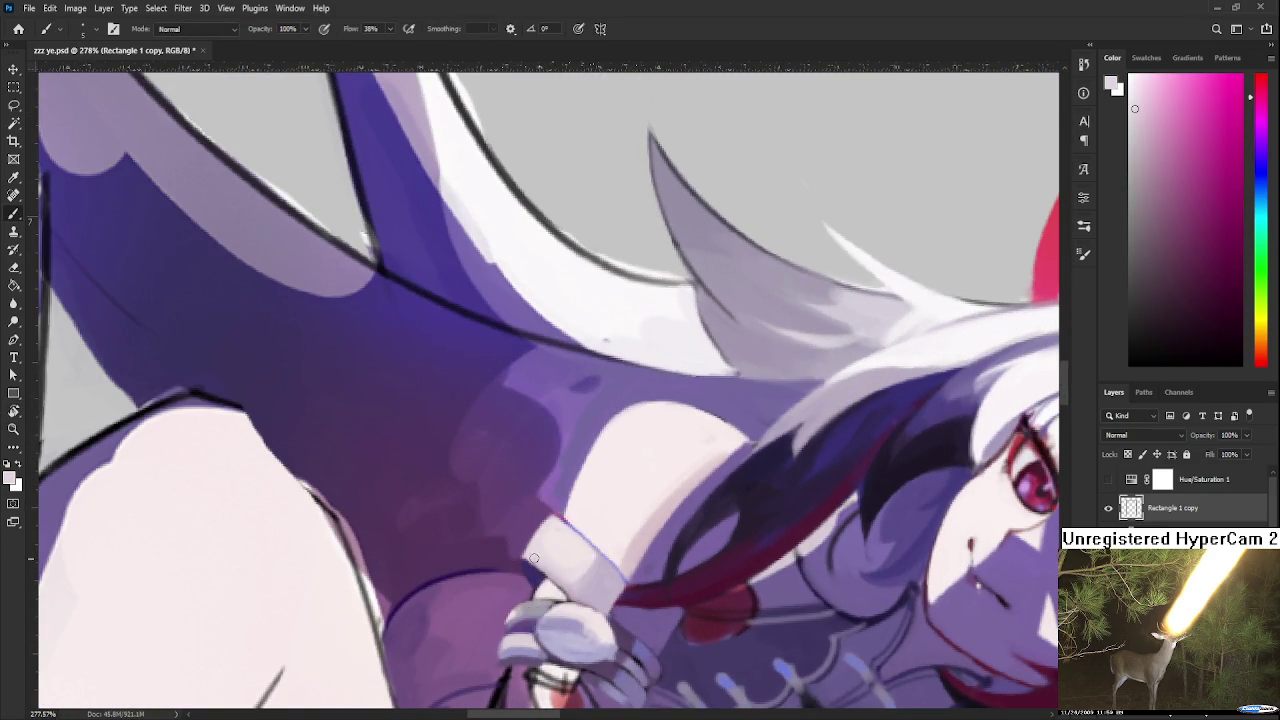
Rotate the canvas to about -119° and readjust the zoom
key("r")
scroll(650, 500, "down", 3)
scroll(699, 469, "down", 2)
left_click_drag(699, 469, 680, 480)
scroll(680, 480, "down", 2)
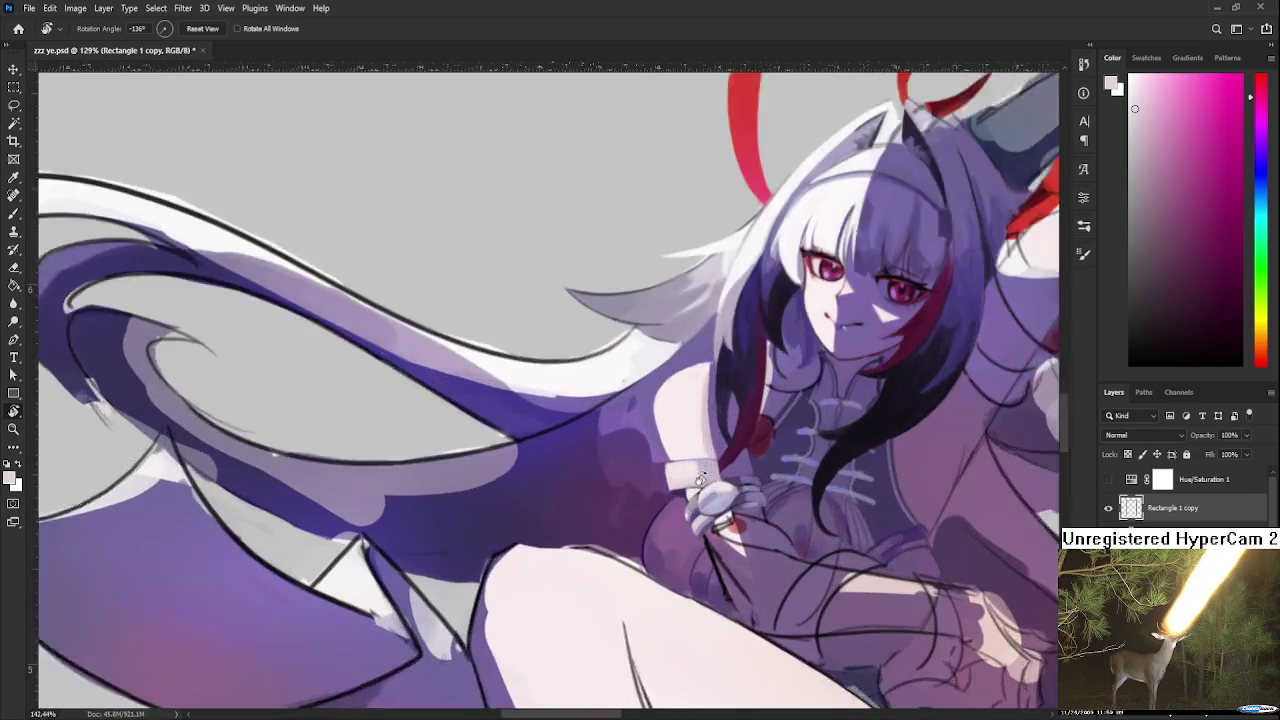
scroll(650, 500, "up", 3)
scroll(640, 510, "up", 2)
scroll(633, 528, "up", 2)
left_click_drag(630, 545, 628, 558)
Return to the brush, then tilt and zoom the view slightly
key("b")
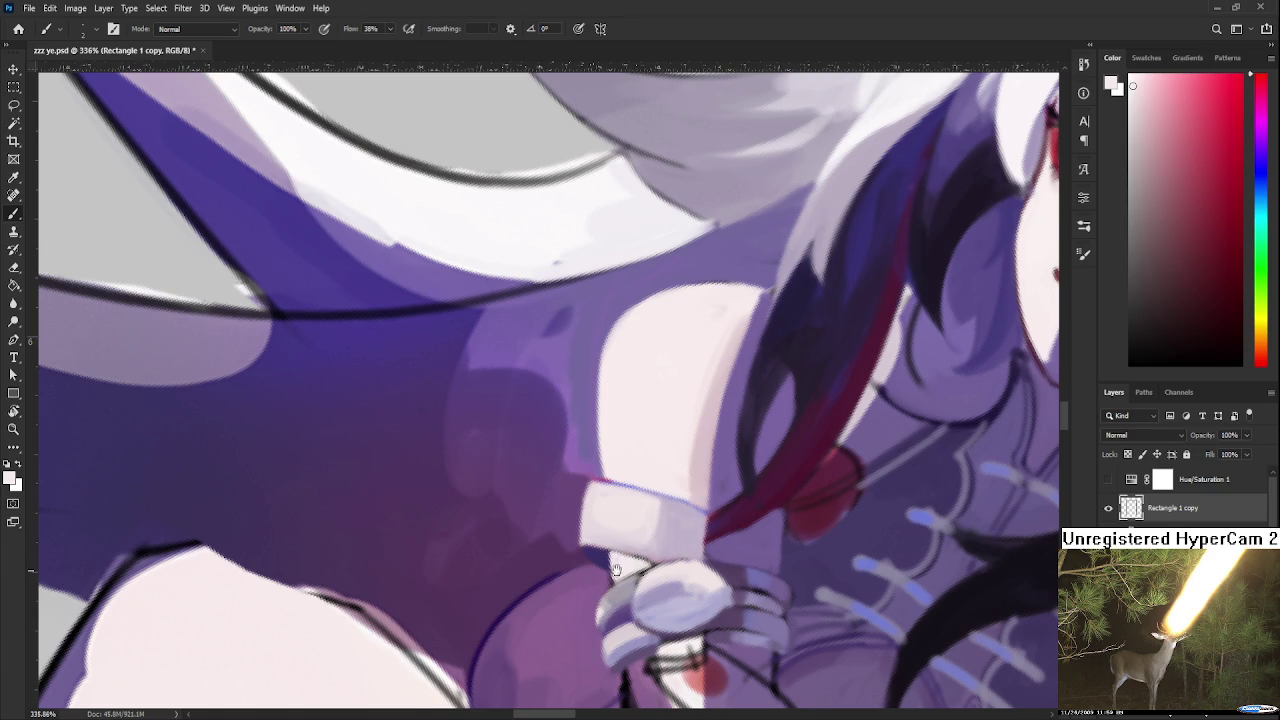
scroll(615, 572, "up", 1)
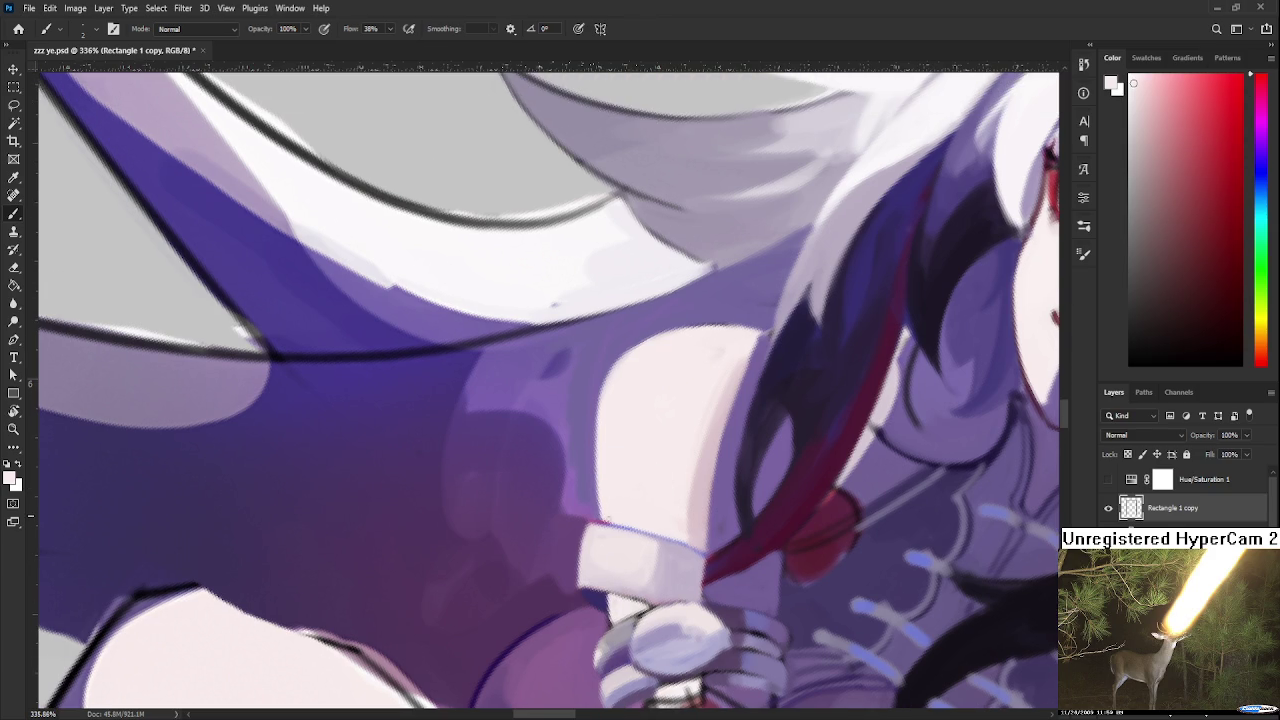
key("r")
left_click_drag(605, 518, 725, 556)
scroll(725, 556, "down", 3)
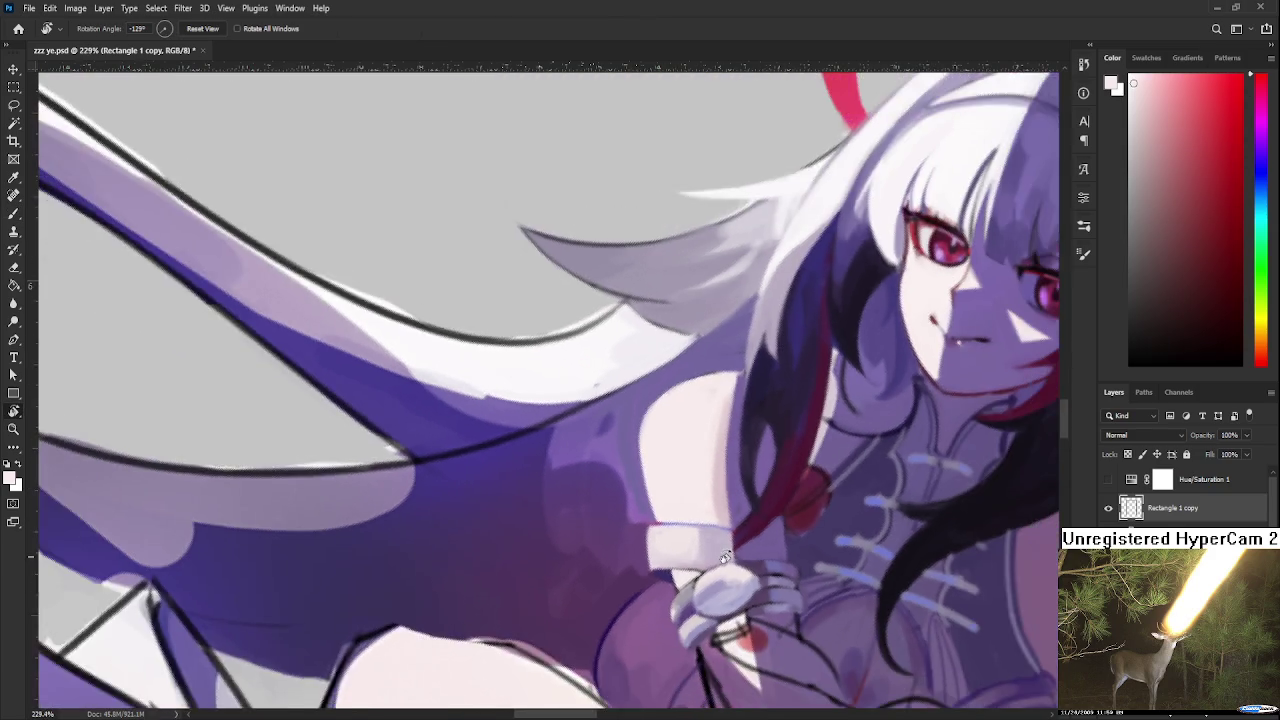
scroll(725, 556, "down", 2)
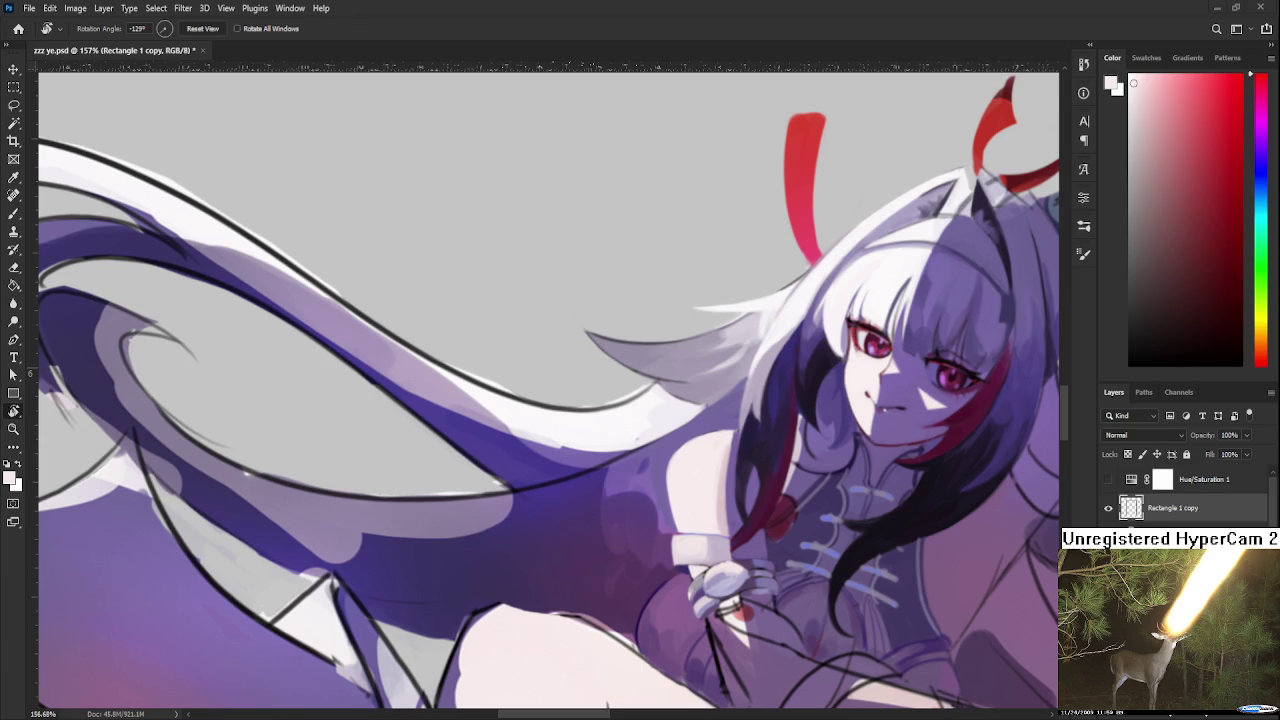
Rotate the view and sample purple from the clothing as the paint colour
left_click_drag(670, 462, 580, 470)
key("b")
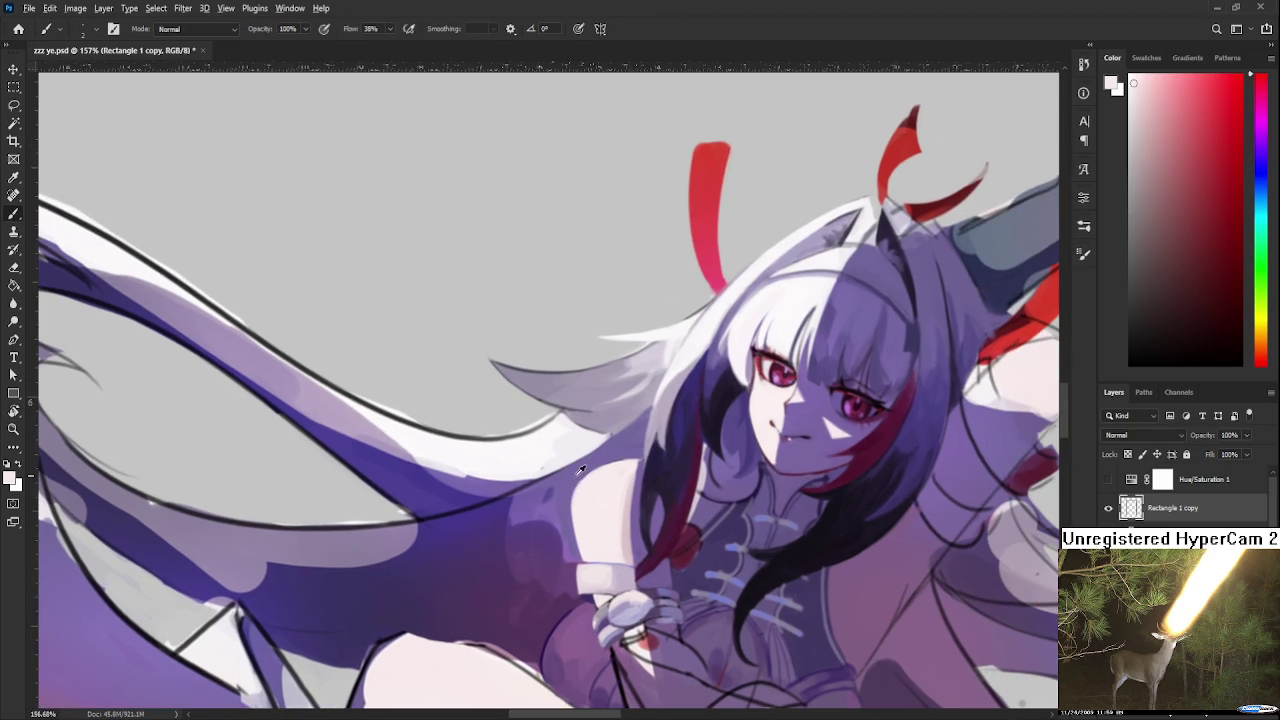
left_click(575, 478, "alt")
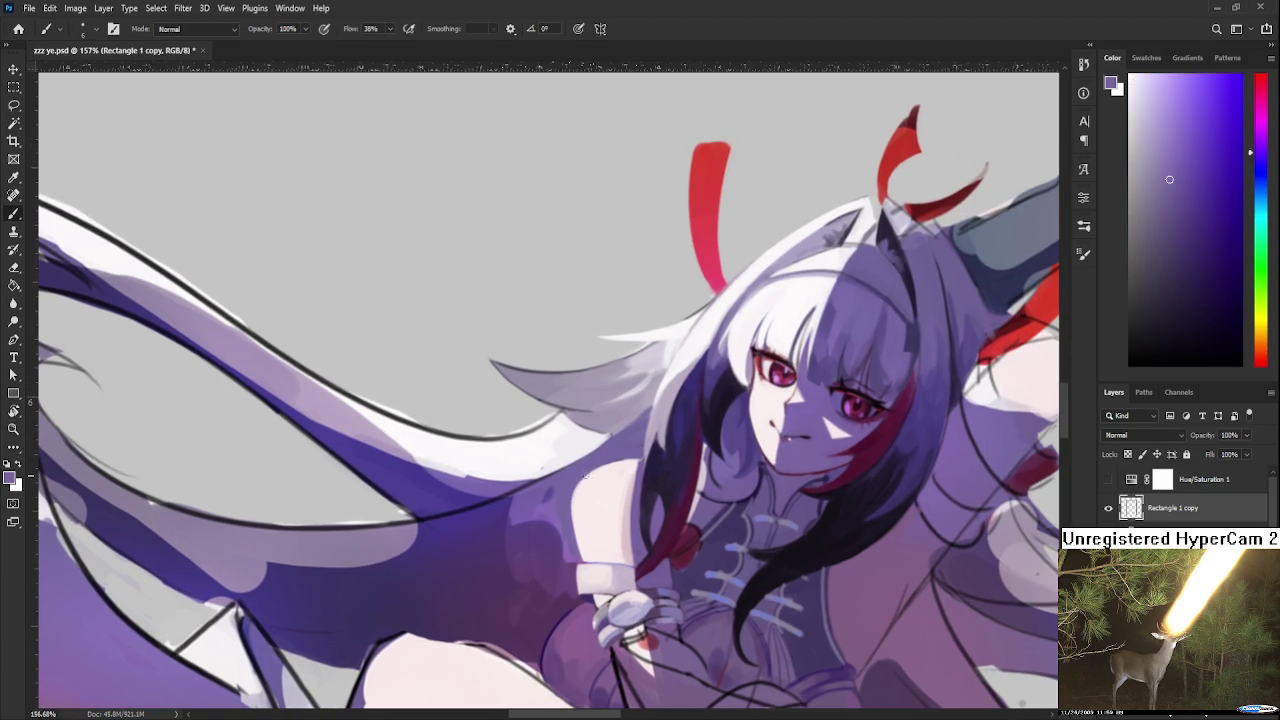
left_click(574, 487, "alt")
left_click(574, 487, "alt")
Rotate the canvas about 50°, alternating pale pinkish white, purple and near-white samples for the hand
left_click(576, 508, "alt")
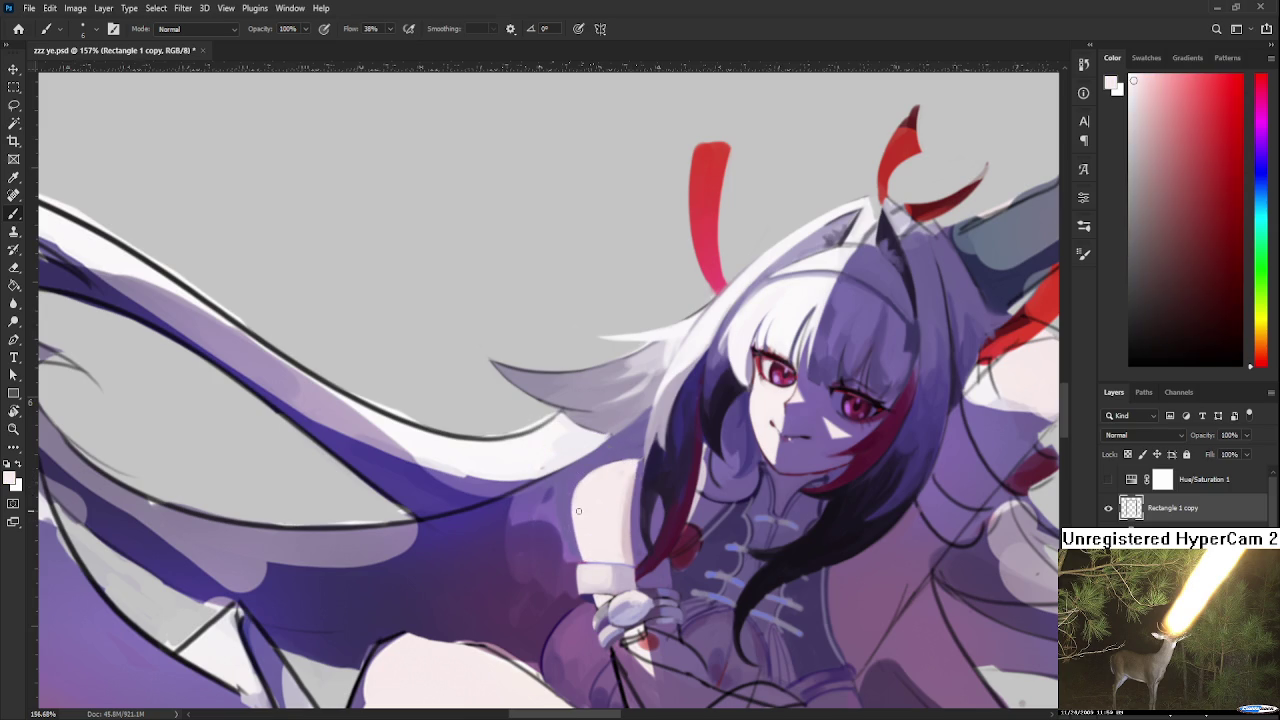
left_click(606, 482, "alt")
left_click(628, 466, "alt")
left_click(632, 463, "alt")
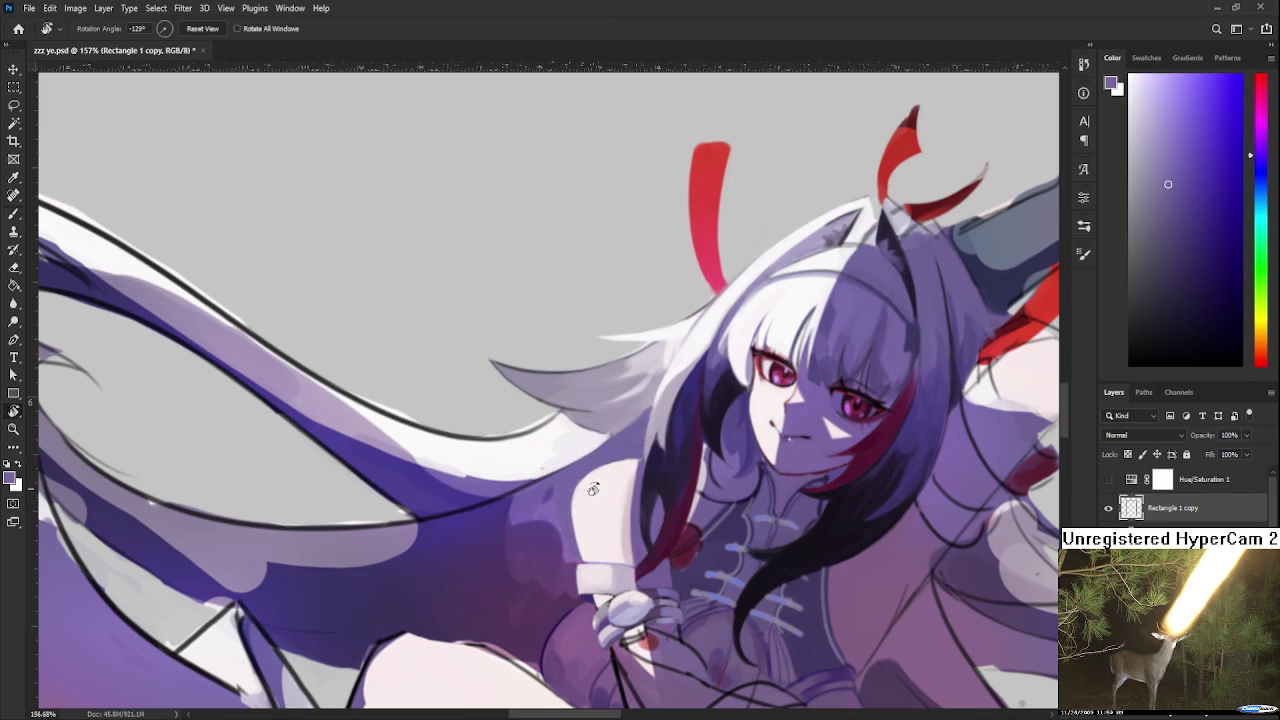
left_click_drag(632, 463, 558, 453)
left_click(558, 453, "alt")
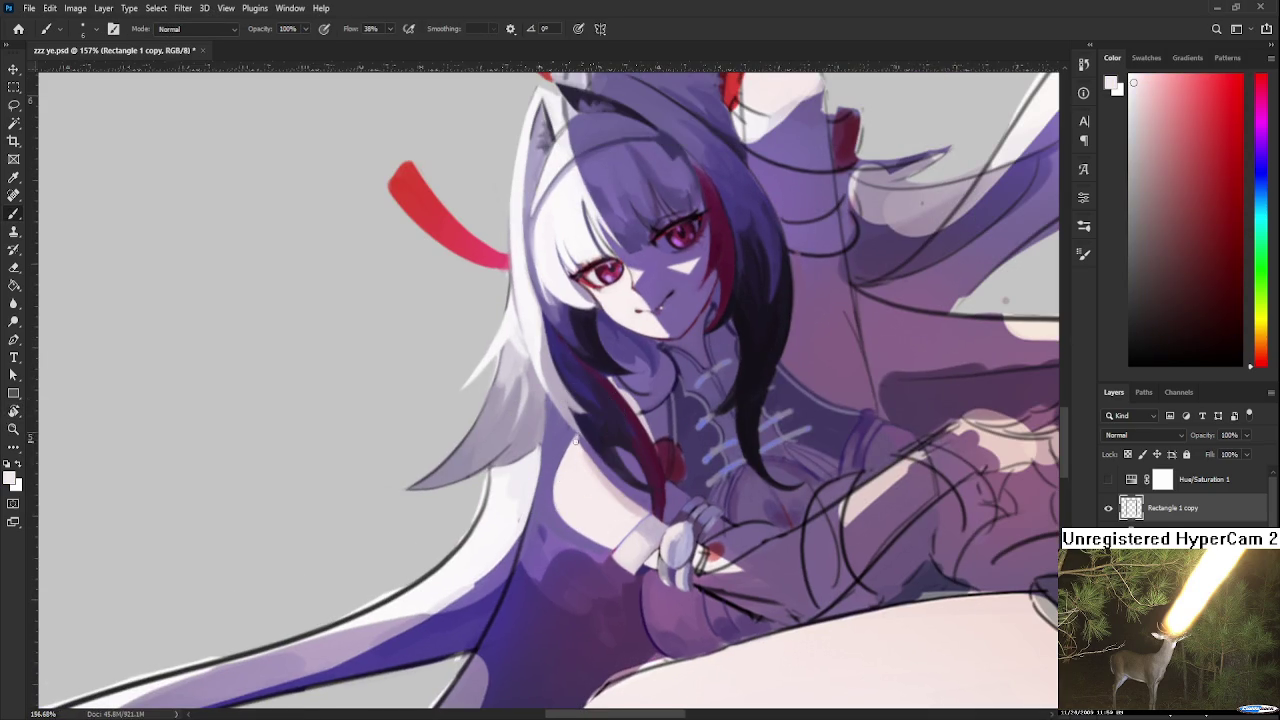
left_click(575, 444, "alt")
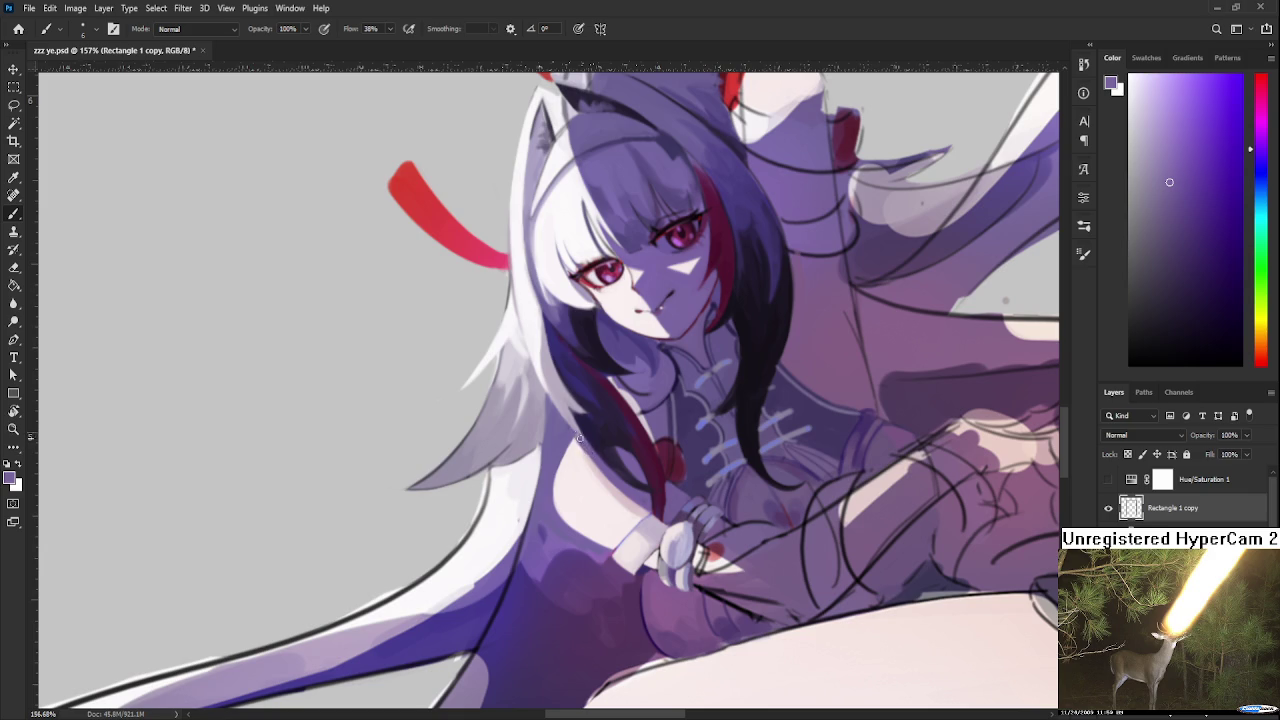
left_click(575, 448, "alt")
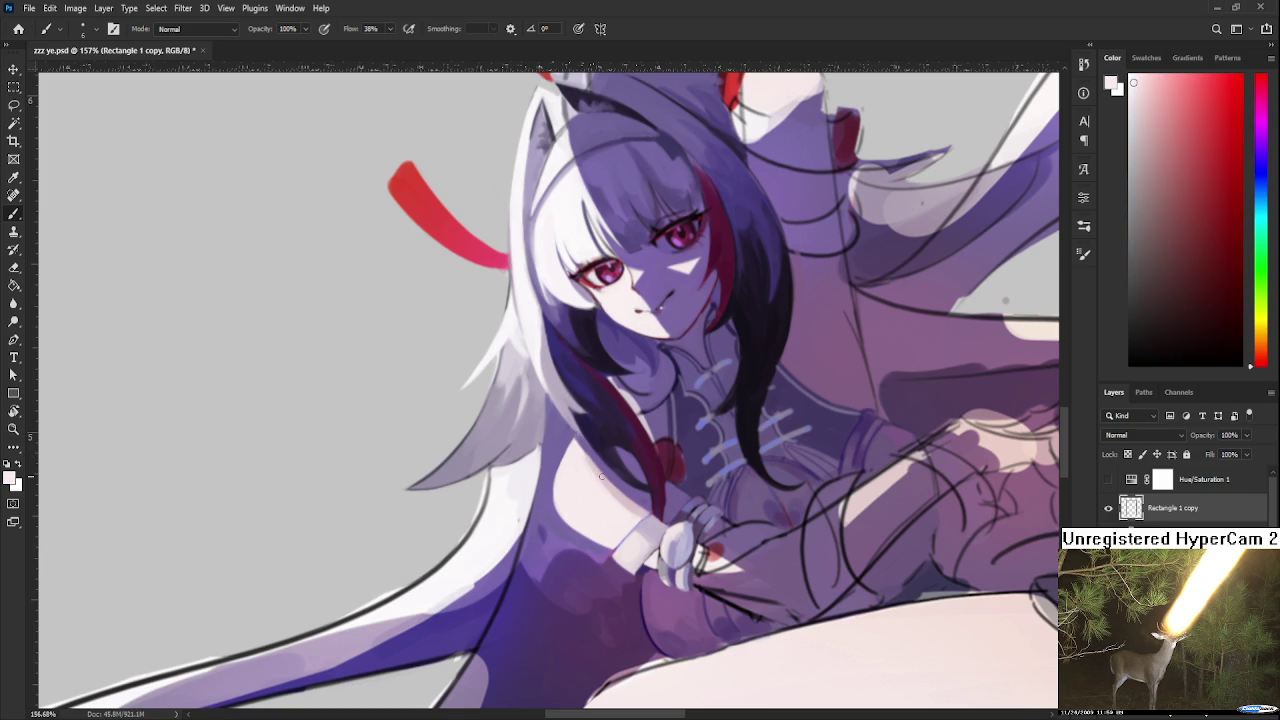
Zoom out and back in, then turn the view back to nearly upright
scroll(602, 476, "down", 2)
scroll(602, 476, "down", 2)
scroll(602, 476, "down", 2)
scroll(602, 476, "down", 1)
scroll(632, 498, "up", 2)
scroll(632, 498, "up", 2)
scroll(632, 498, "up", 2)
key("r")
mouse_move(635, 514)
left_mouse_down()
mouse_move(554, 406)
mouse_move(578, 490)
left_mouse_up()
Sample the pale skin pink from the arm and adjust the view
left_click(528, 382, "alt")
key("r")
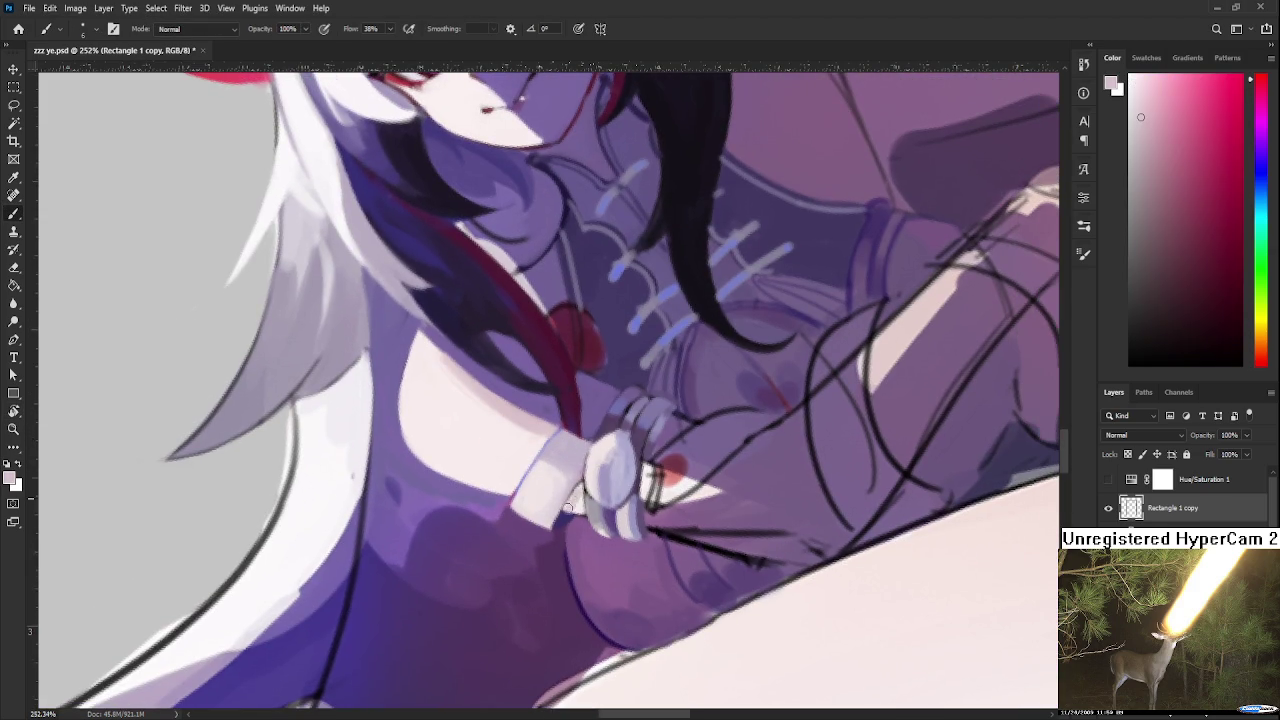
key("r")
scroll(645, 495, "down", 3)
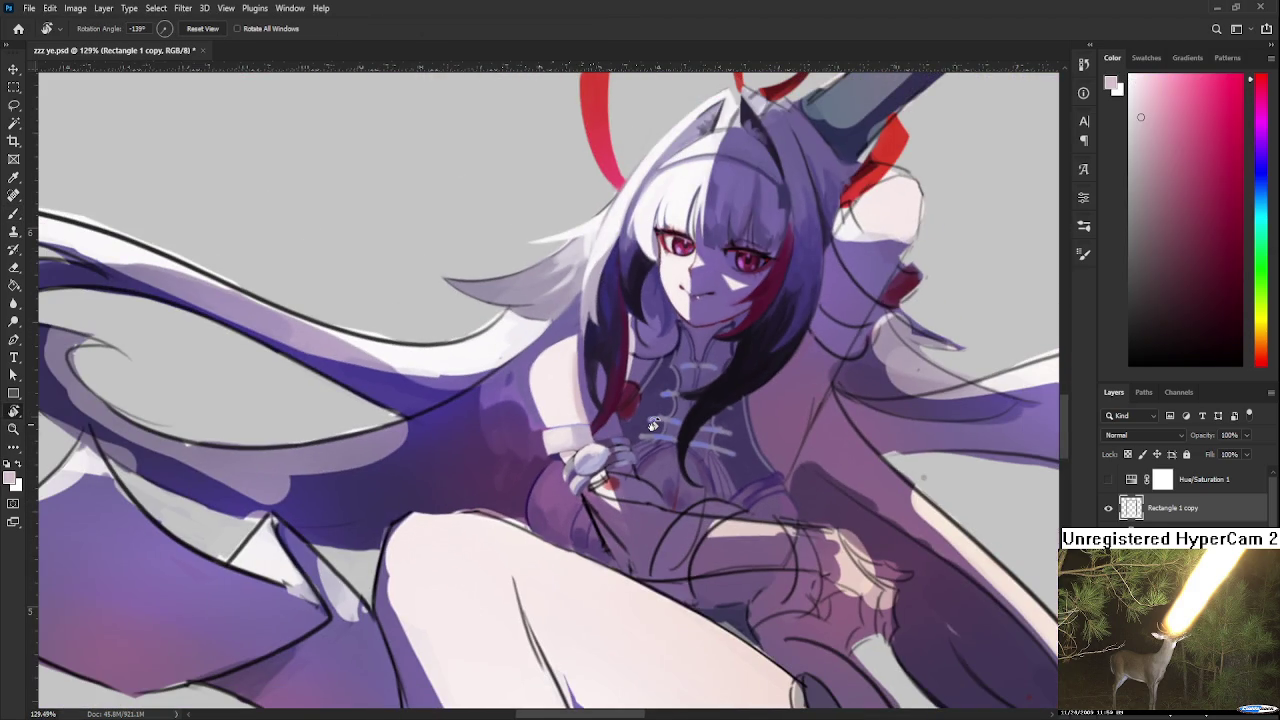
scroll(650, 425, "up", 3)
Zoom in on the hand and sample lighter pink and light lavender tones from it
scroll(595, 425, "up", 3)
scroll(615, 470, "up", 3)
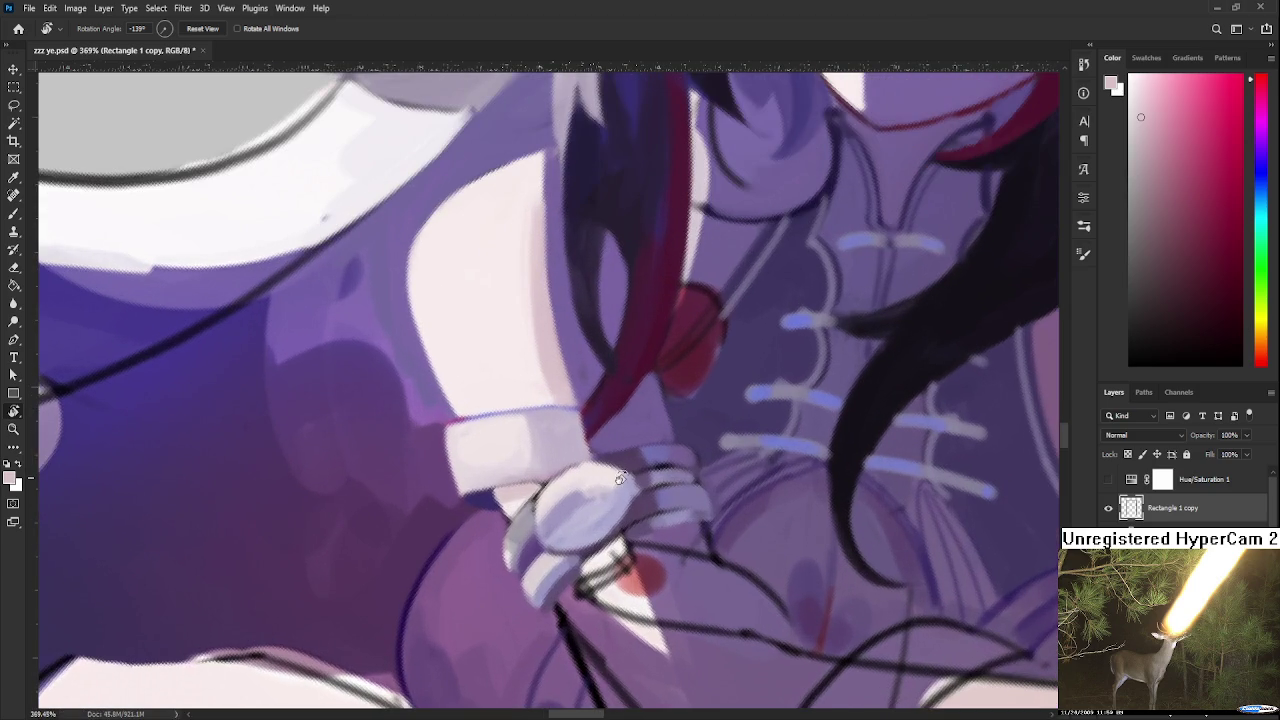
left_click_drag(620, 479, 502, 502)
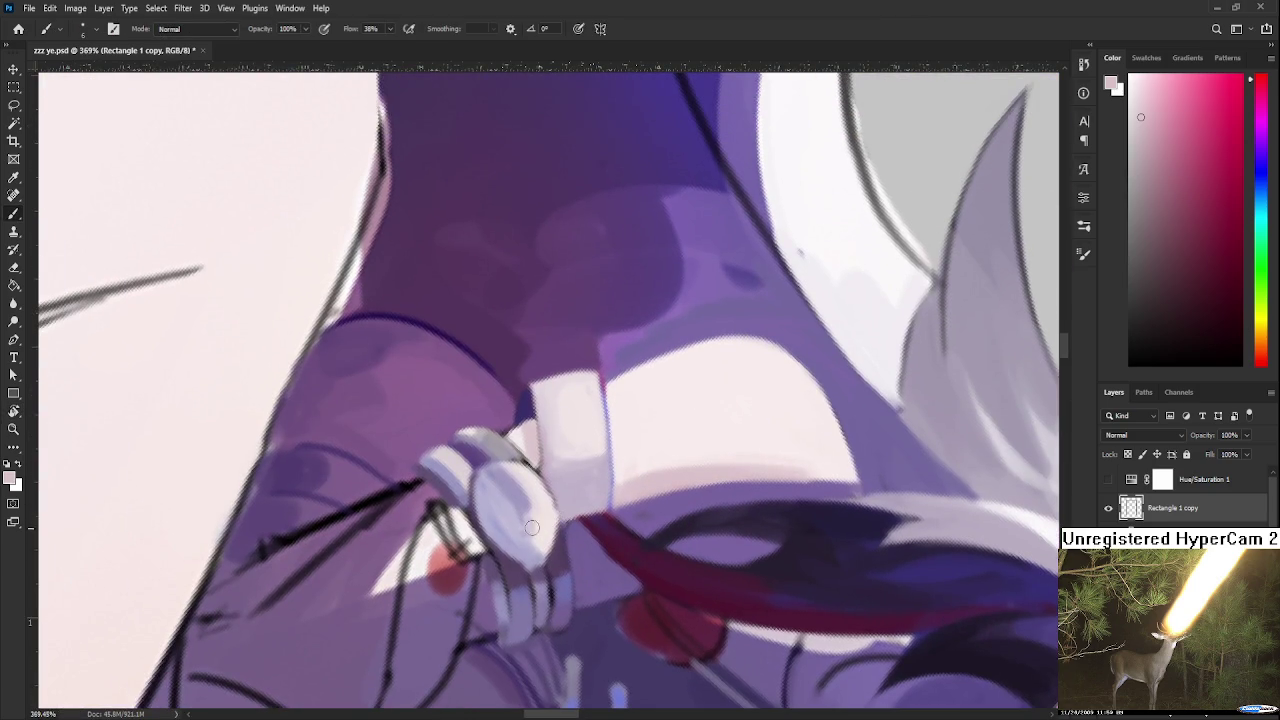
left_click(525, 505, "alt")
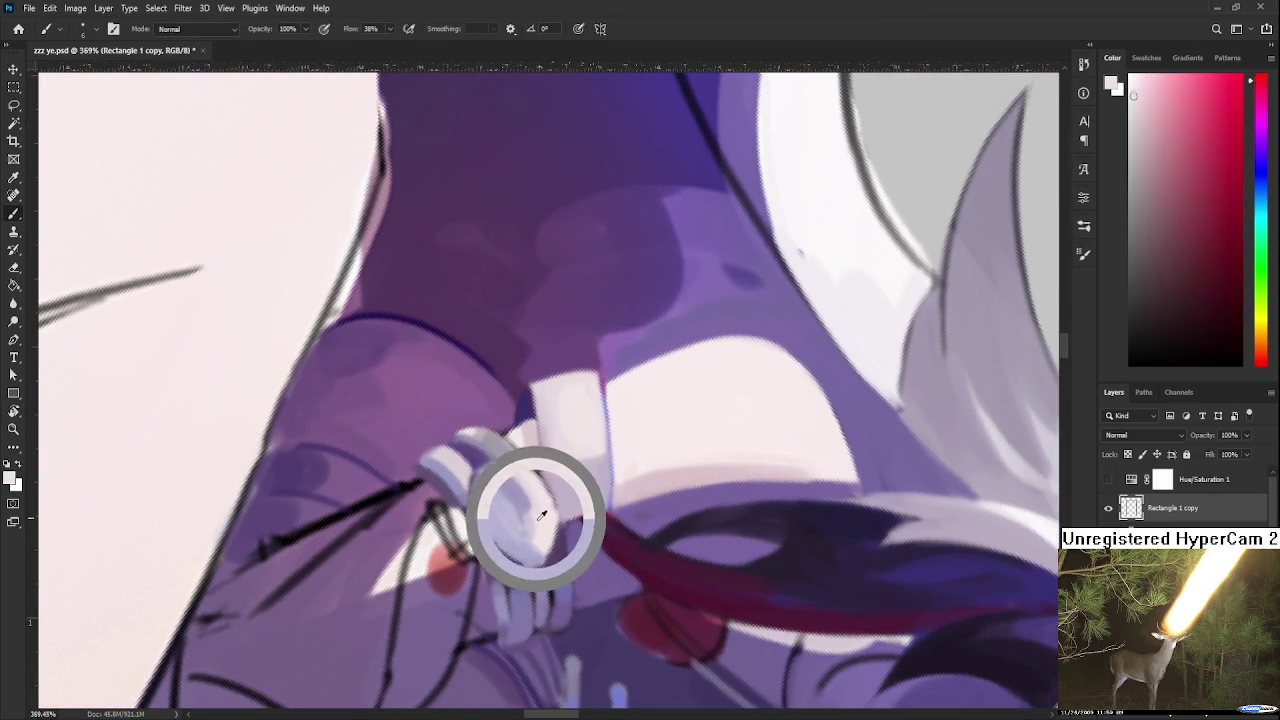
left_click_drag(545, 520, 537, 525)
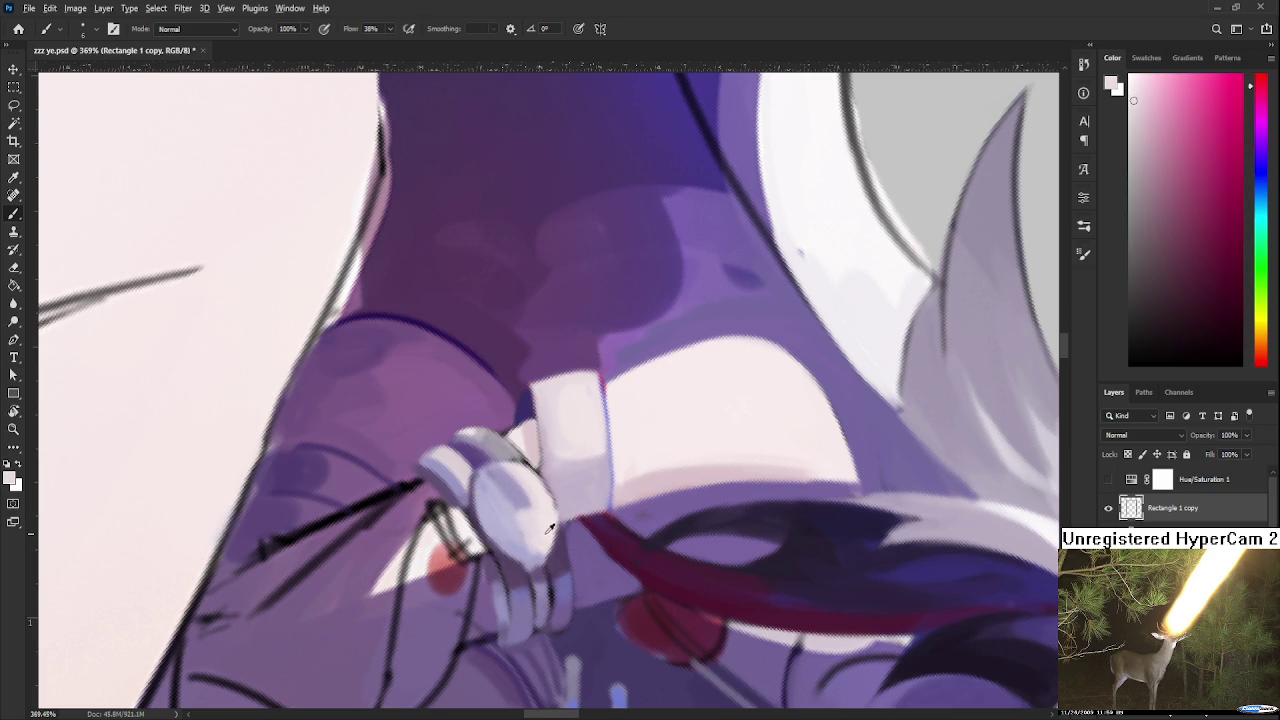
left_click(540, 513, "alt")
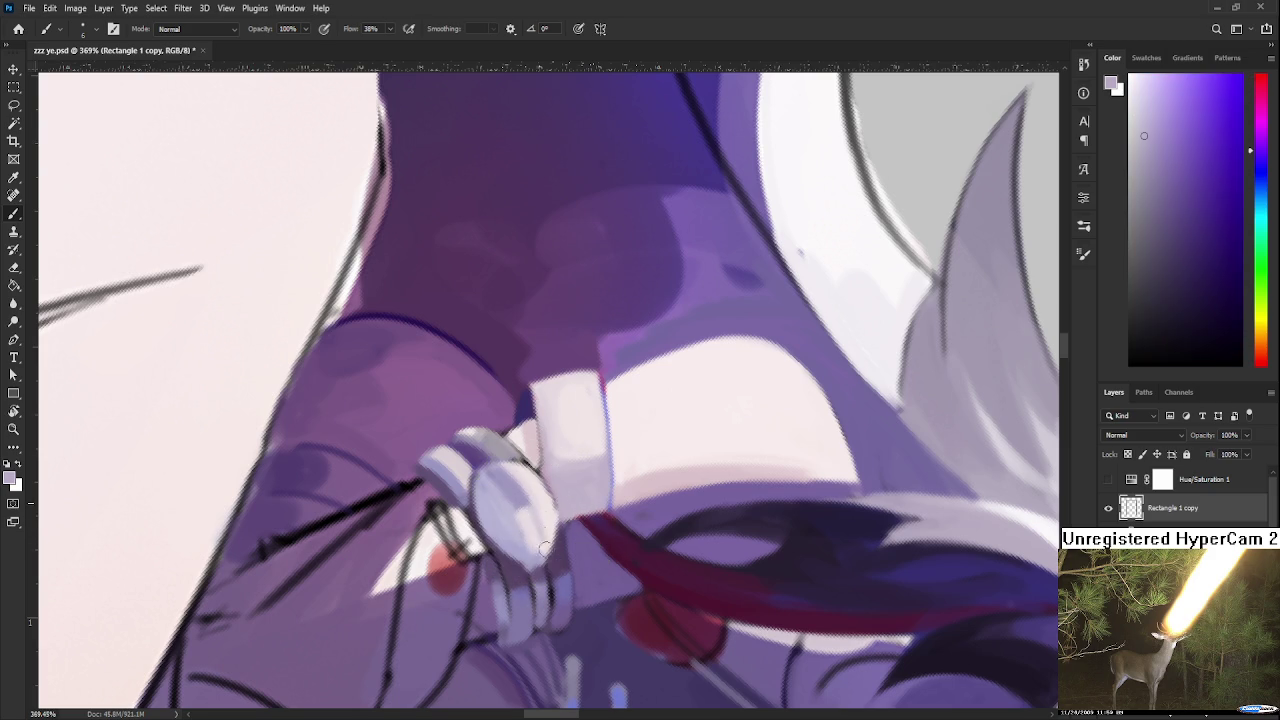
left_click(529, 503, "alt")
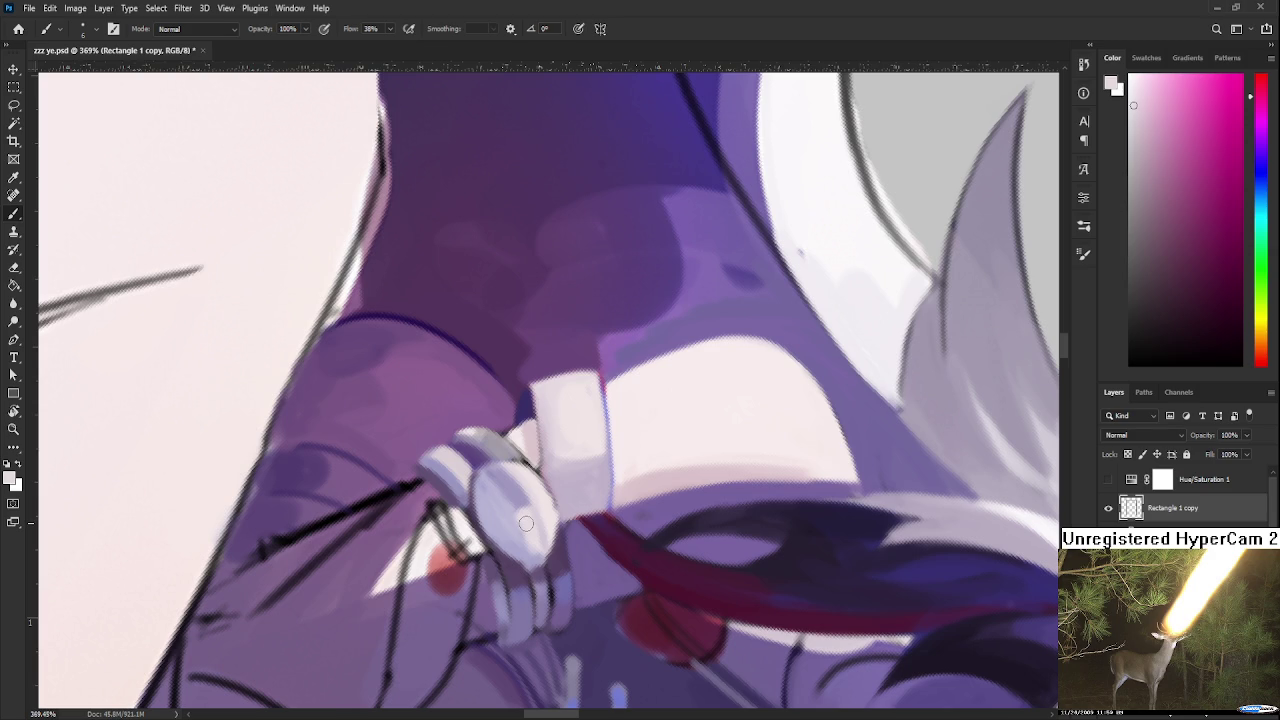
Rotate the view around the gripping hand and sample shades from the grip and fingers
key("r")
mouse_move(526, 523)
left_mouse_down()
mouse_move(594, 525)
mouse_move(540, 500)
left_mouse_up()
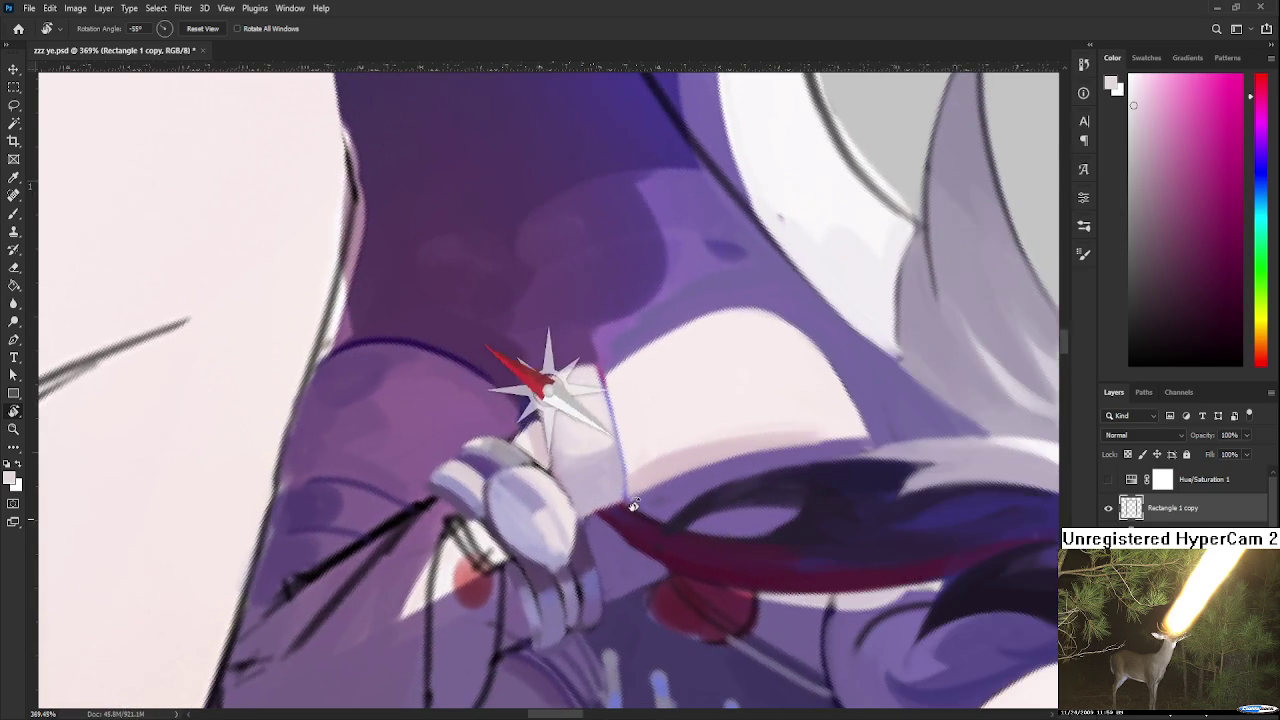
left_click(537, 497, "alt")
left_click_drag(537, 497, 551, 524)
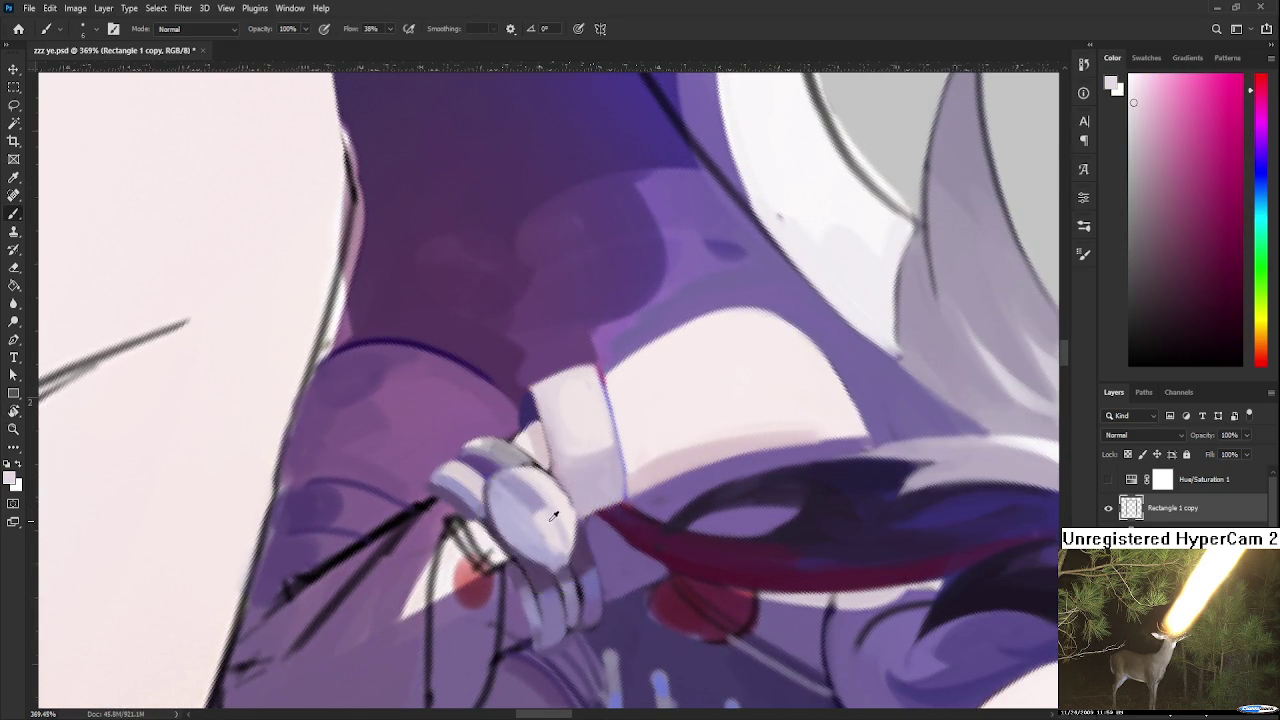
left_click_drag(551, 524, 494, 487)
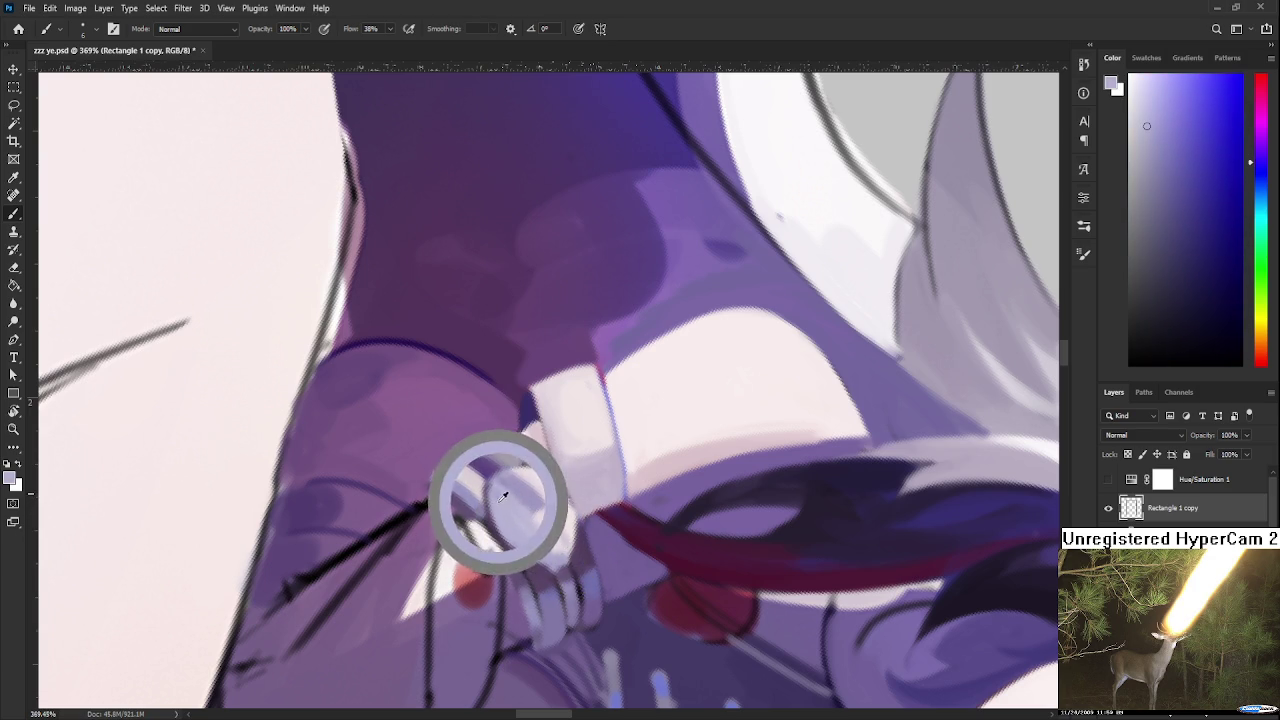
left_click_drag(507, 510, 521, 521)
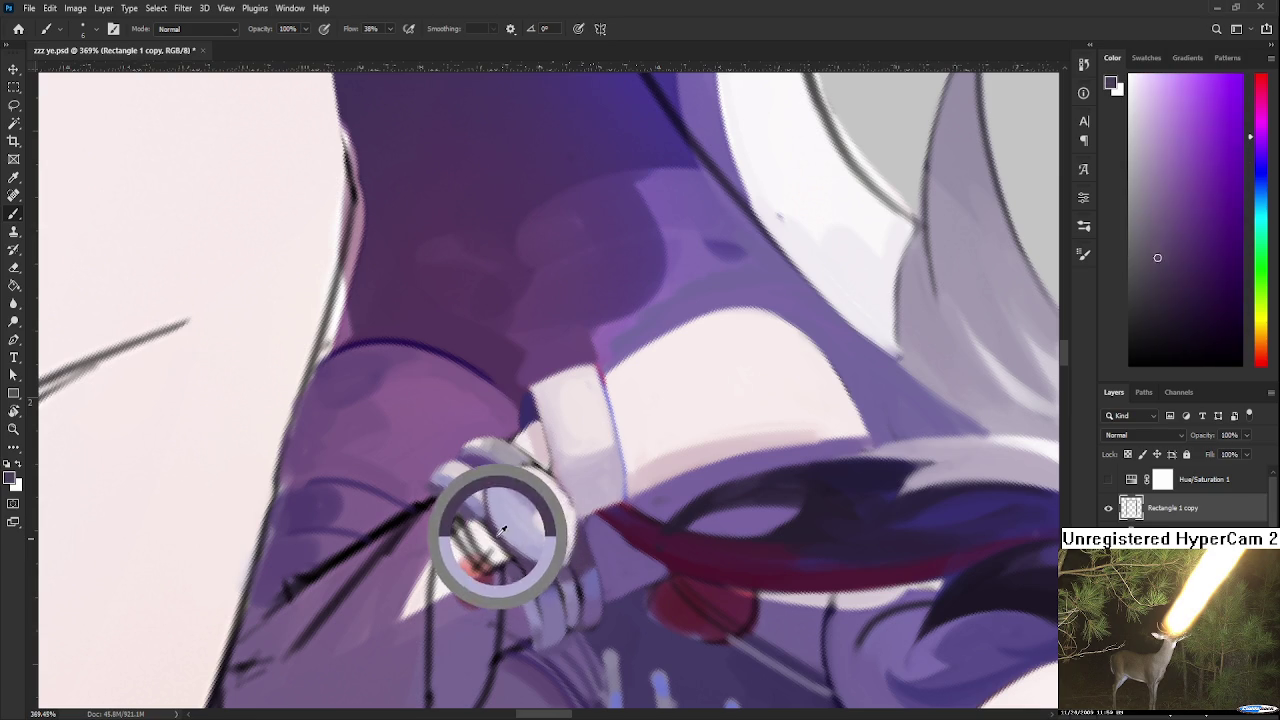
Brush light lavender over the fingers on the grip, then pick a lighter lavender
key("r")
mouse_move(530, 541)
left_mouse_down()
mouse_move(540, 570)
mouse_move(469, 536)
mouse_move(489, 566)
mouse_move(471, 557)
left_mouse_up()
left_click(476, 548, "alt")
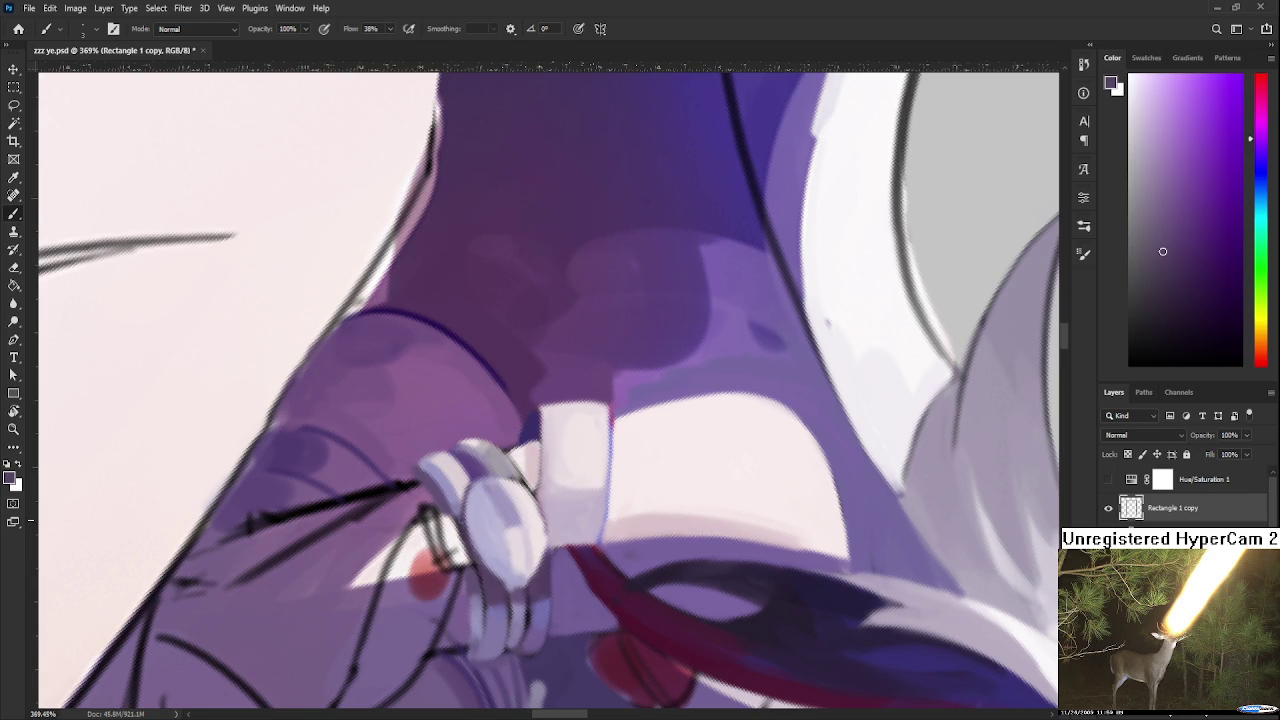
left_click(478, 523, "alt")
left_click(478, 523, "alt")
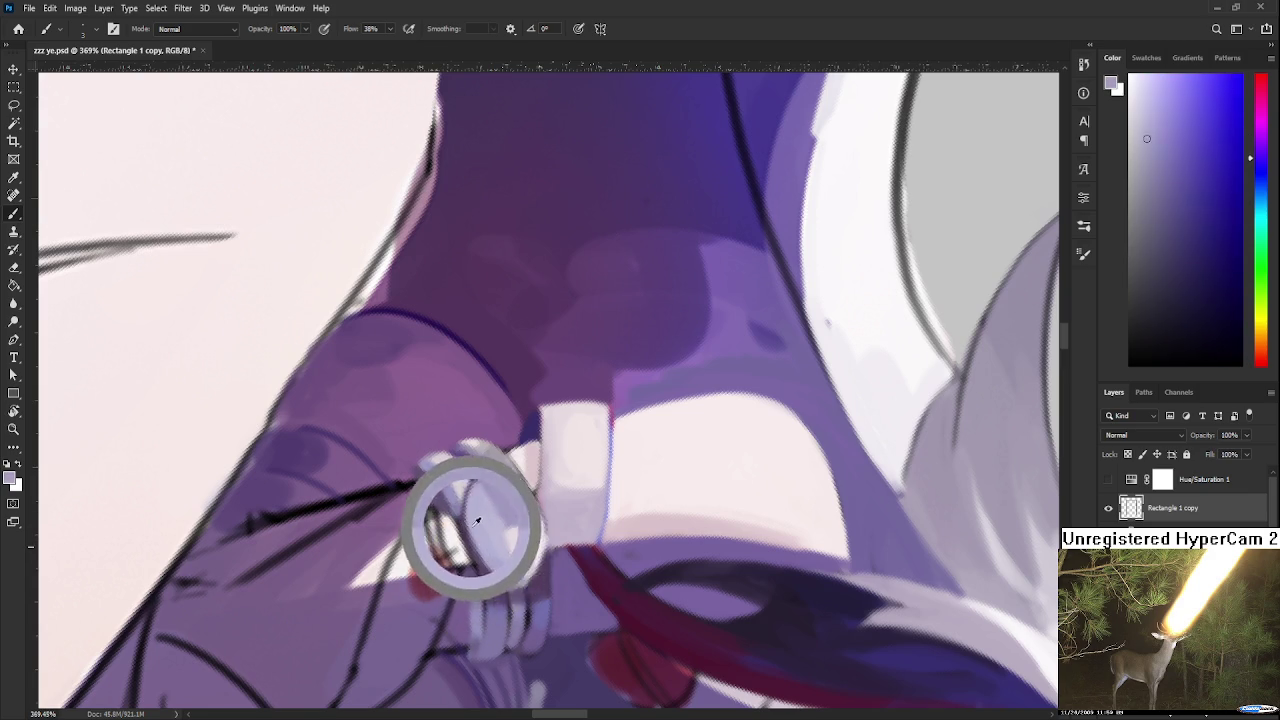
left_click_drag(478, 523, 467, 523)
Alternate near-white pink highlights and light lavender across the fingers, then zoom back out
left_click(492, 556, "alt")
left_click(500, 535, "alt")
left_click(506, 549, "alt")
left_click(516, 538, "alt")
left_click(528, 545, "alt")
left_click(528, 552, "alt")
left_click(515, 555, "alt")
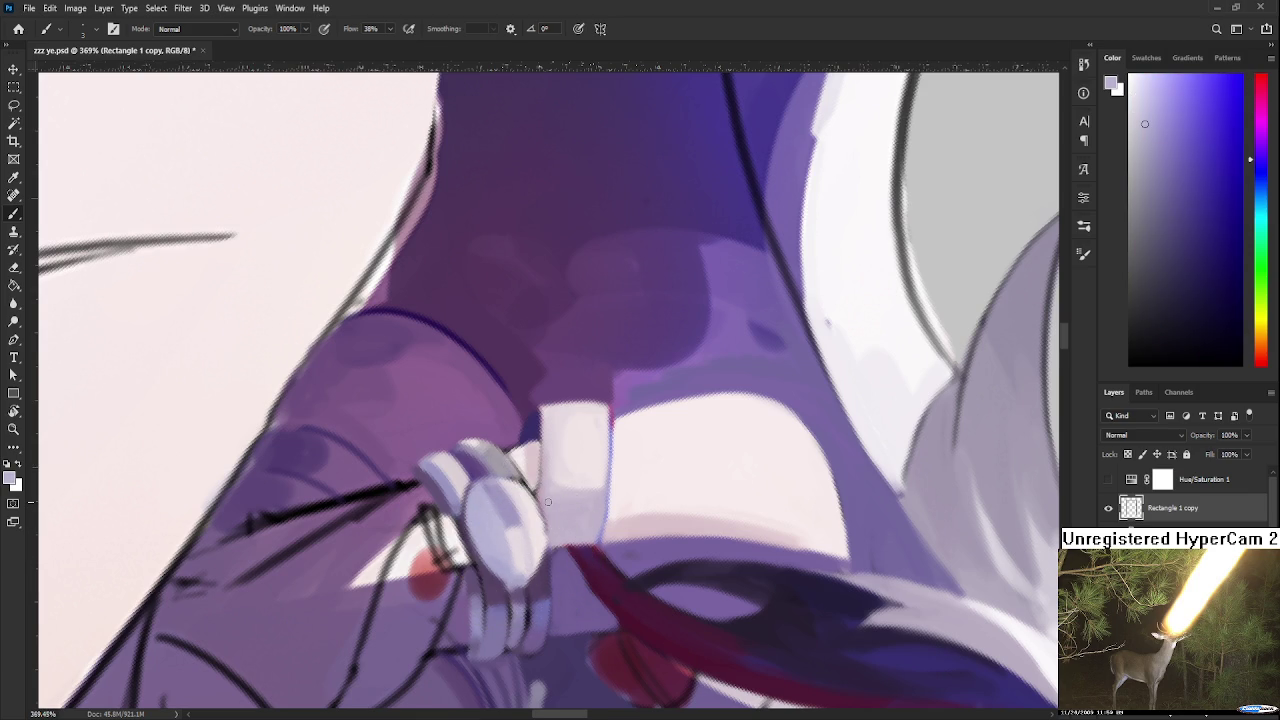
scroll(547, 501, "down", 2)
scroll(547, 501, "down", 4)
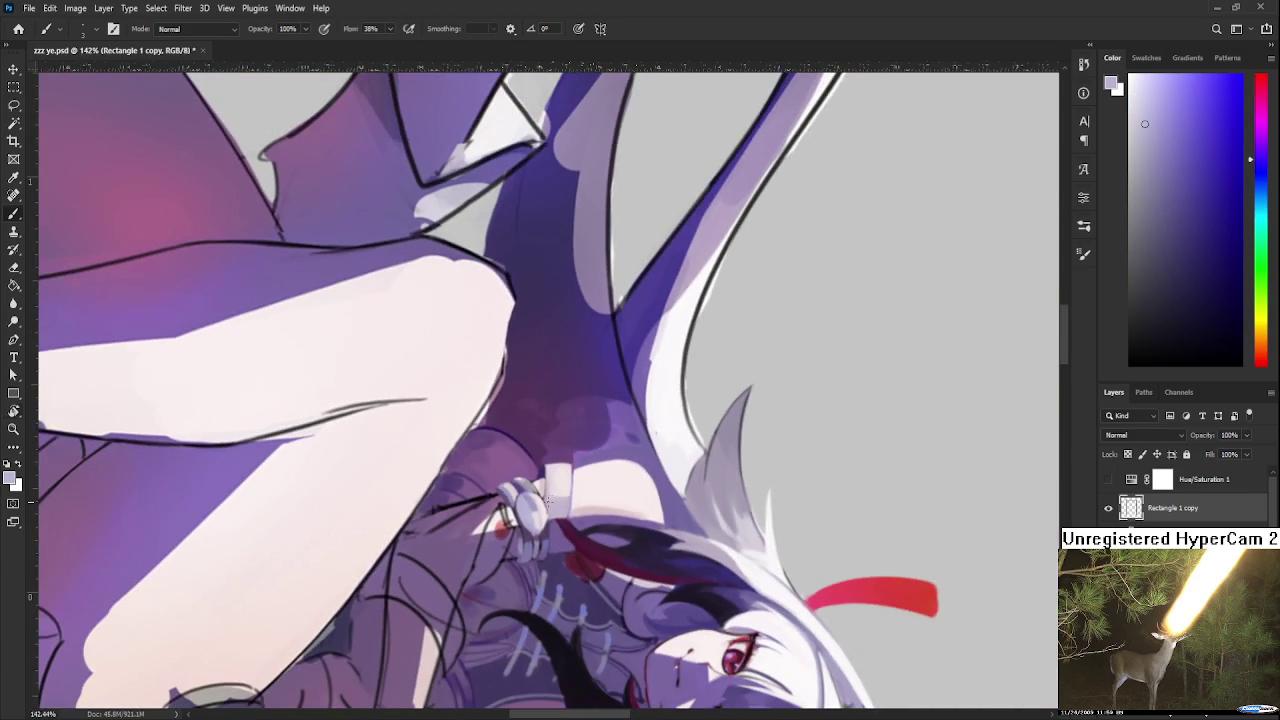
Rotate, zoom and pan the view onto the sword grip, ready to paint
key("r")
left_click_drag(560, 450, 617, 407)
scroll(615, 420, "up", 3)
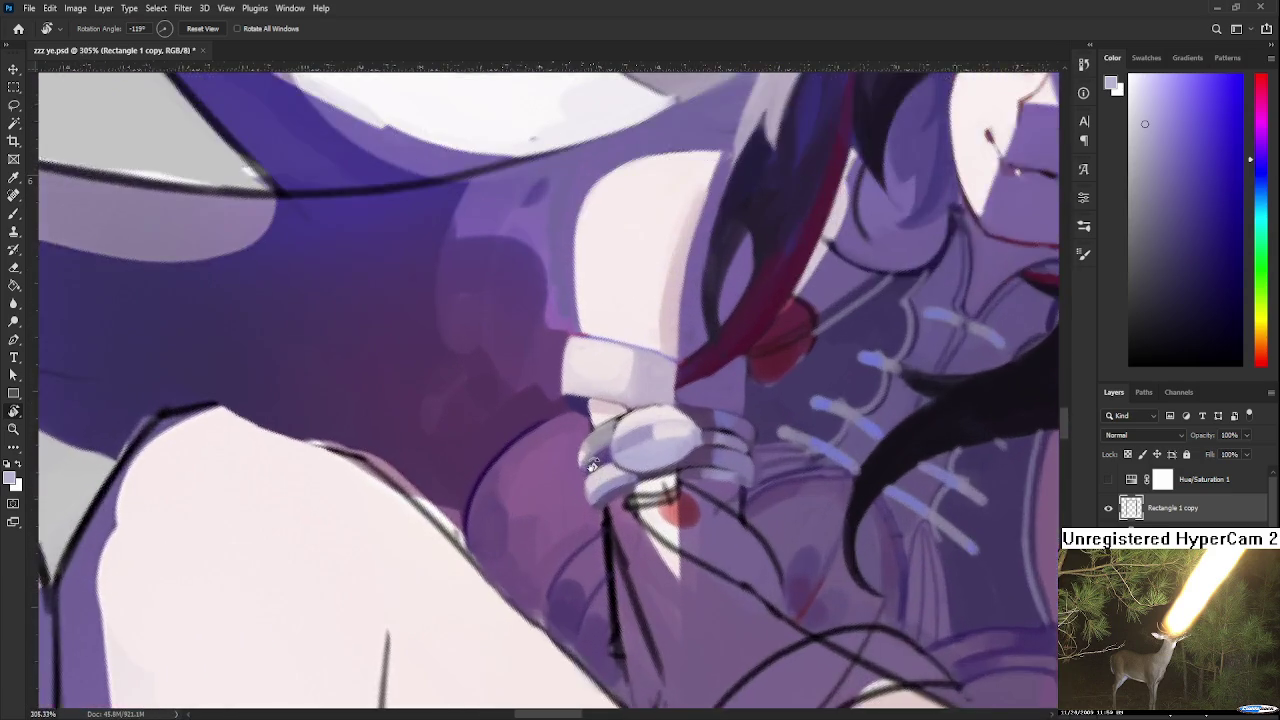
scroll(610, 440, "up", 2)
scroll(604, 455, "up", 1)
left_click_drag(604, 455, 565, 475)
key("b")
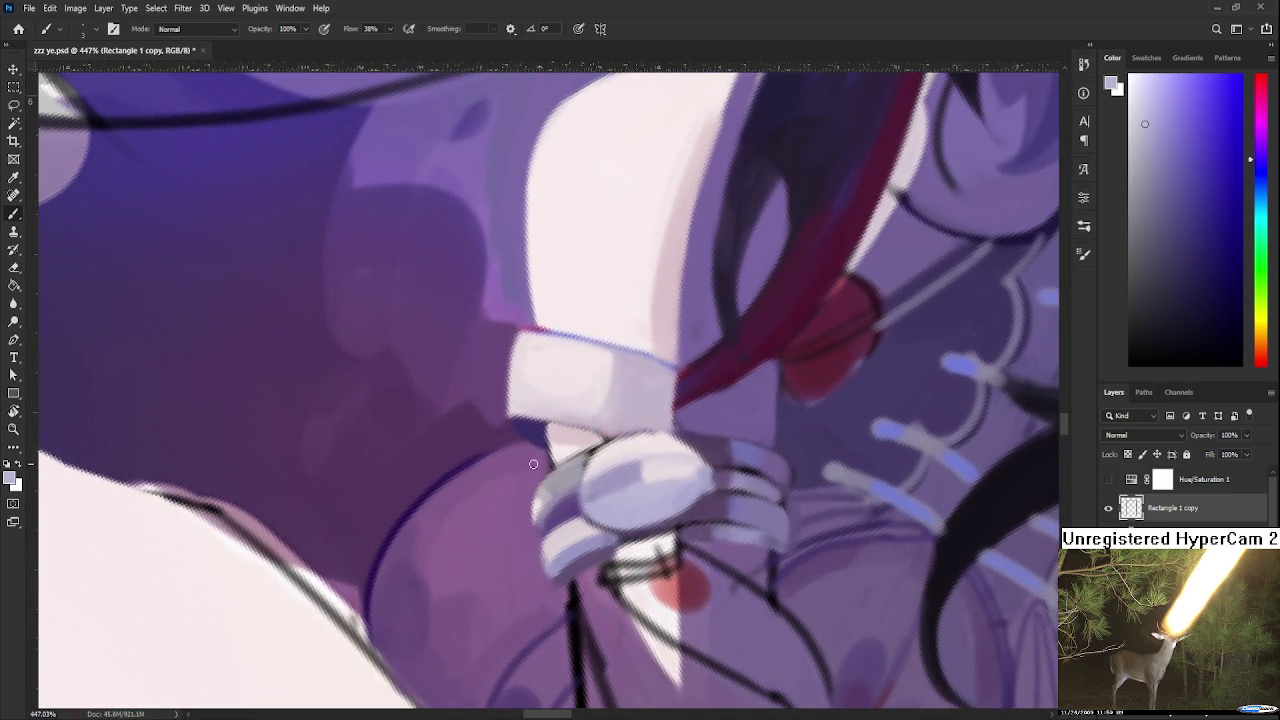
Sample light pink and greyish lilac tones from the fingers
left_click(559, 480, "alt")
left_click(558, 489, "alt")
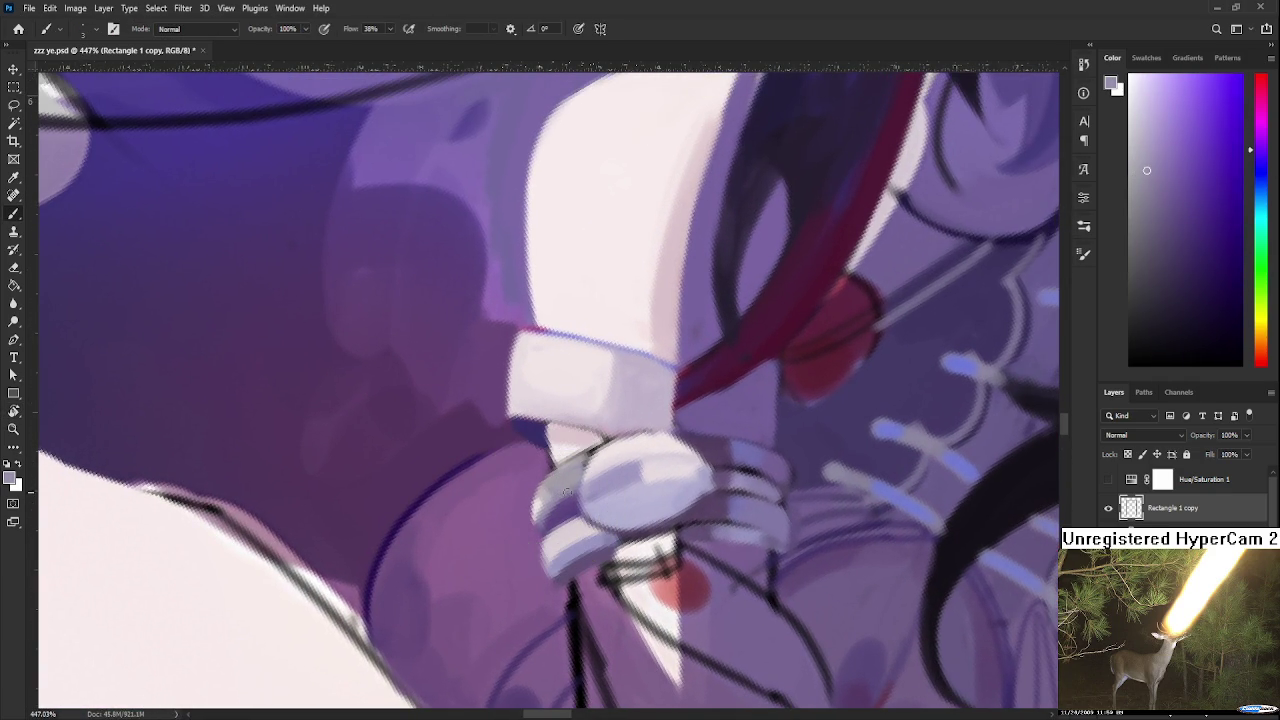
left_click(557, 488, "alt")
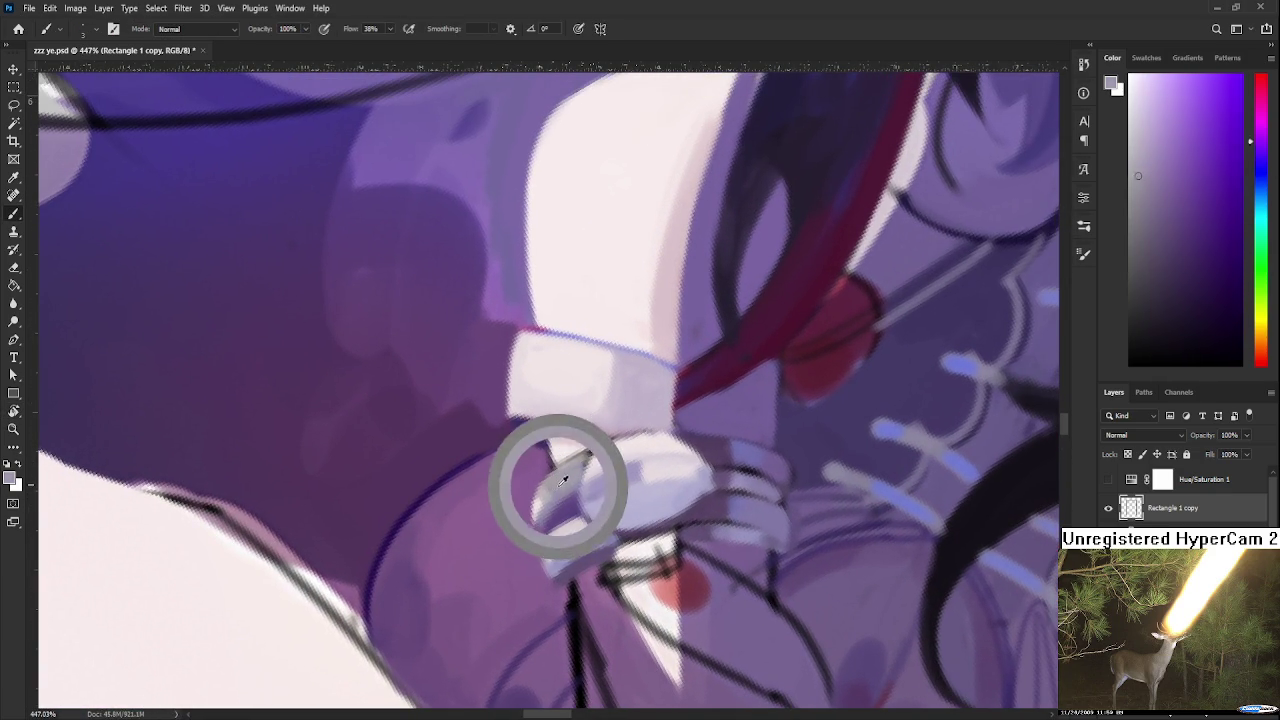
left_click(543, 497, "alt")
left_click_drag(543, 497, 546, 489)
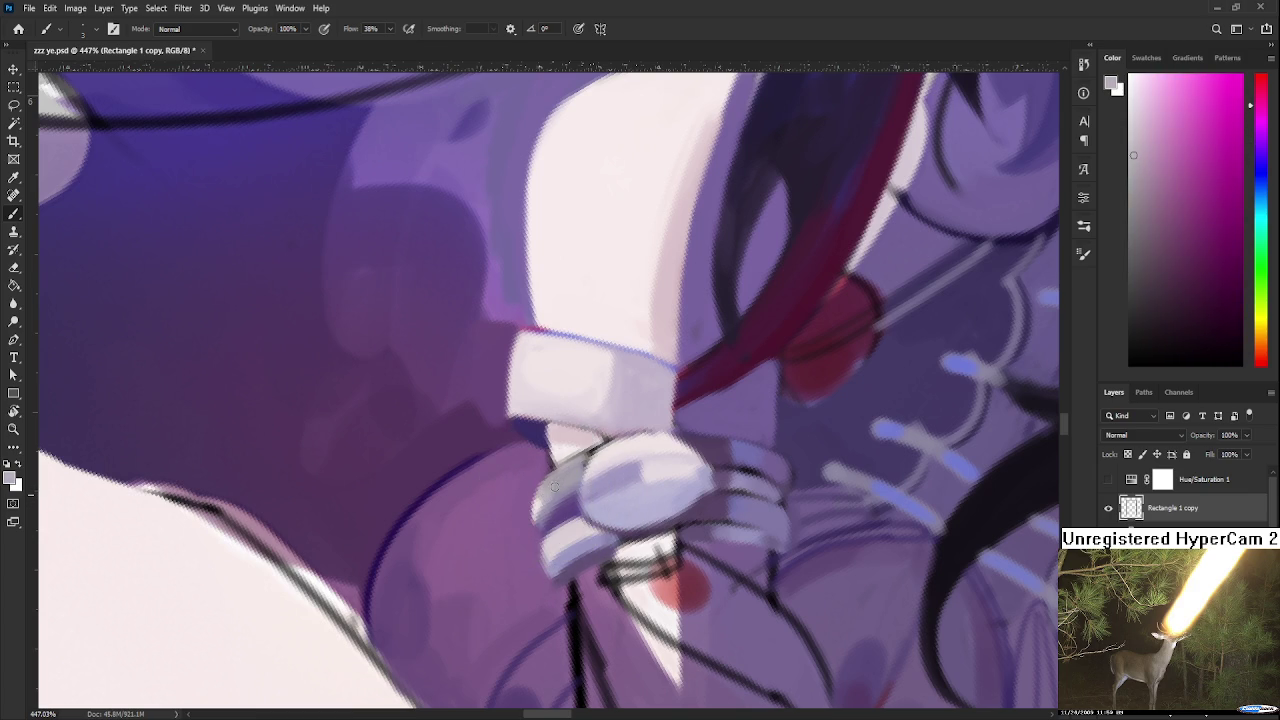
left_click(549, 490, "alt")
left_click(543, 491, "alt")
left_click(572, 470, "alt")
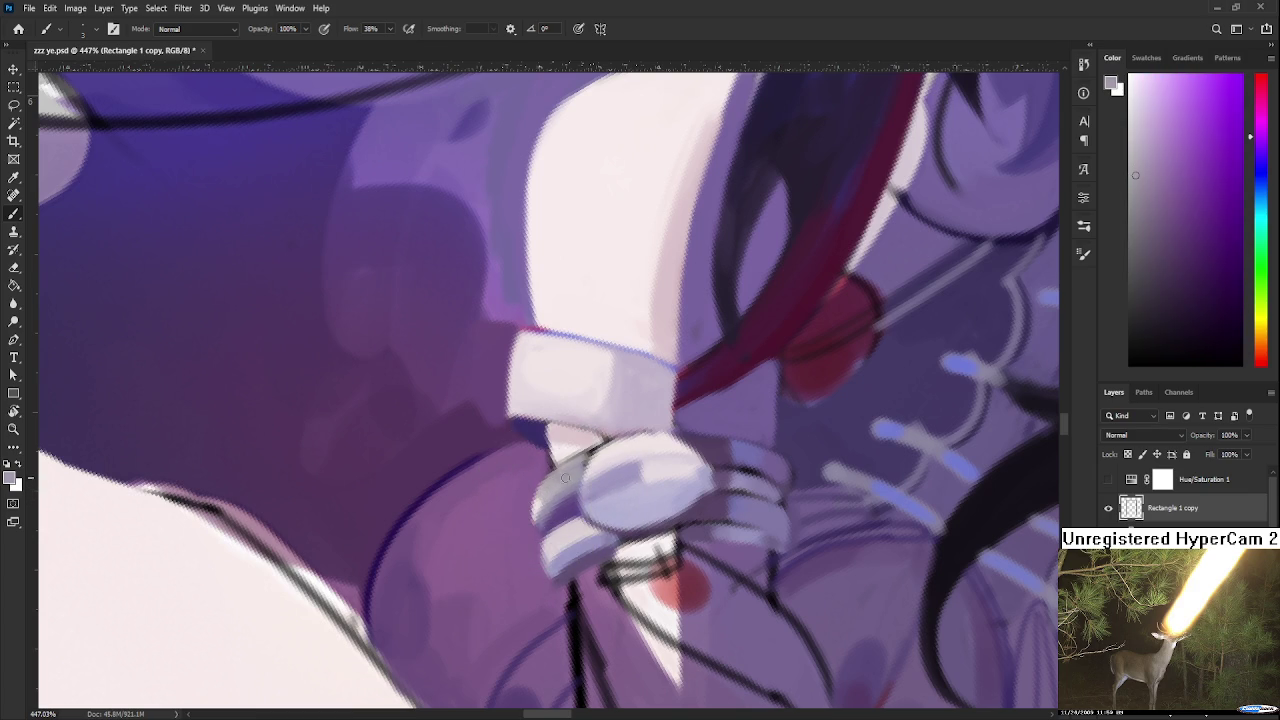
Draw a dark red outline along the finger's left edge, then pick up pale lavender
left_click_drag(572, 470, 519, 523)
scroll(549, 510, "down", 3)
scroll(549, 505, "down", 2)
scroll(556, 495, "up", 2)
scroll(563, 485, "up", 2)
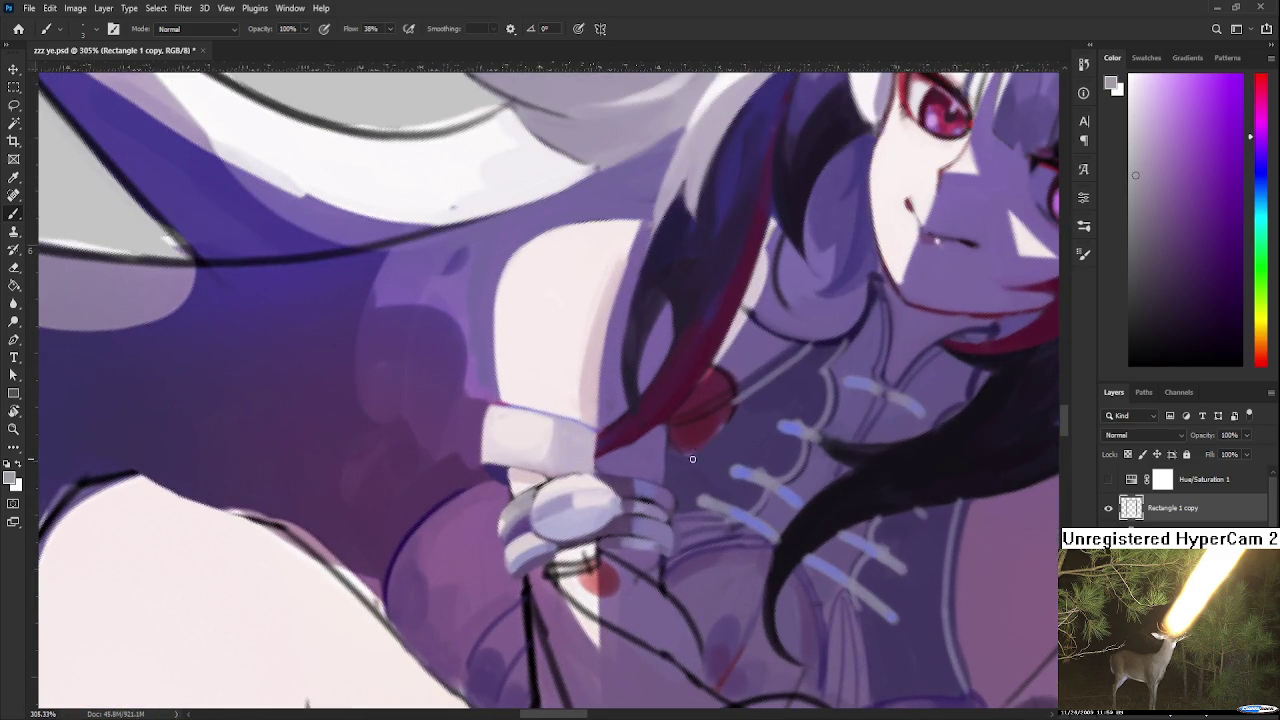
left_click(654, 440, "alt")
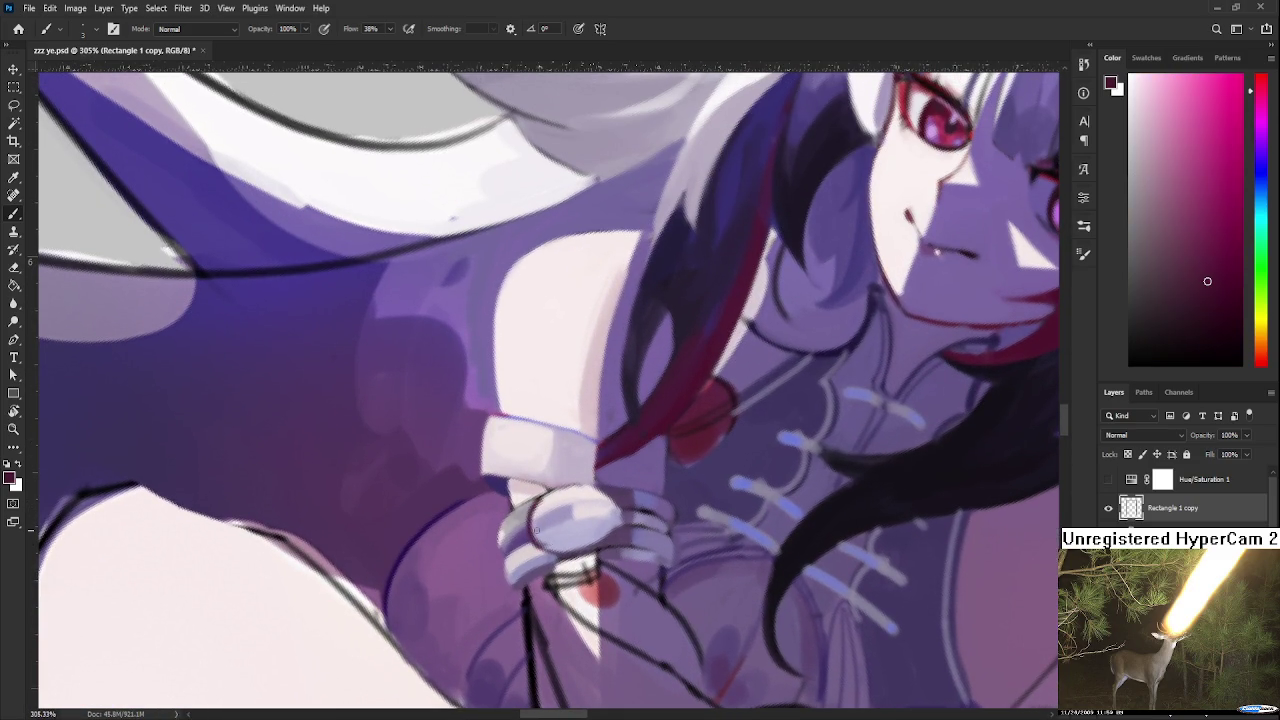
left_click_drag(540, 498, 534, 546)
left_click(543, 531, "alt")
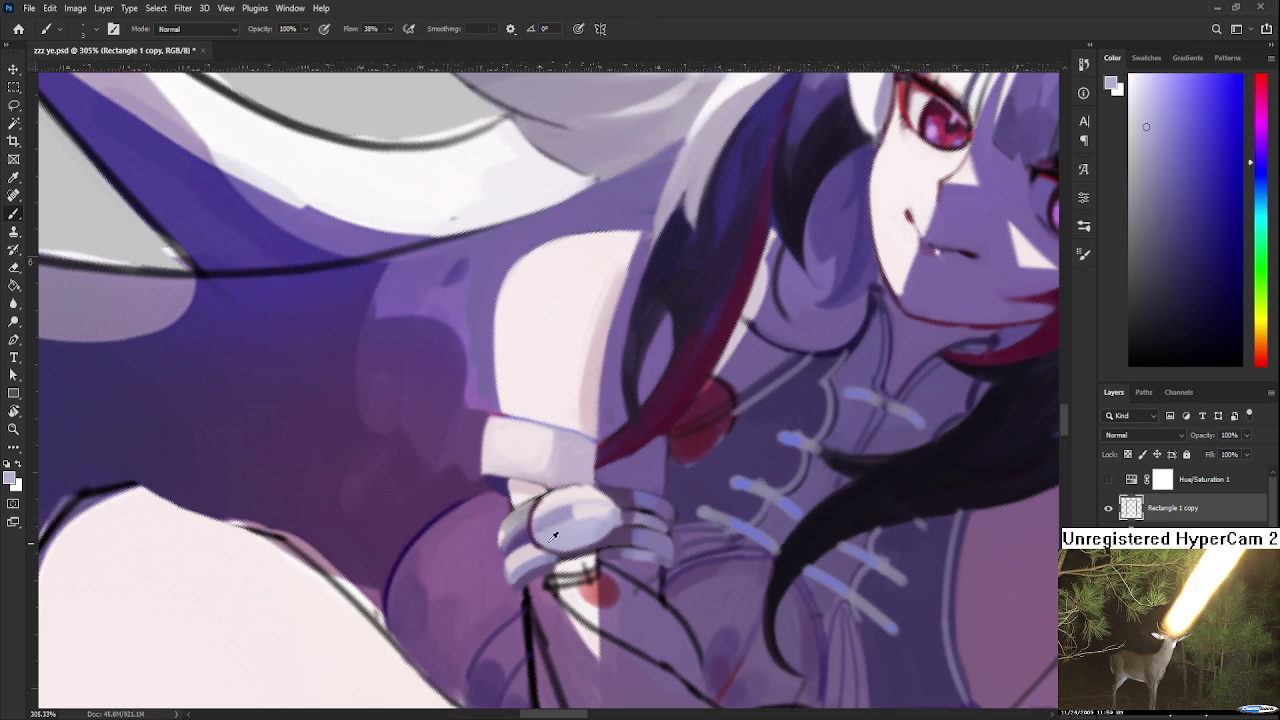
left_click(538, 545, "alt")
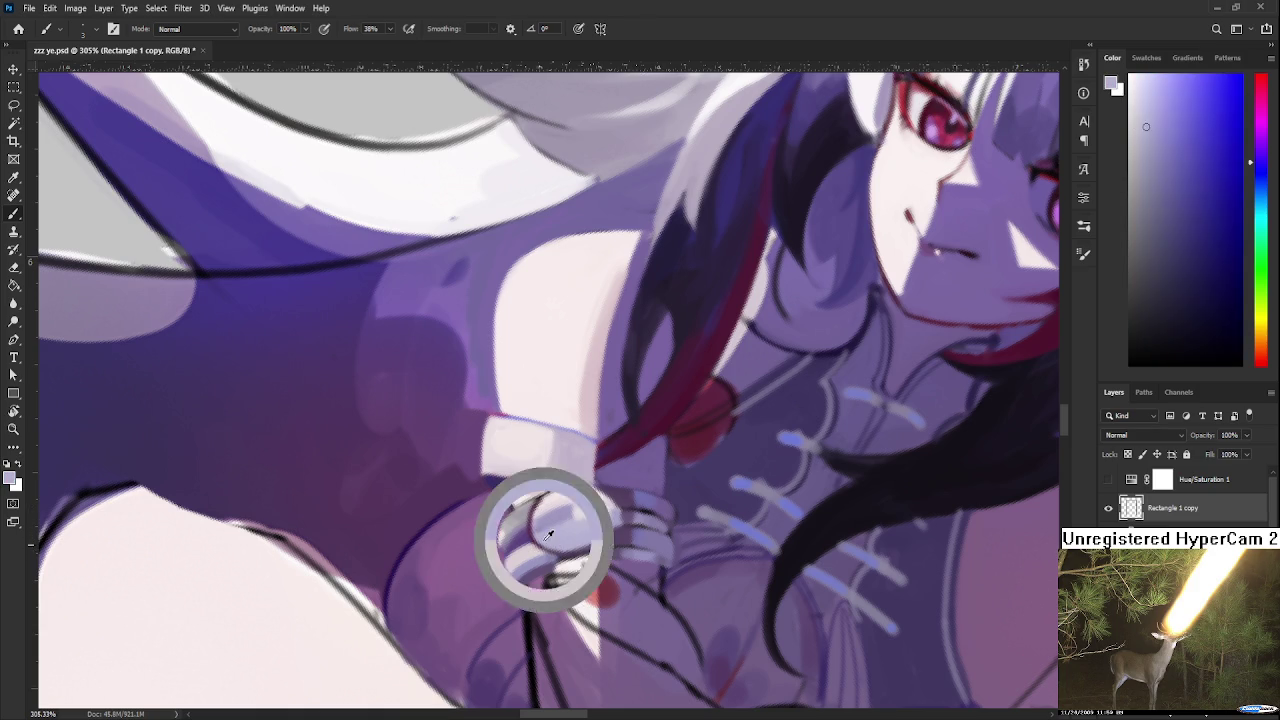
Zoom out to the whole figure, turn the view 180°, and sample near-white and lavender
key("ctrl+0")
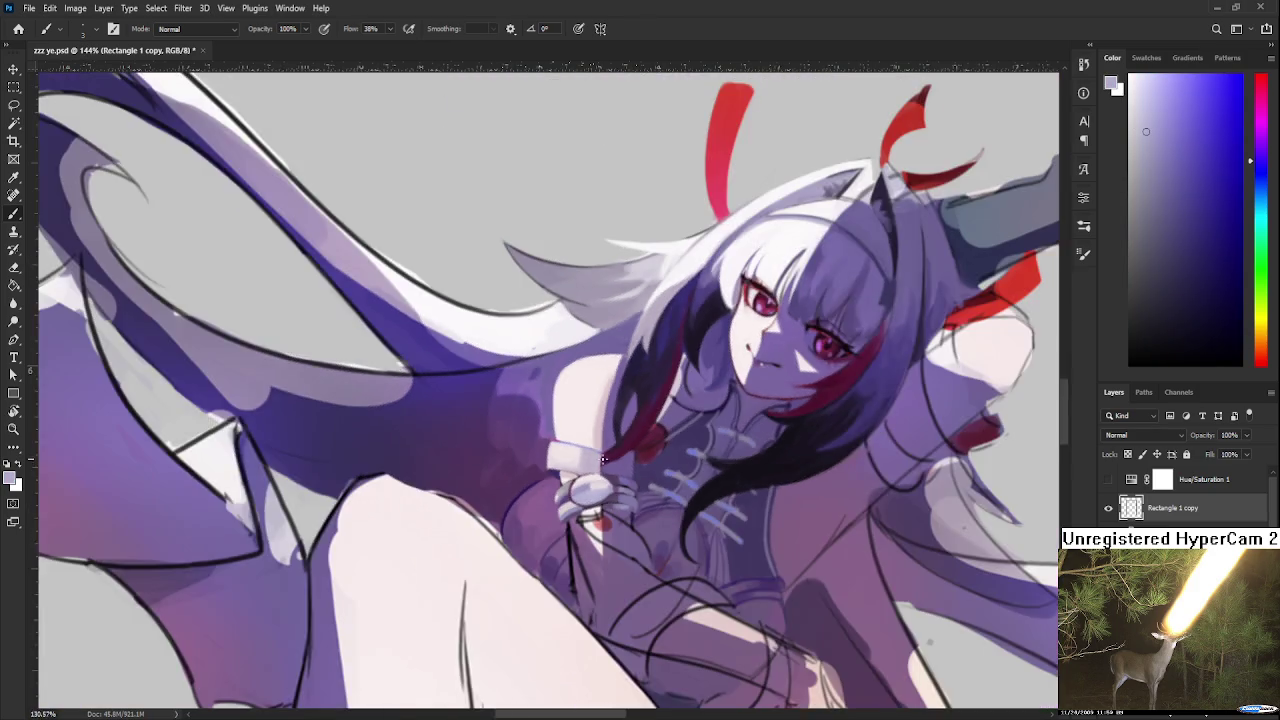
key("r")
left_click_drag(700, 300, 880, 163)
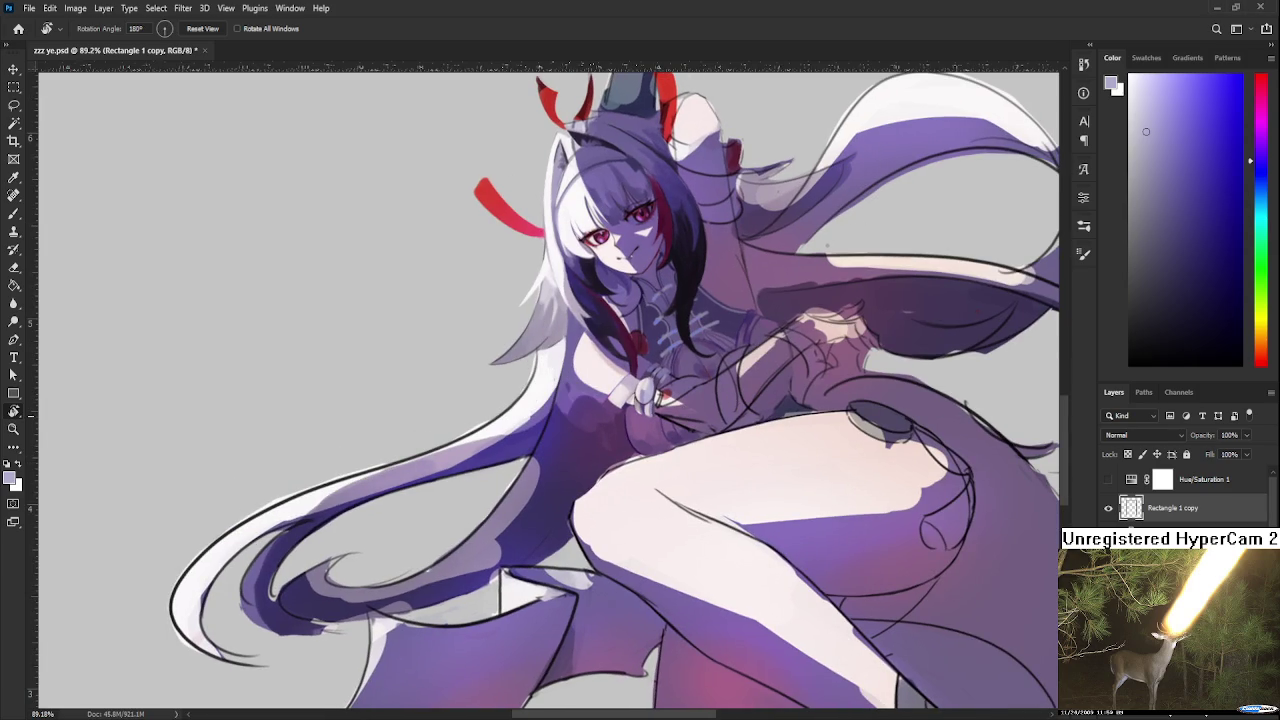
scroll(577, 443, "up", 5)
scroll(577, 443, "down", 2)
scroll(495, 430, "up", 4)
scroll(495, 430, "up", 3)
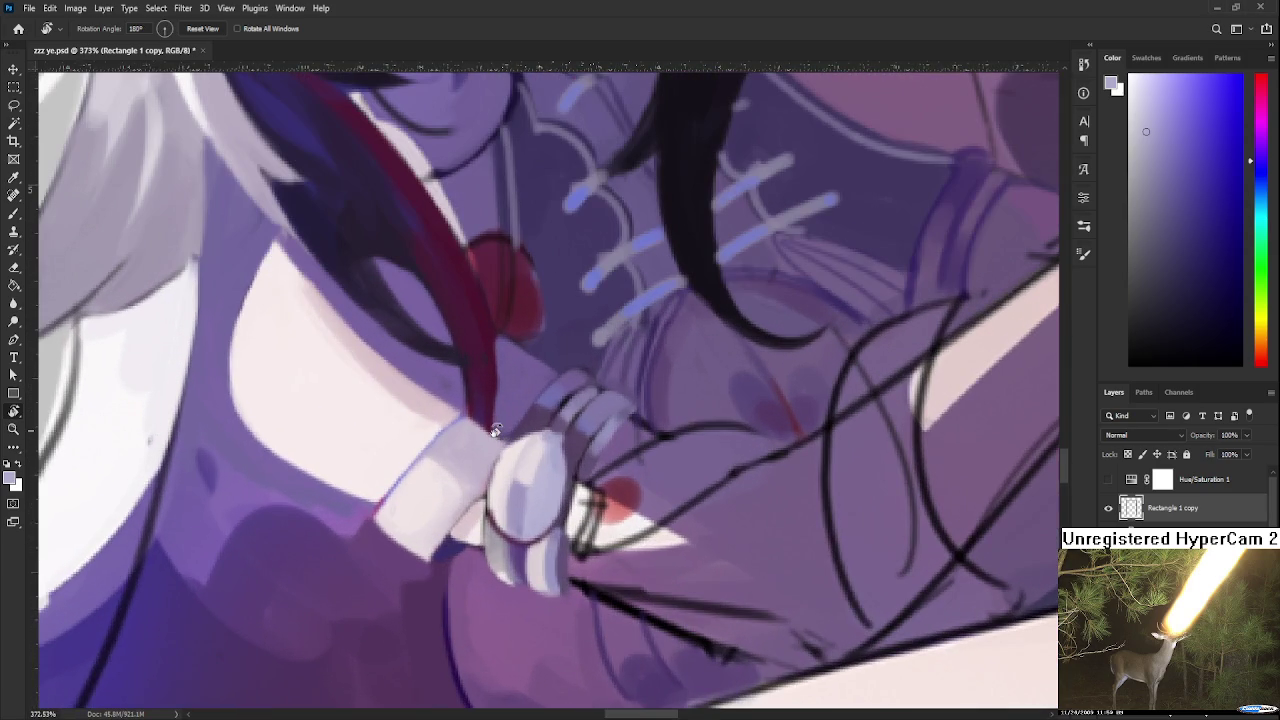
key("b")
left_click(505, 482, "alt")
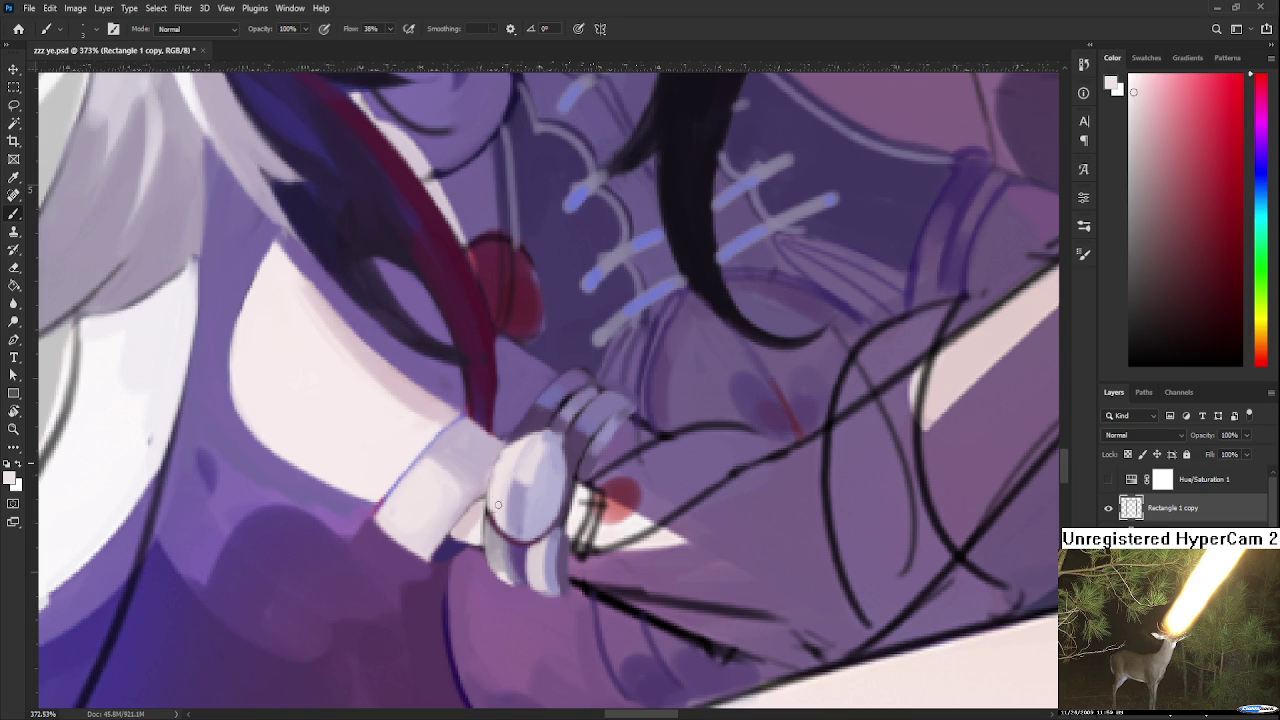
left_click(545, 470, "alt")
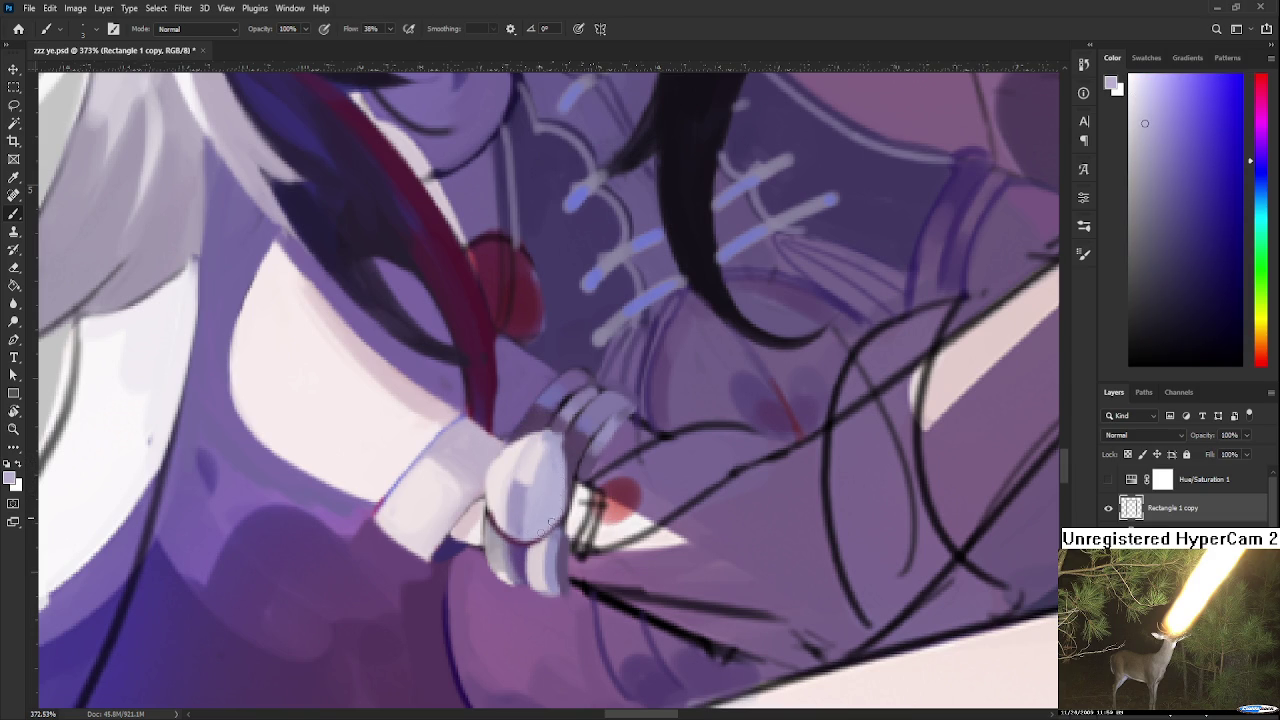
left_click(555, 450, "alt")
Lighten the top of the hand with light lavender after sampling its shadow and purple tones
scroll(566, 427, "down", 1)
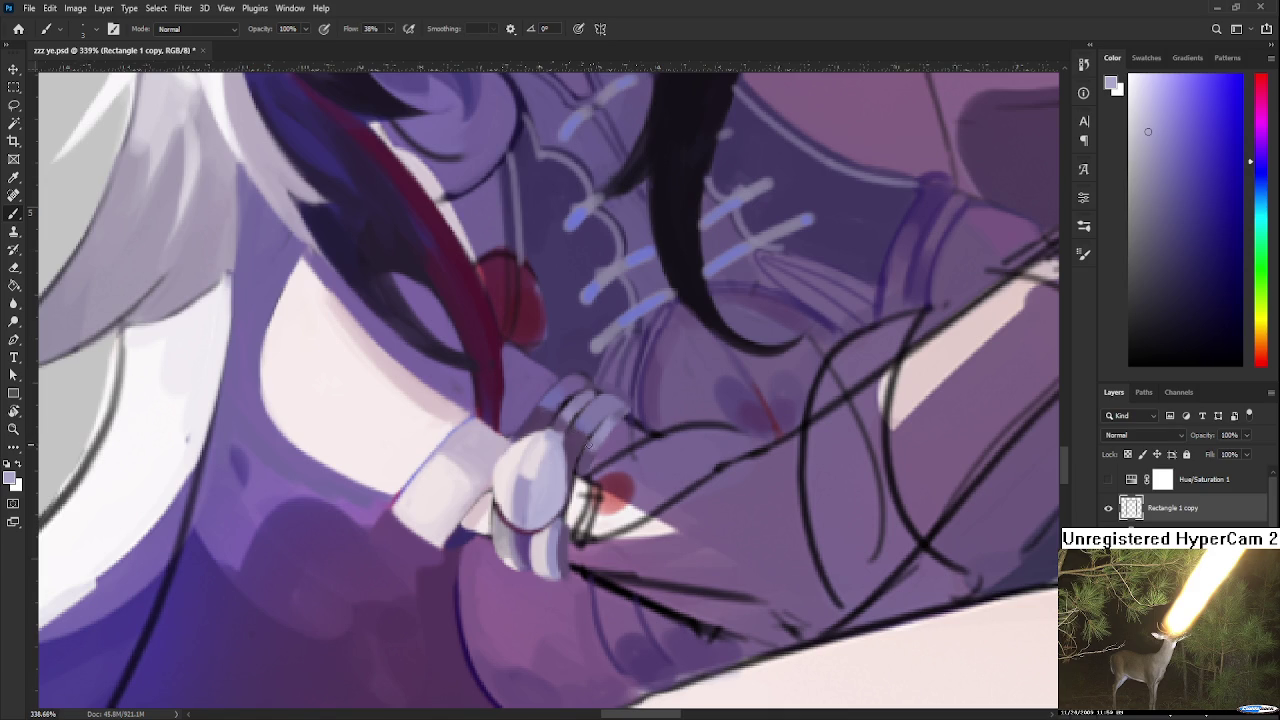
left_click(547, 427, "alt")
left_click(560, 422, "alt")
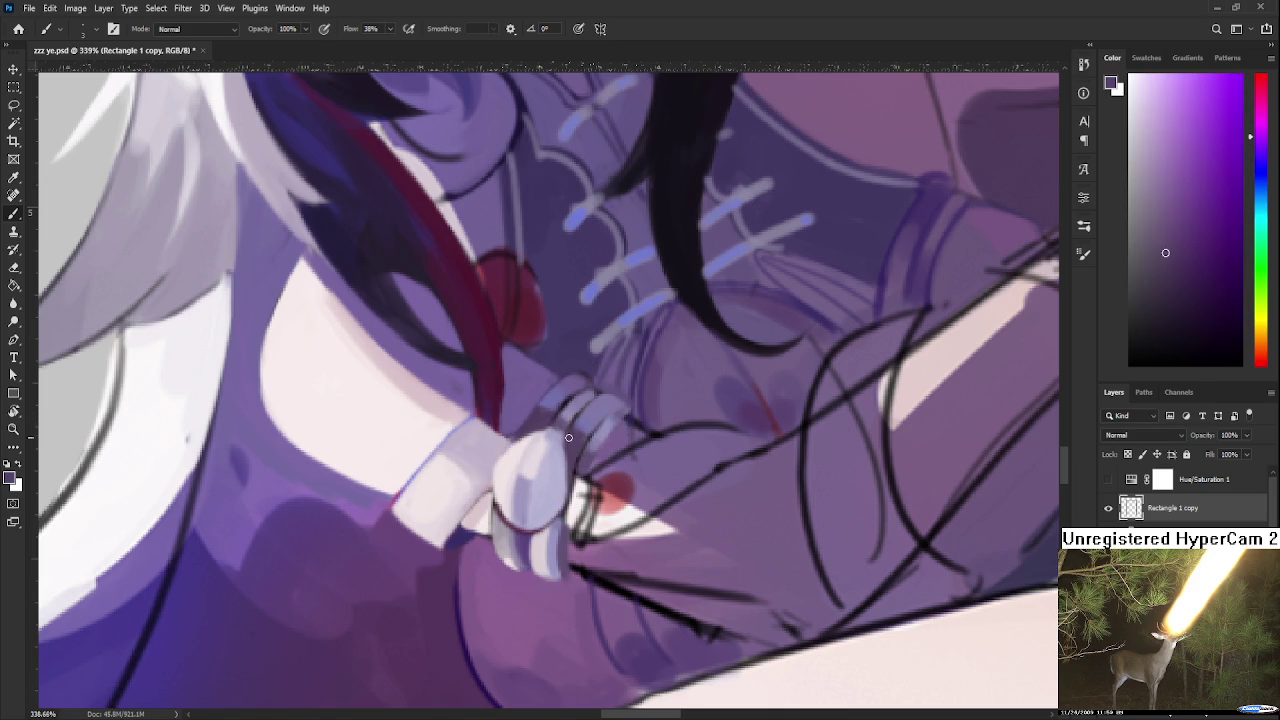
left_click(557, 444, "alt")
left_click(559, 470, "alt")
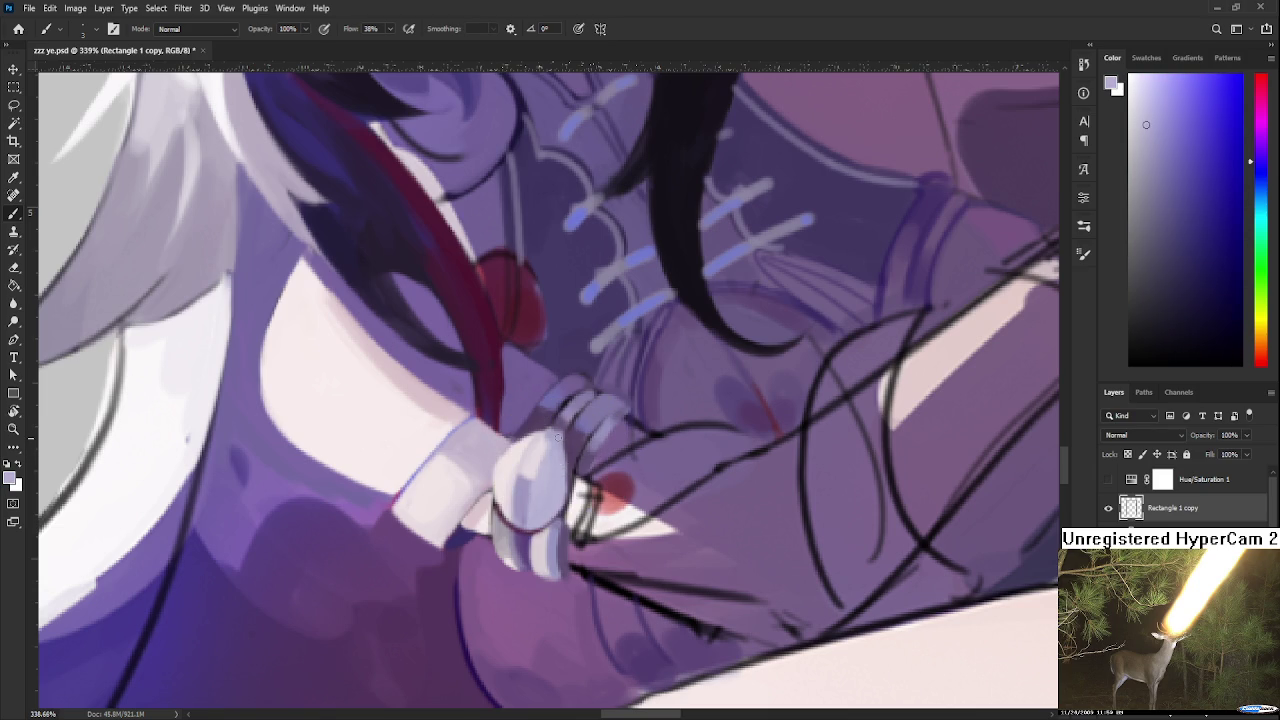
left_click(558, 466, "alt")
left_click_drag(566, 488, 558, 445)
Sample finger tones, light pink and a more magenta pink from the hand
left_click(514, 515, "alt")
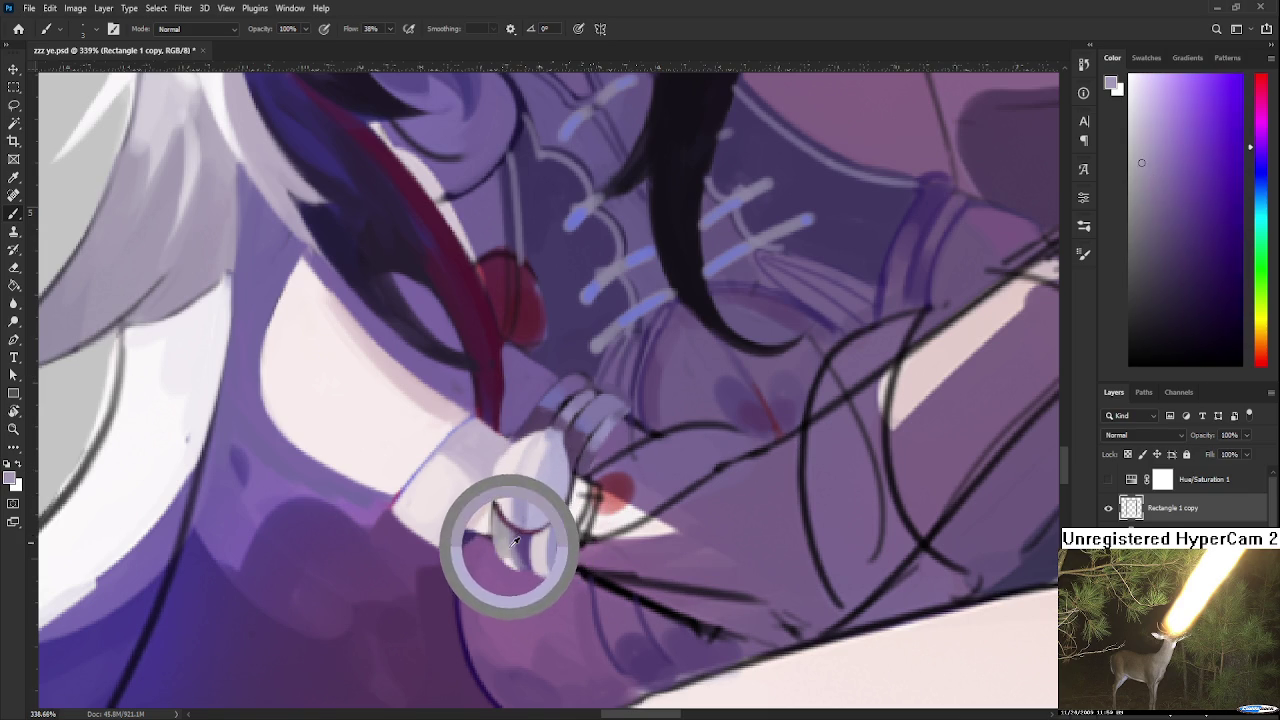
left_click(520, 545, "alt")
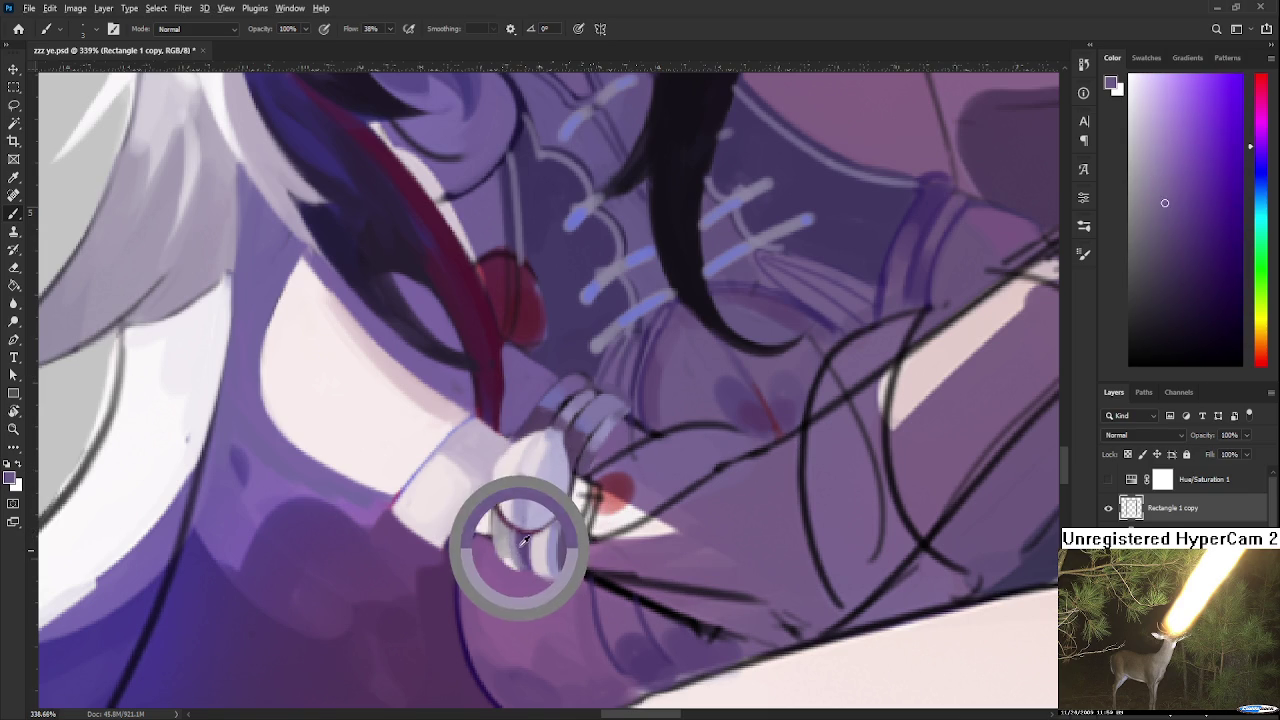
left_click(510, 535, "alt")
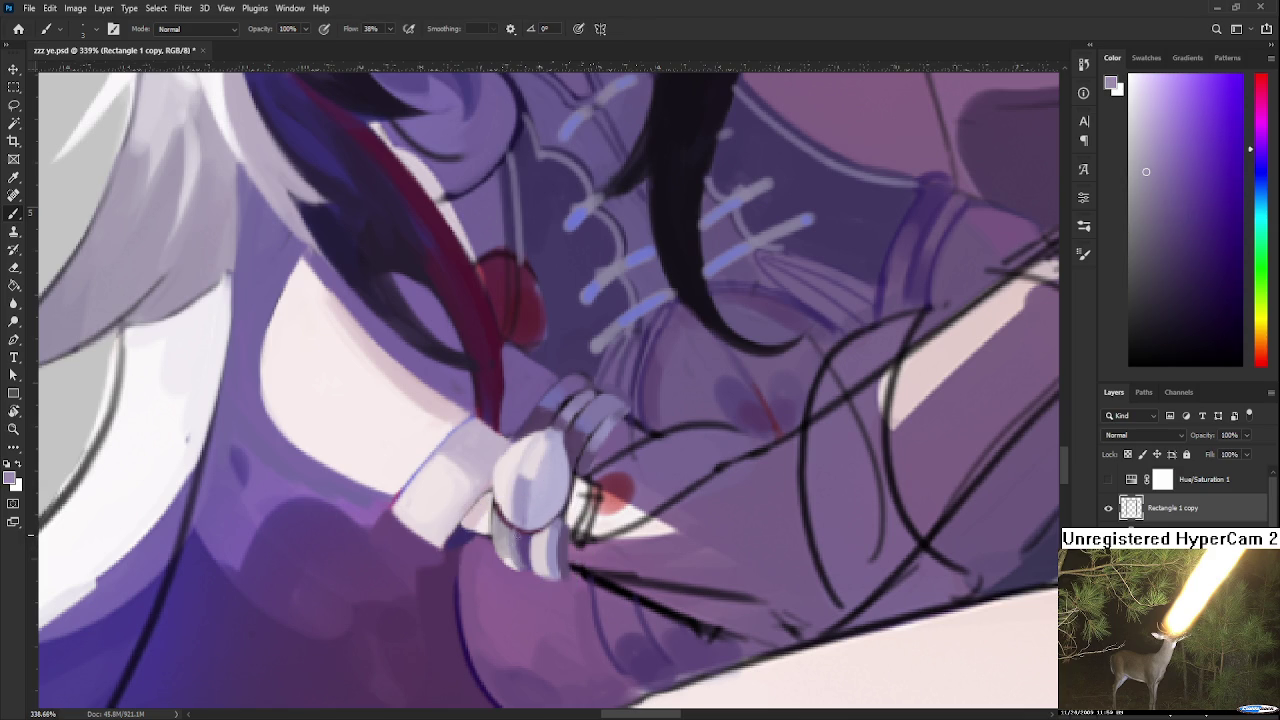
left_click(517, 535, "alt")
left_click(518, 537, "alt")
left_click(520, 540, "alt")
left_click(514, 512, "alt")
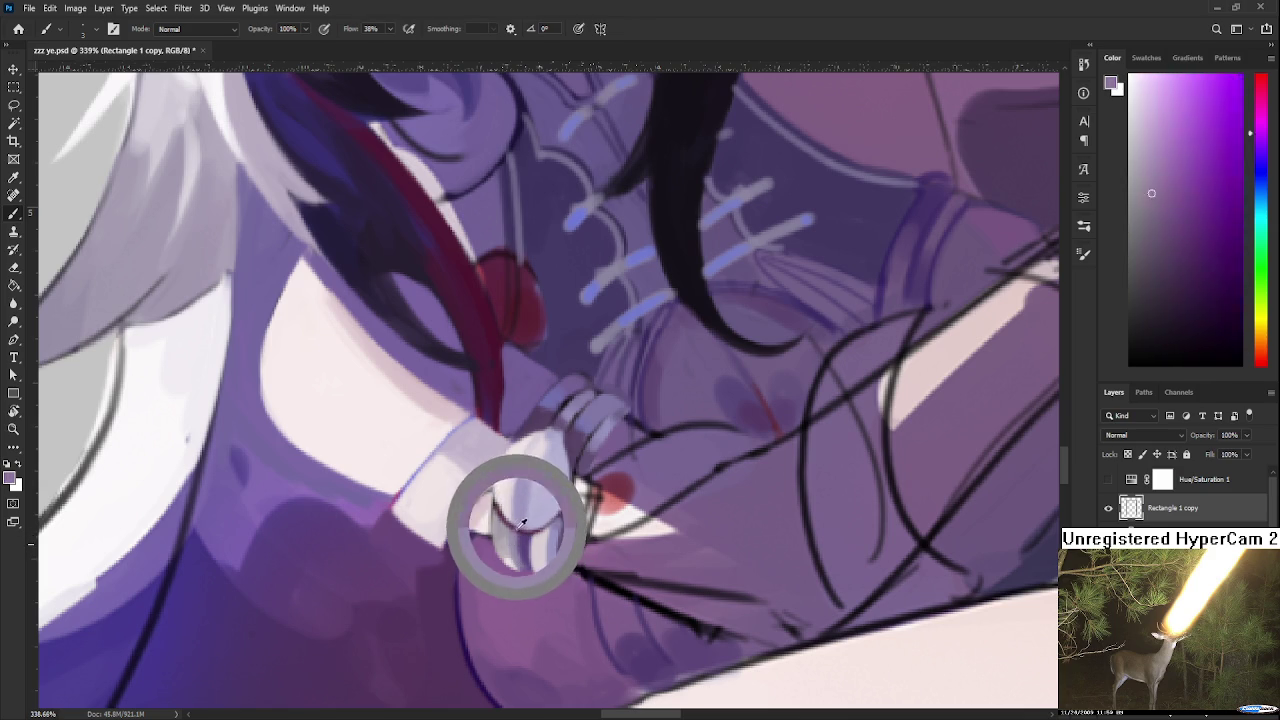
left_click_drag(516, 507, 498, 498)
left_click(497, 500, "alt")
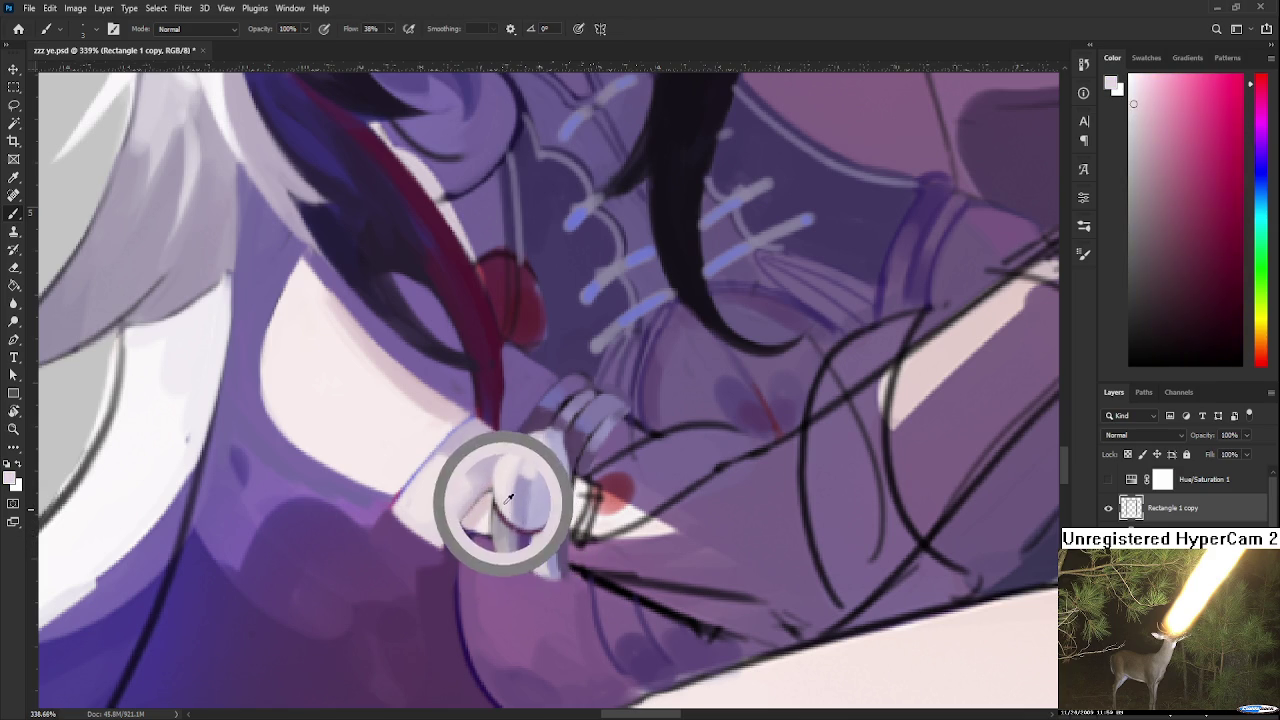
Alternate blue-violet shadow, near-white pink highlight and lavender mid-tone across the knuckles
left_click(515, 474, "alt")
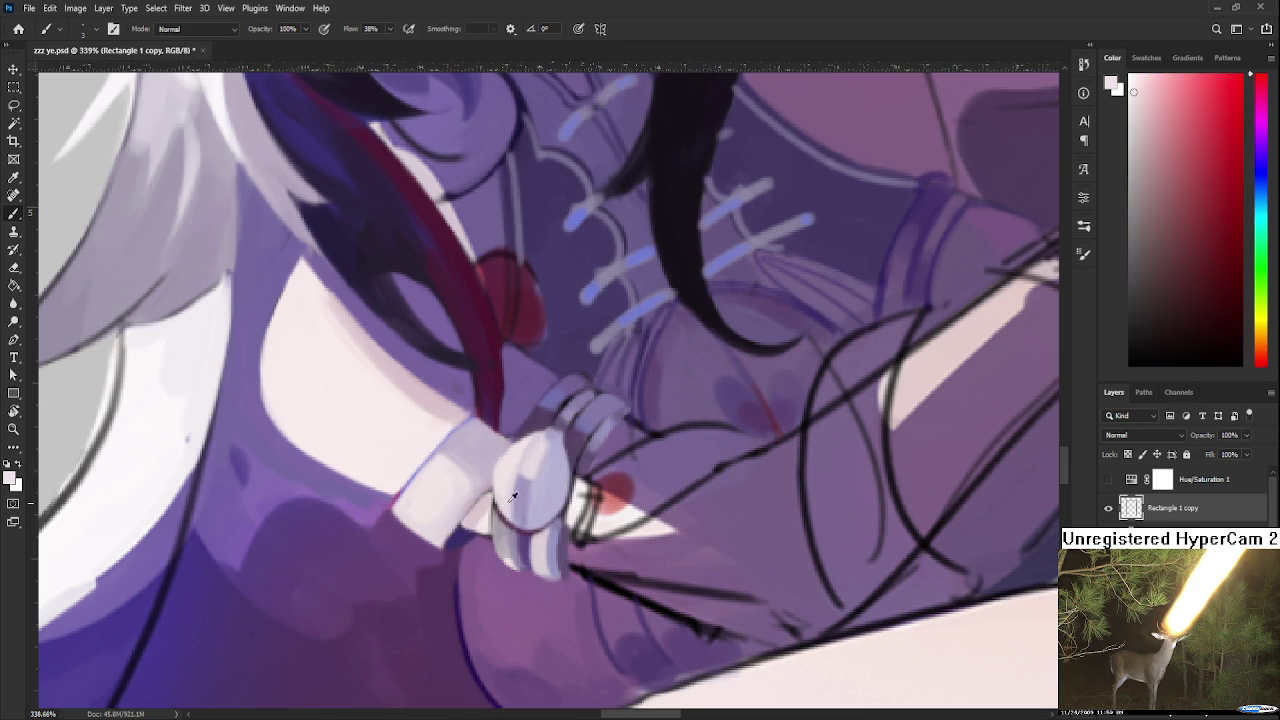
left_click(500, 486, "alt")
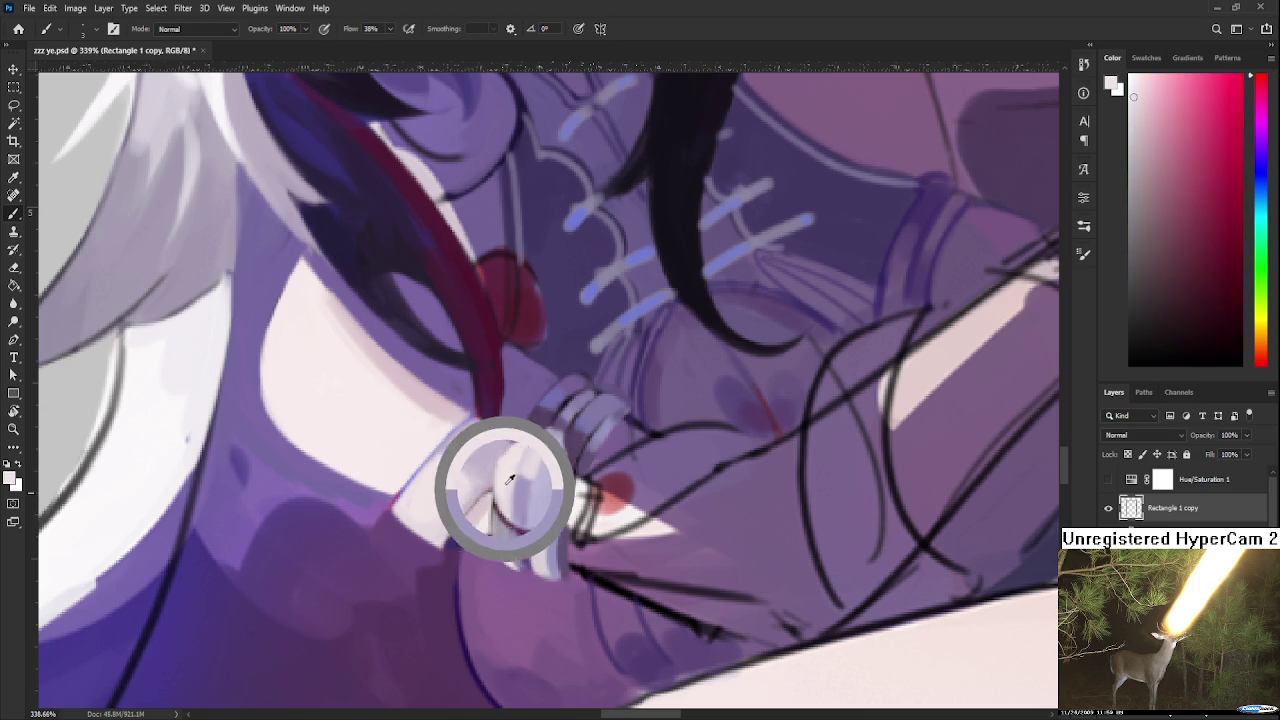
left_click(527, 495, "alt")
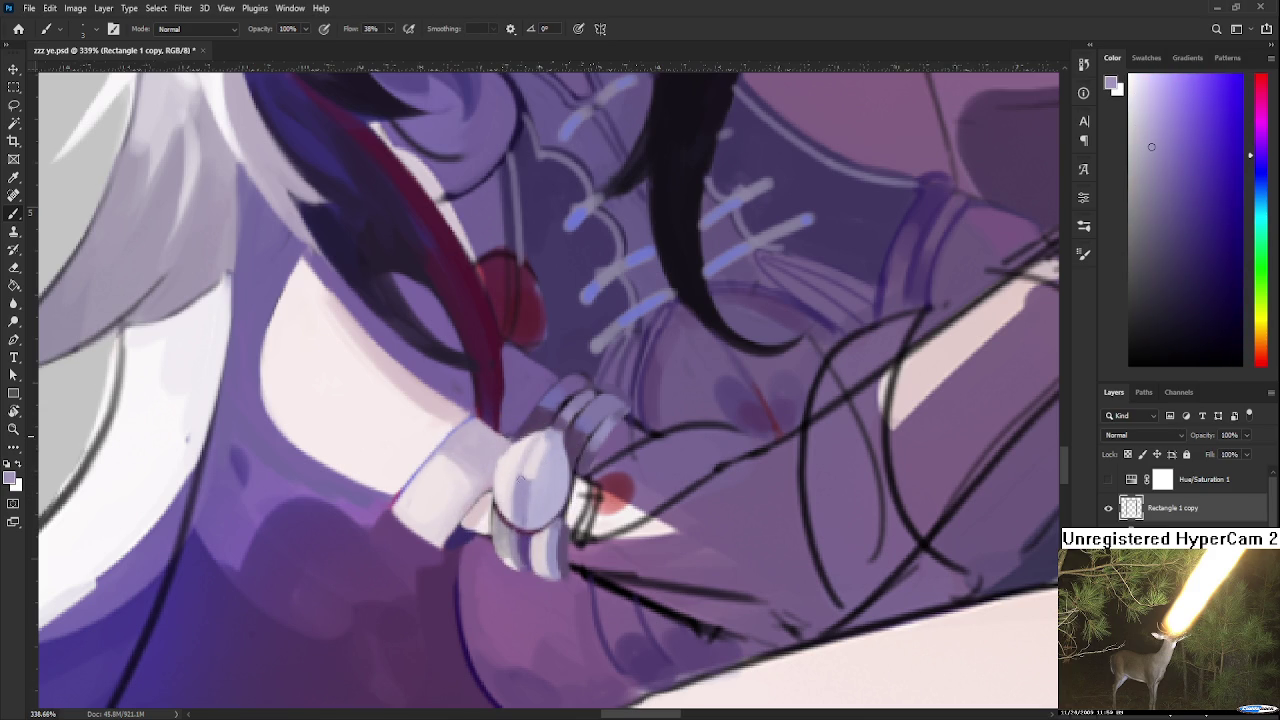
left_click(529, 448, "alt")
left_click(517, 453, "alt")
left_click(537, 455, "alt")
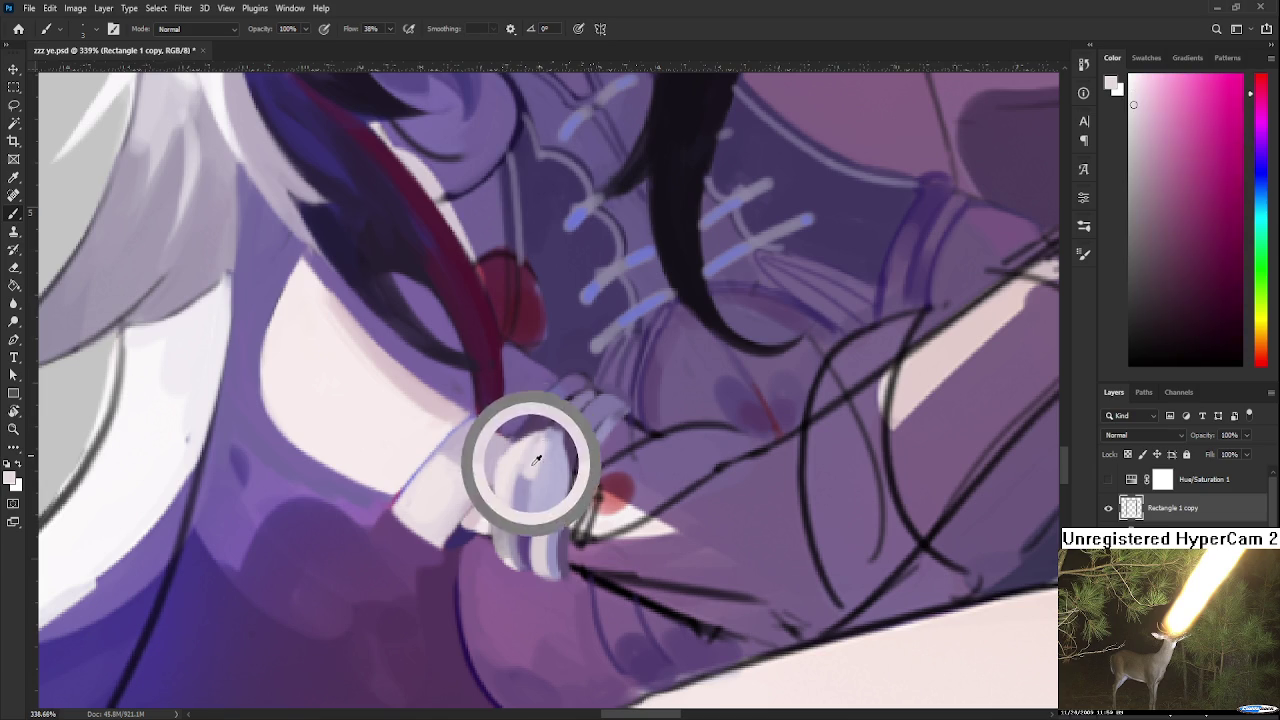
left_click(529, 464, "alt")
left_click(530, 475, "alt")
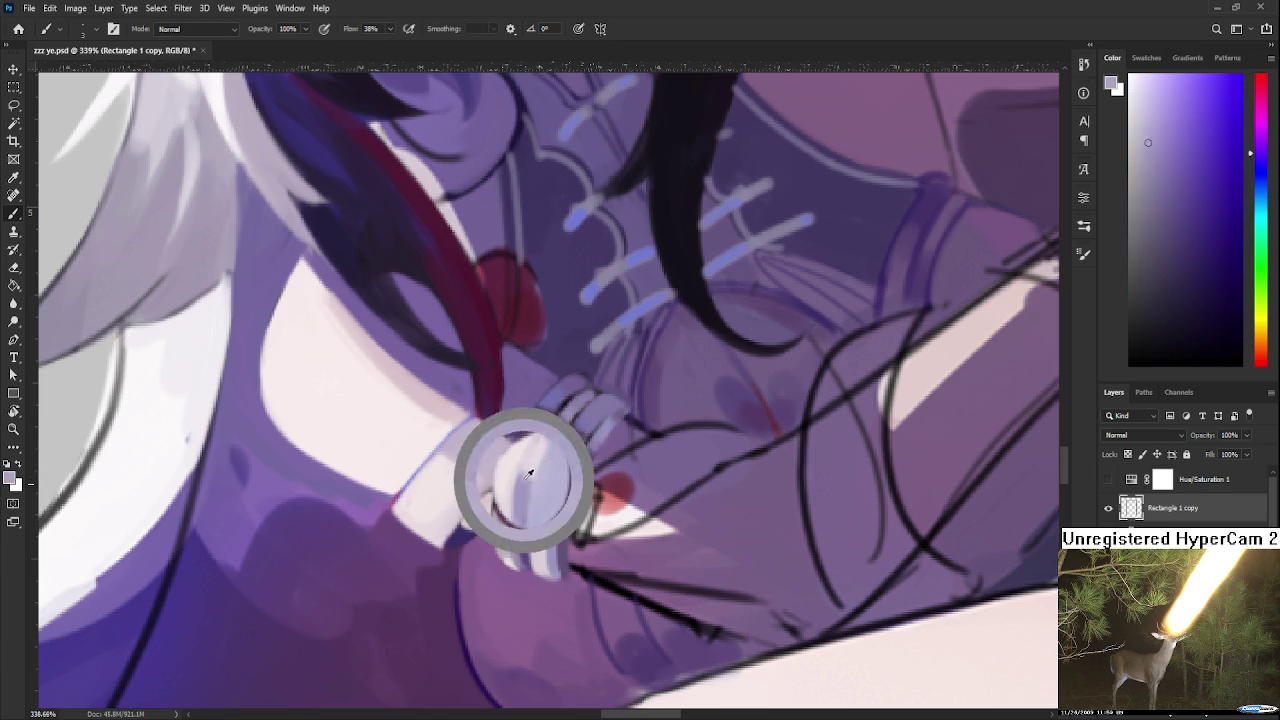
left_click(527, 461, "alt")
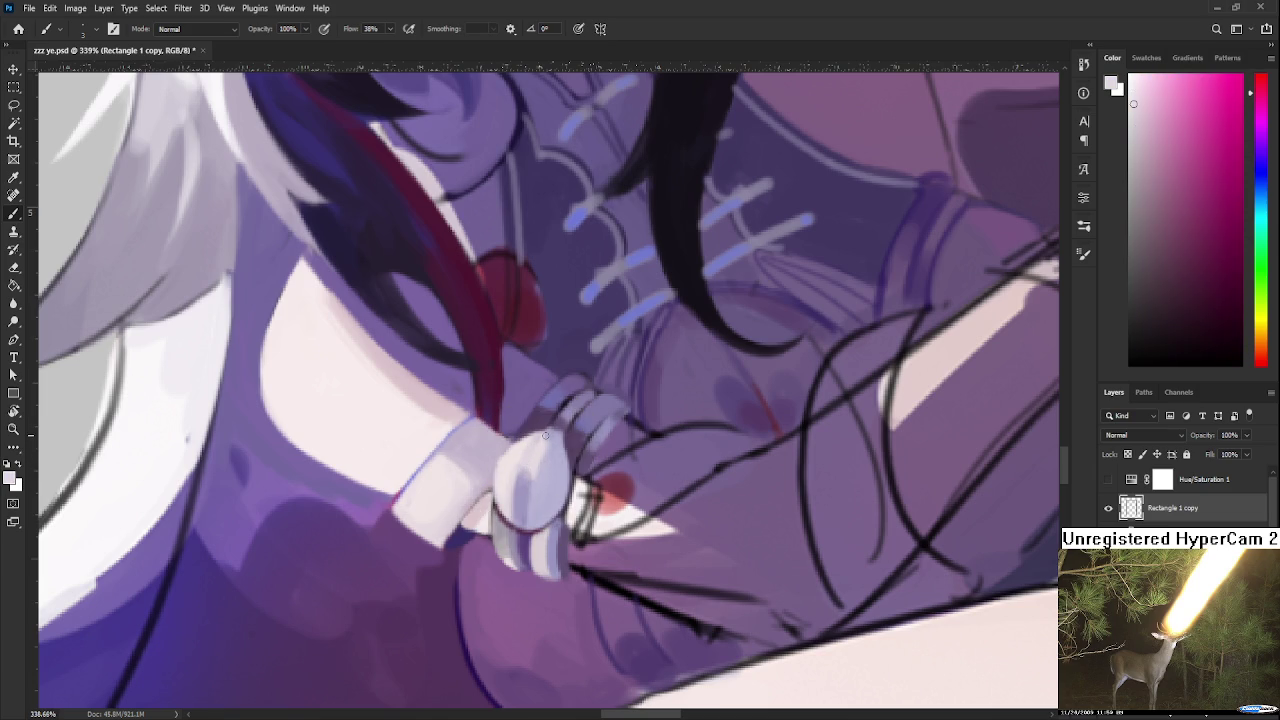
scroll(623, 410, "down", 3)
Zoom in, centre the hand, and sample the purple beside it
scroll(628, 400, "down", 3)
scroll(632, 392, "down", 2)
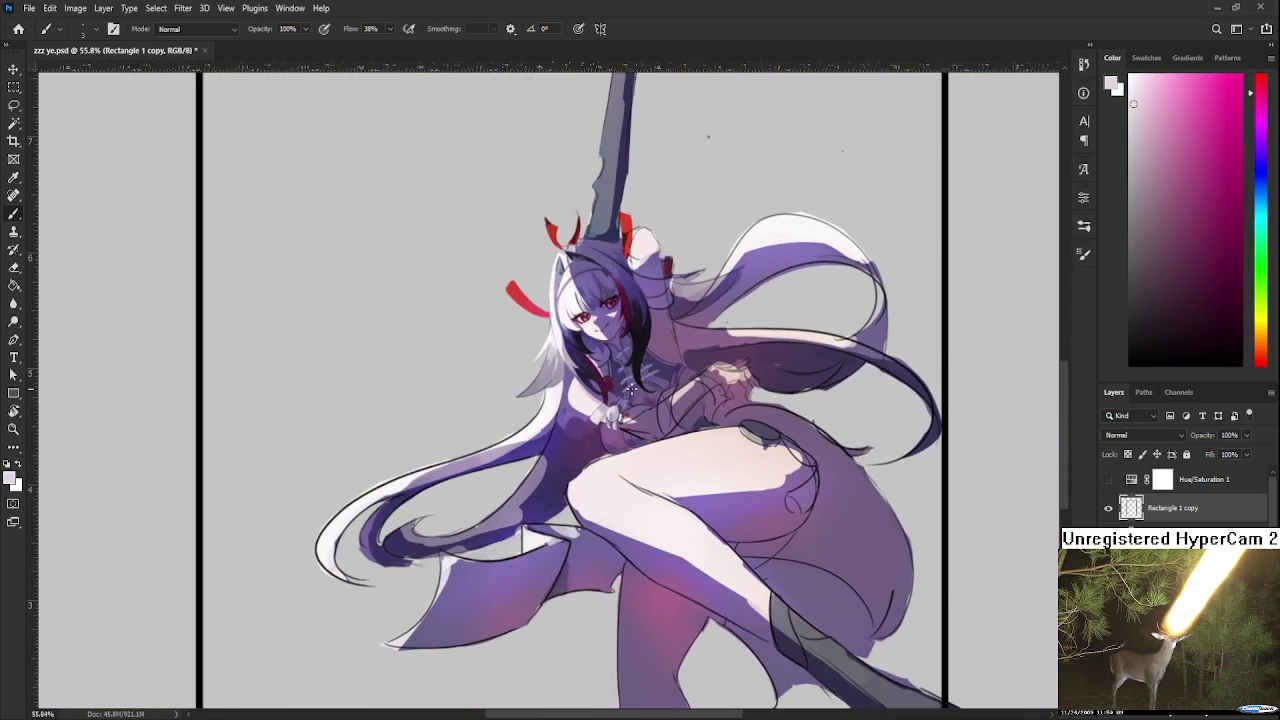
scroll(603, 400, "up", 3)
scroll(603, 400, "up", 3)
scroll(600, 420, "up", 1)
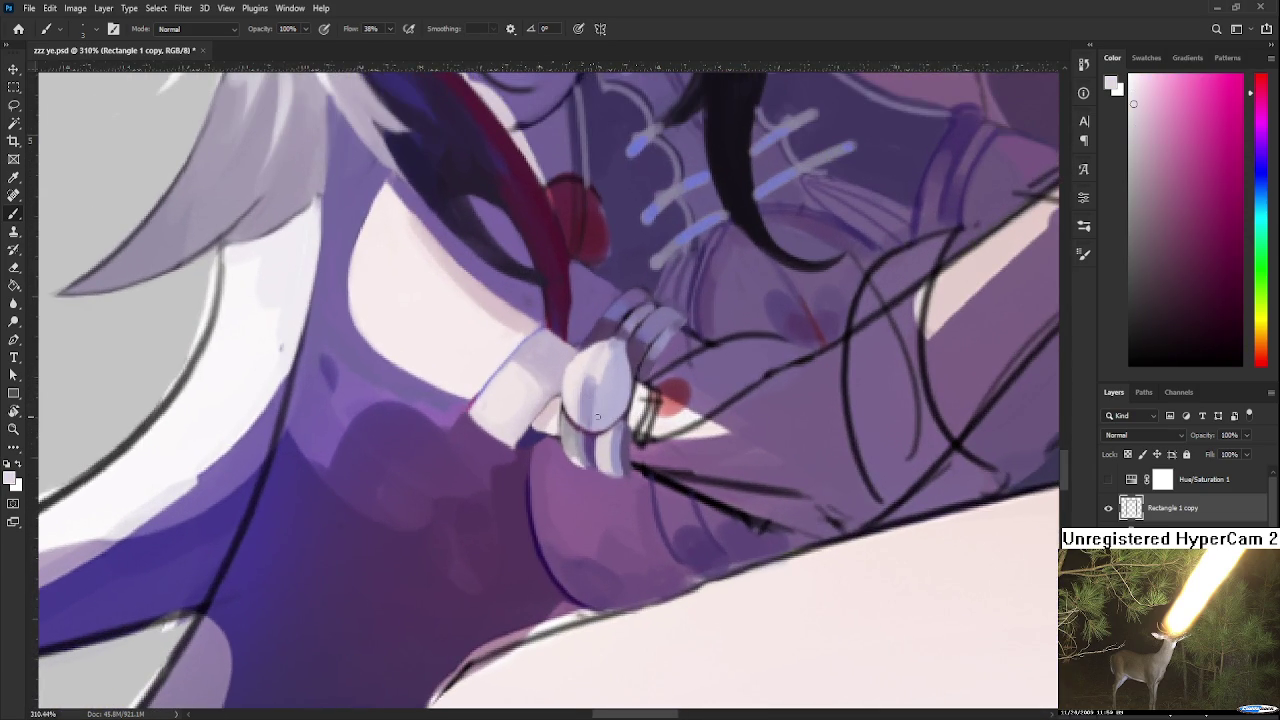
left_click_drag(597, 510, 566, 531)
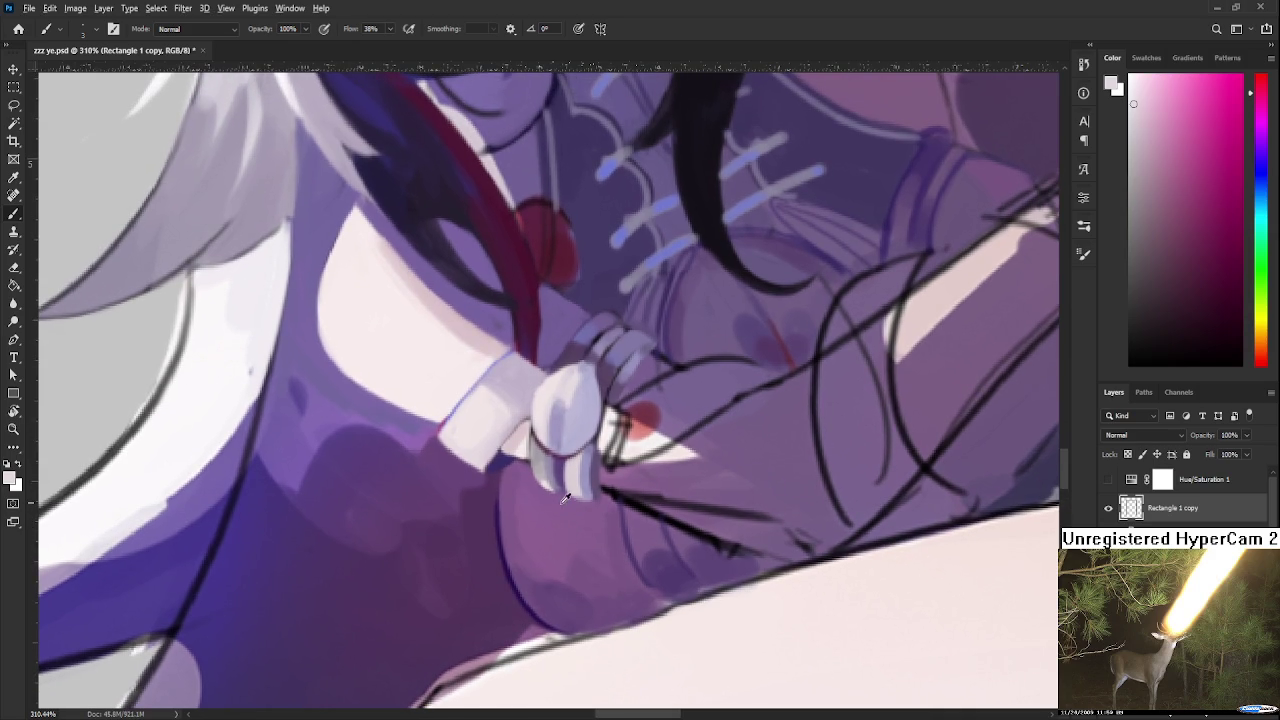
left_click(558, 508, "alt")
left_click(600, 478, "alt")
Rotate the canvas toward the fingers and sample the shadow tone beneath them
key("r")
mouse_move(673, 438)
left_mouse_down()
mouse_move(666, 506)
mouse_move(652, 516)
left_mouse_up()
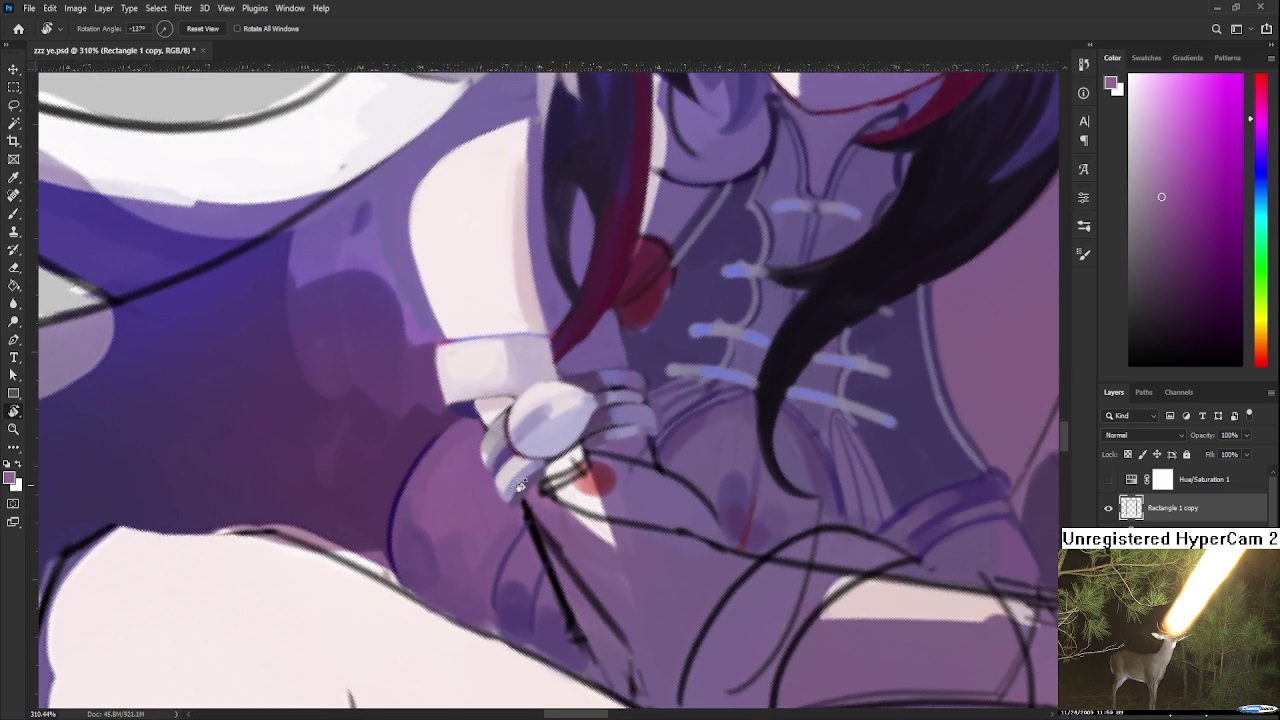
key("b")
left_click(495, 478, "alt")
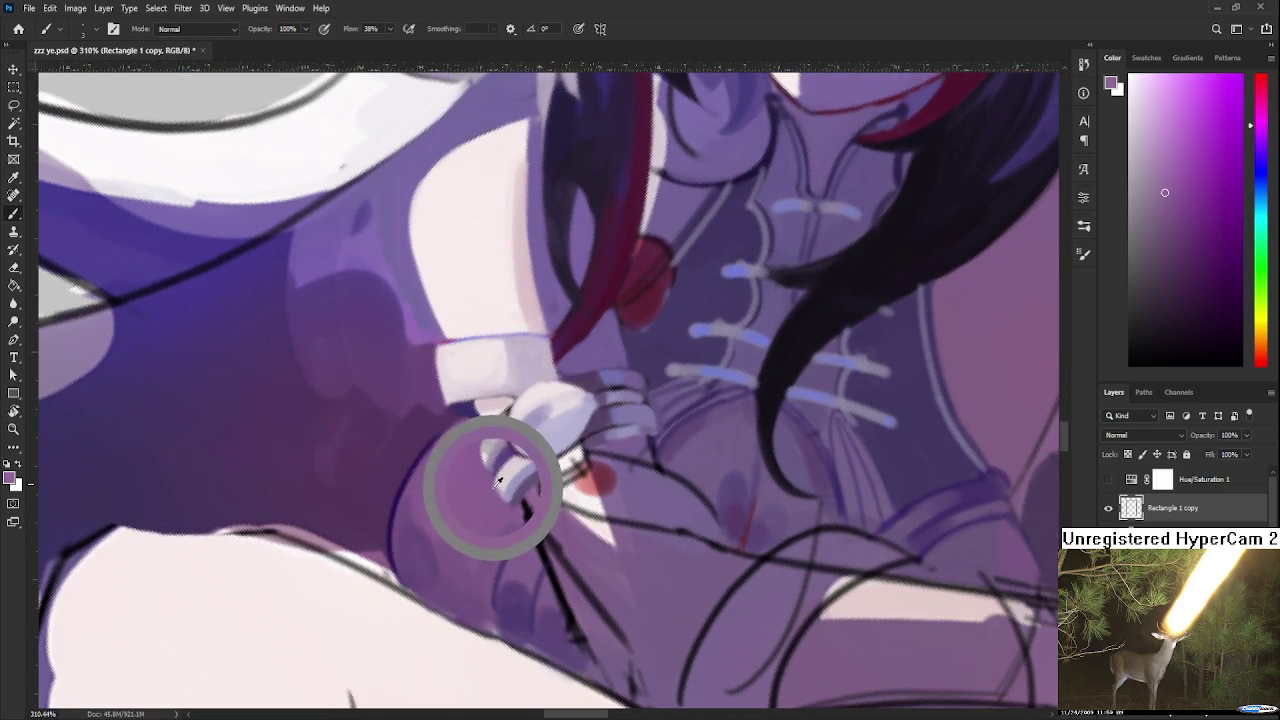
left_click(495, 478, "alt")
left_click(495, 478, "alt")
Settle on a bluer, slightly darker purple for the finger undersides
left_click(500, 484, "alt")
left_click(504, 483, "alt")
left_click(503, 458, "alt")
left_click(509, 453, "alt")
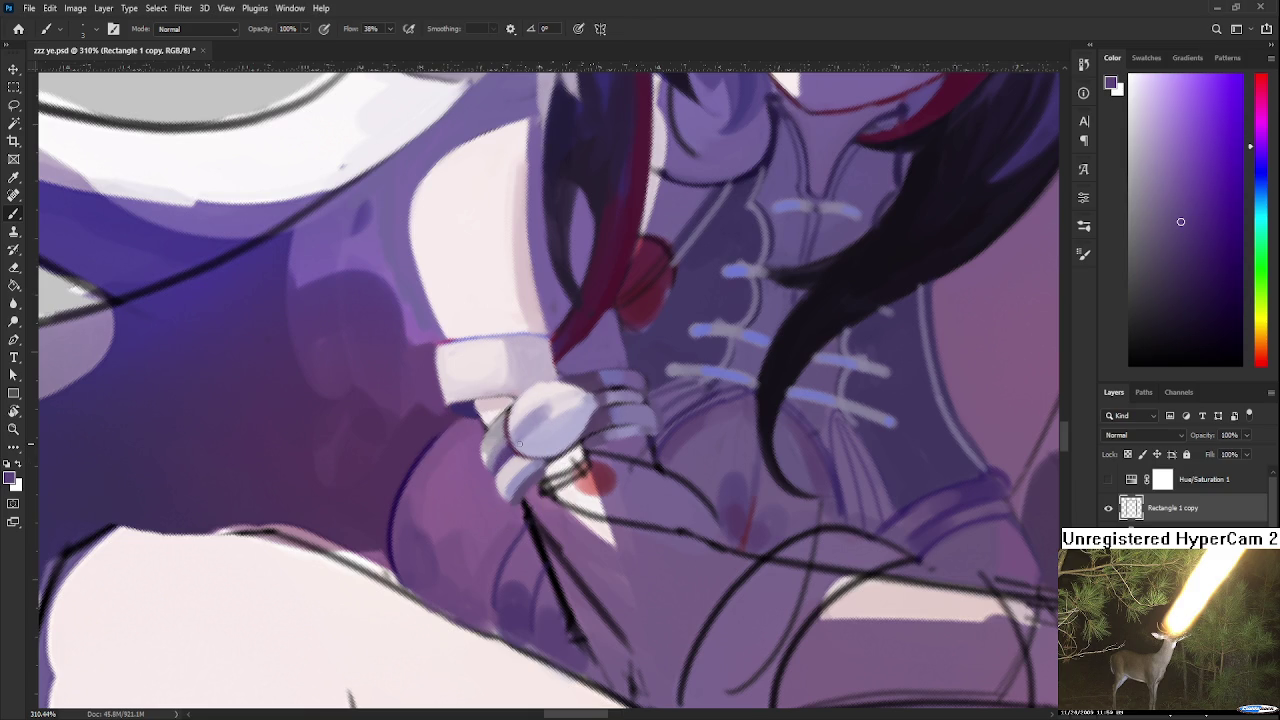
scroll(519, 443, "down", 4)
scroll(519, 443, "down", 2)
scroll(518, 450, "up", 2)
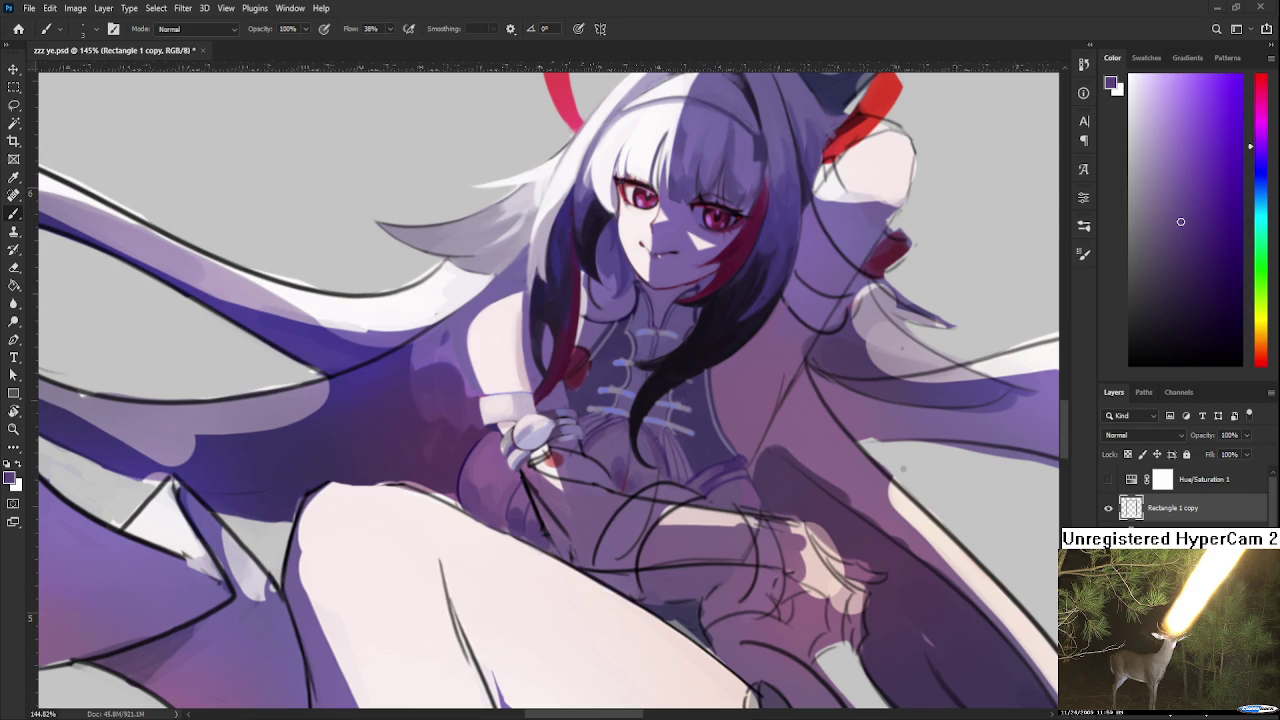
Zoom into the wrist and reshade the cuff's lower edge with a more saturated purple
scroll(677, 457, "down", 3)
scroll(640, 440, "down", 2)
scroll(600, 425, "up", 3)
scroll(560, 410, "up", 3)
scroll(560, 410, "up", 3)
scroll(620, 430, "down", 3)
scroll(620, 430, "up", 3)
scroll(620, 435, "down", 2)
scroll(620, 435, "up", 2)
scroll(610, 436, "up", 2)
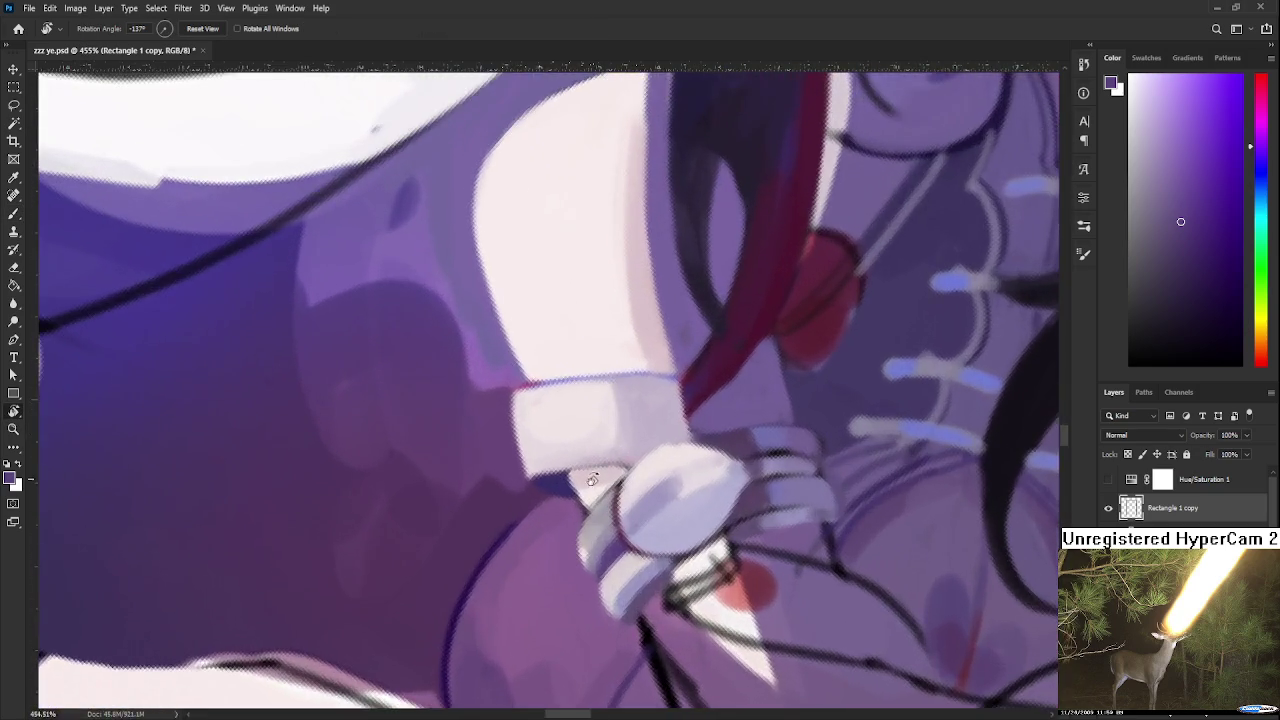
scroll(598, 437, "up", 2)
scroll(586, 438, "up", 2)
left_click(543, 447, "alt")
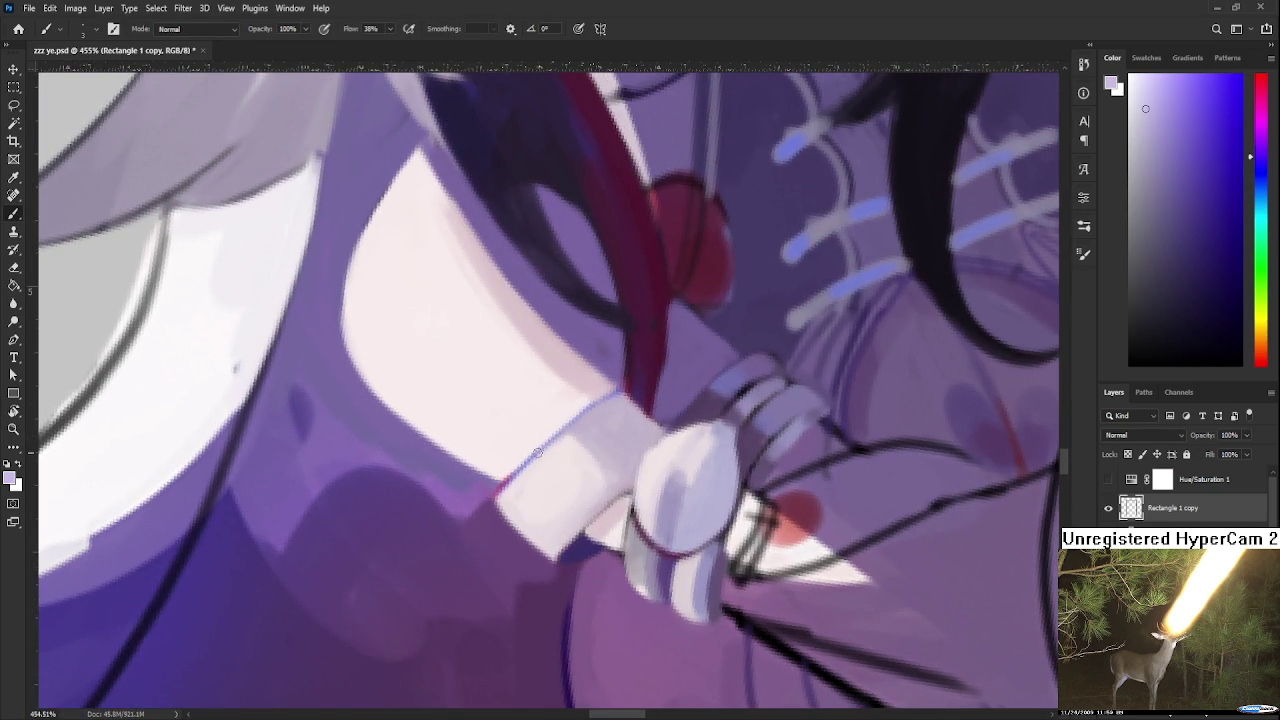
left_click(1173, 112)
left_click_drag(557, 556, 620, 496)
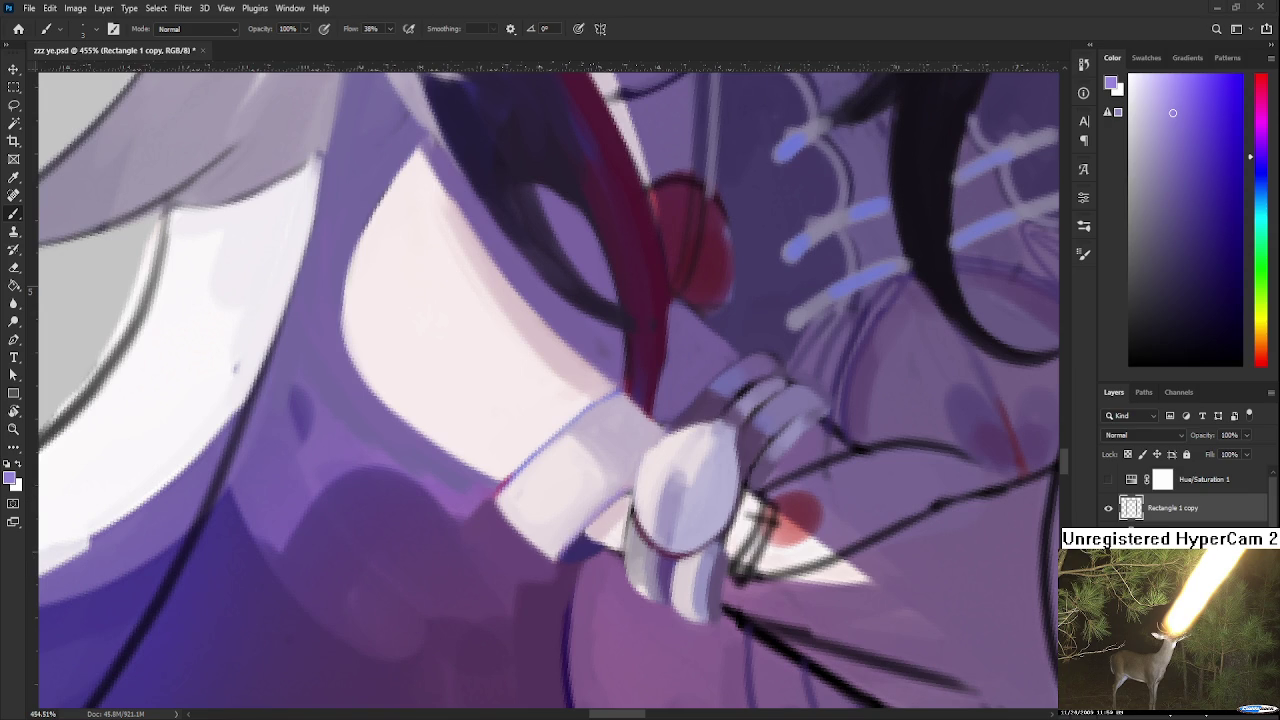
Sample dark purple, pinkish lavender and mid purple for the fingertip shading
scroll(564, 491, "down", 4)
scroll(603, 493, "up", 4)
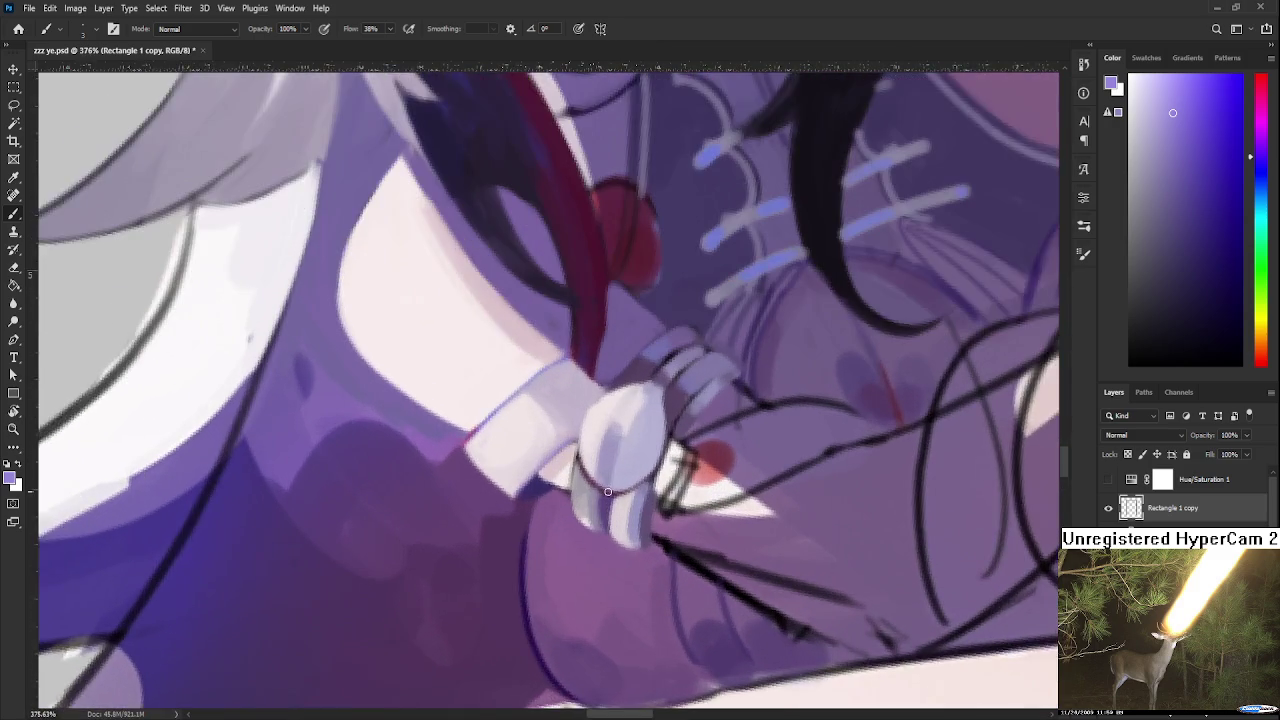
scroll(604, 510, "up", 2)
left_click(602, 509, "alt")
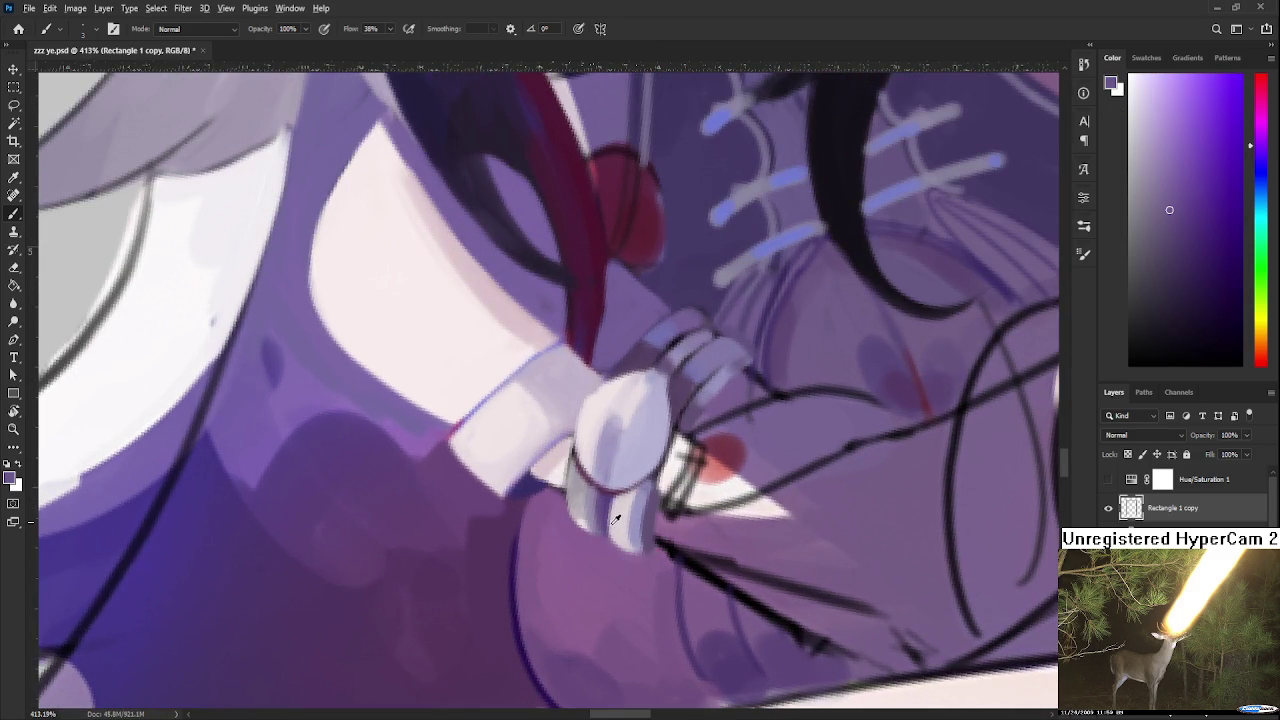
left_click(612, 503, "alt")
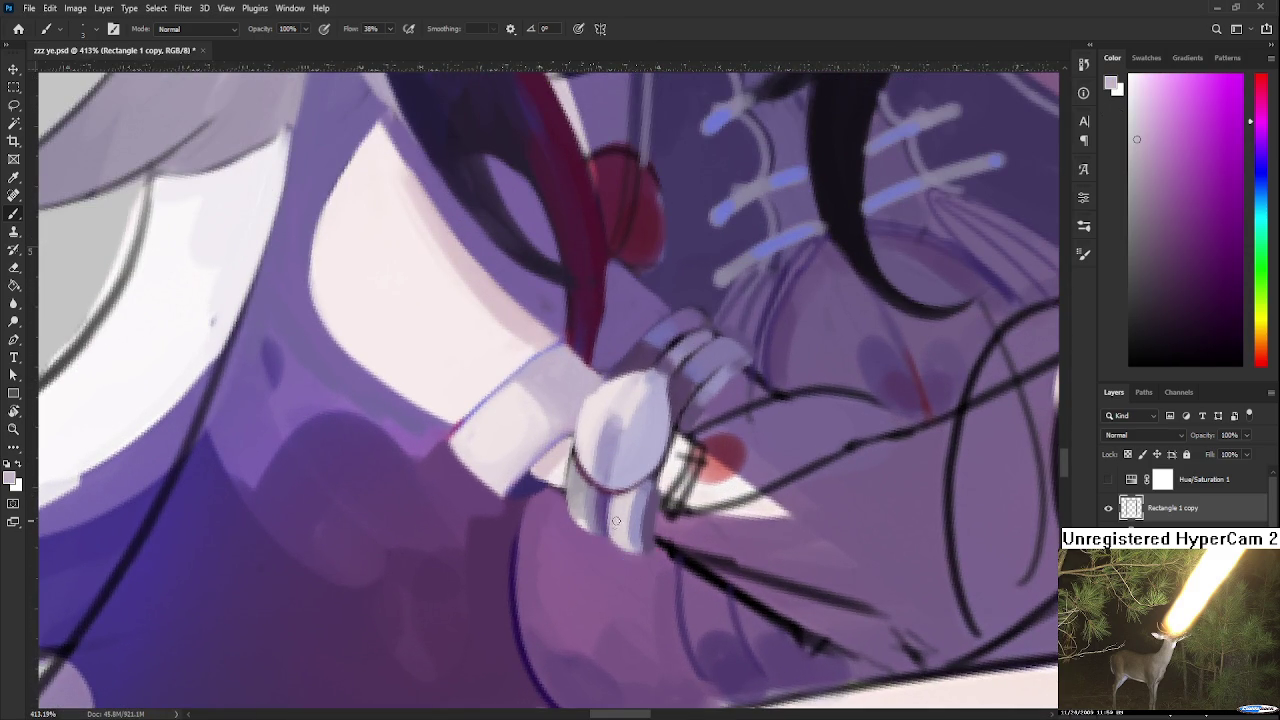
left_click(619, 560, "alt")
left_click(617, 557, "alt")
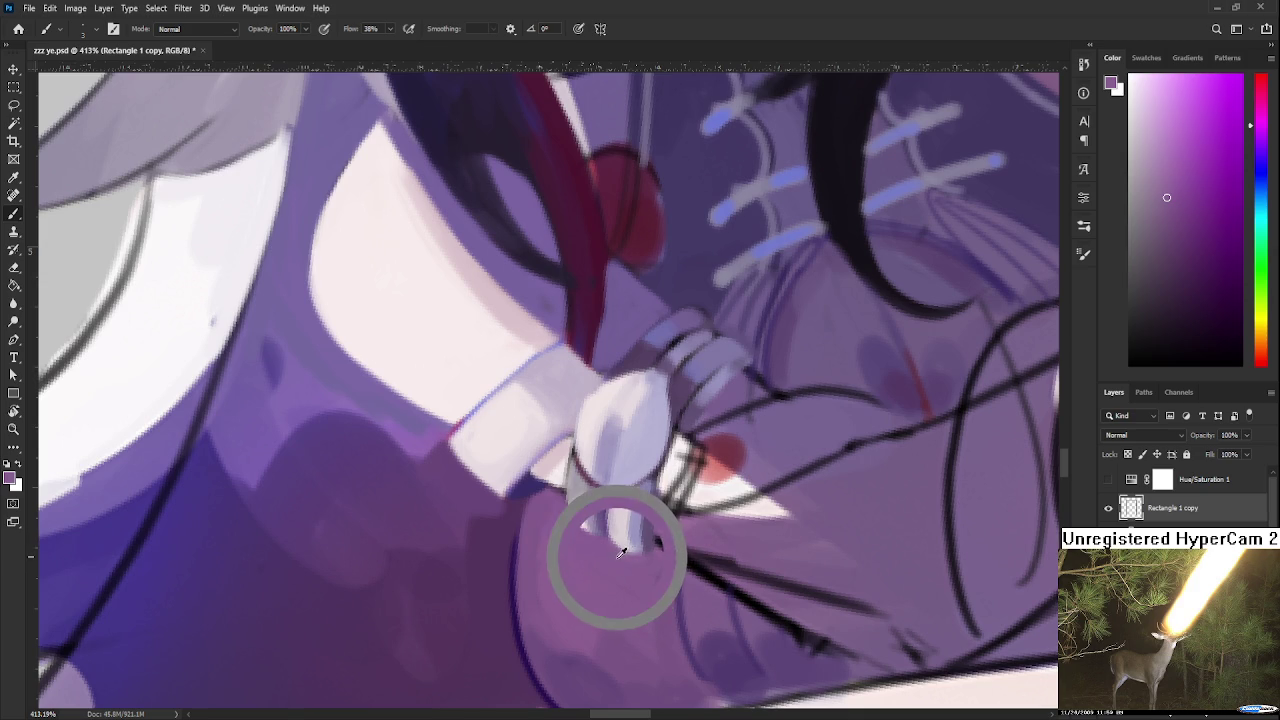
left_click(617, 565, "alt")
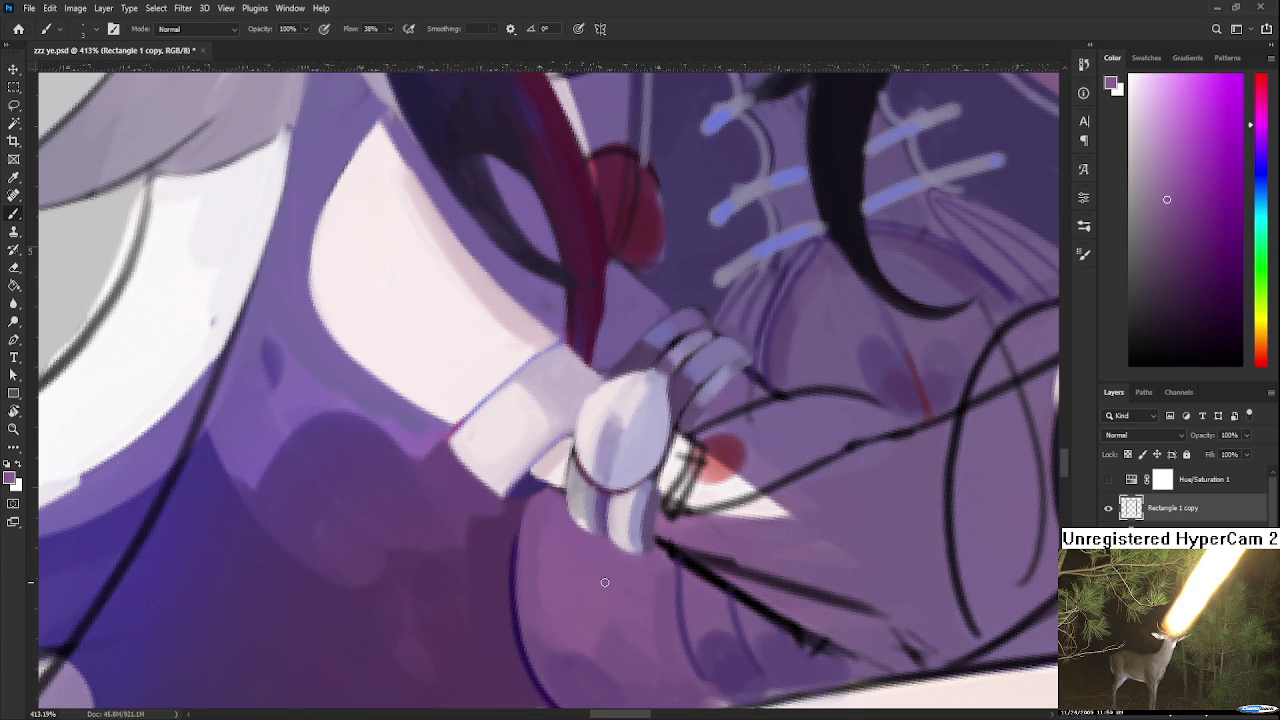
scroll(604, 582, "down", 3)
scroll(604, 582, "down", 3)
scroll(590, 560, "down", 3)
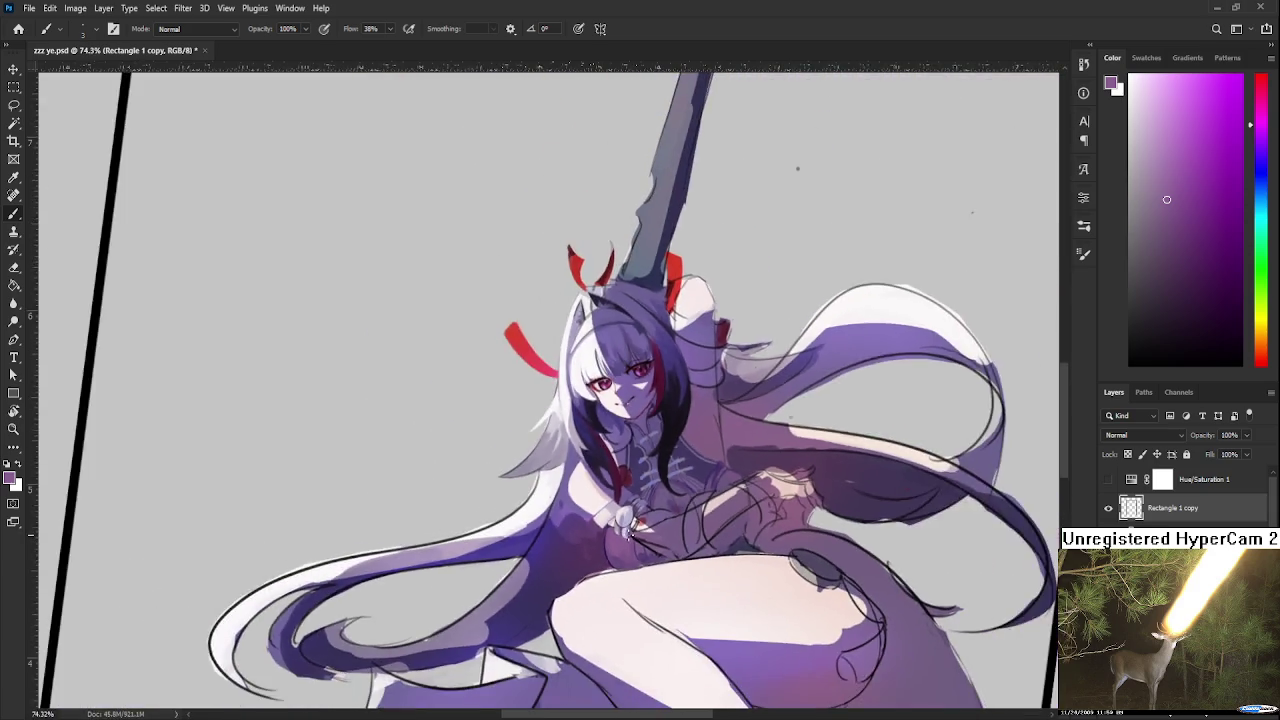
Save and close zzz ye.psd, then open Boxes (i am circle).psd from the Home screen's Recent files
scroll(570, 520, "down", 2)
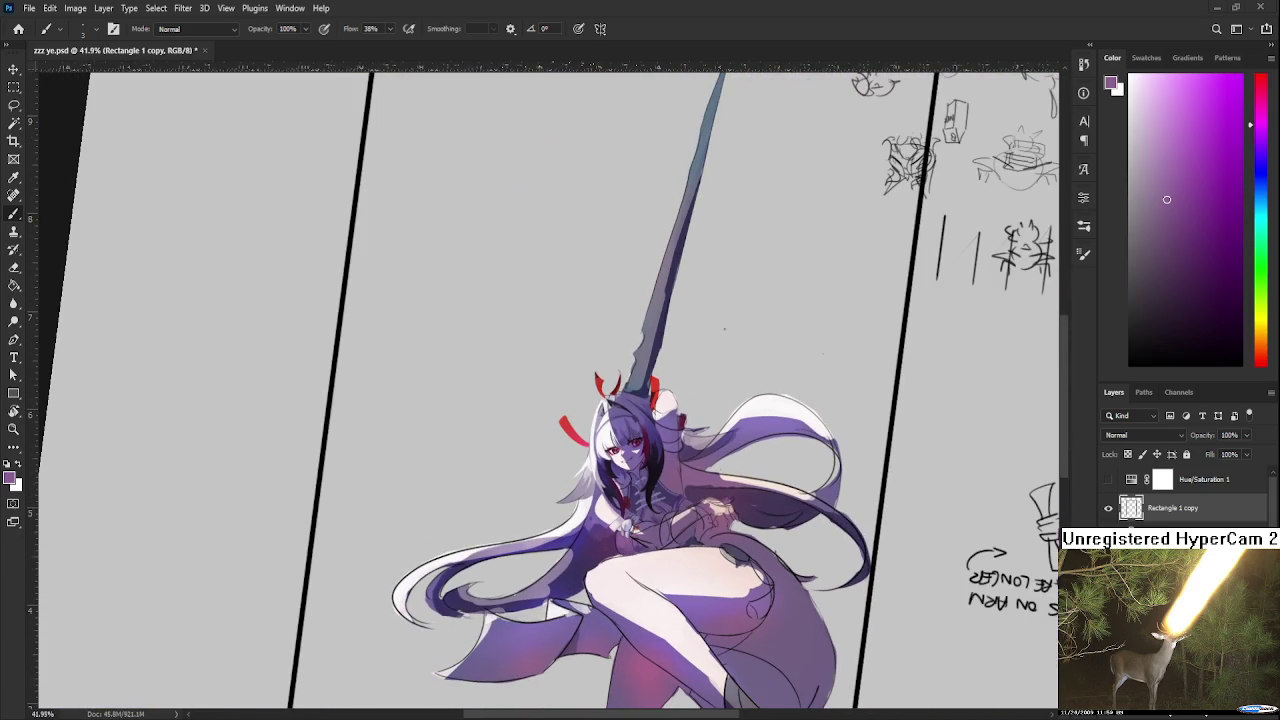
left_click(18, 28)
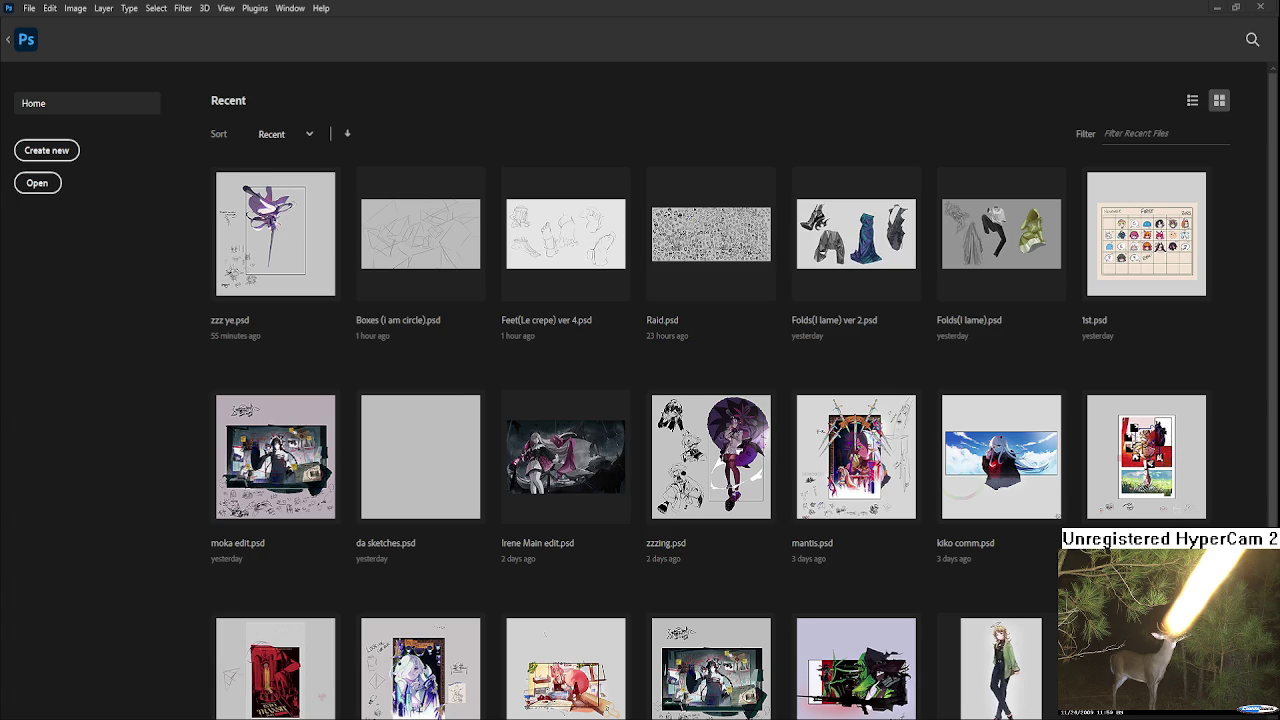
left_click(404, 268)
left_click(9, 41)
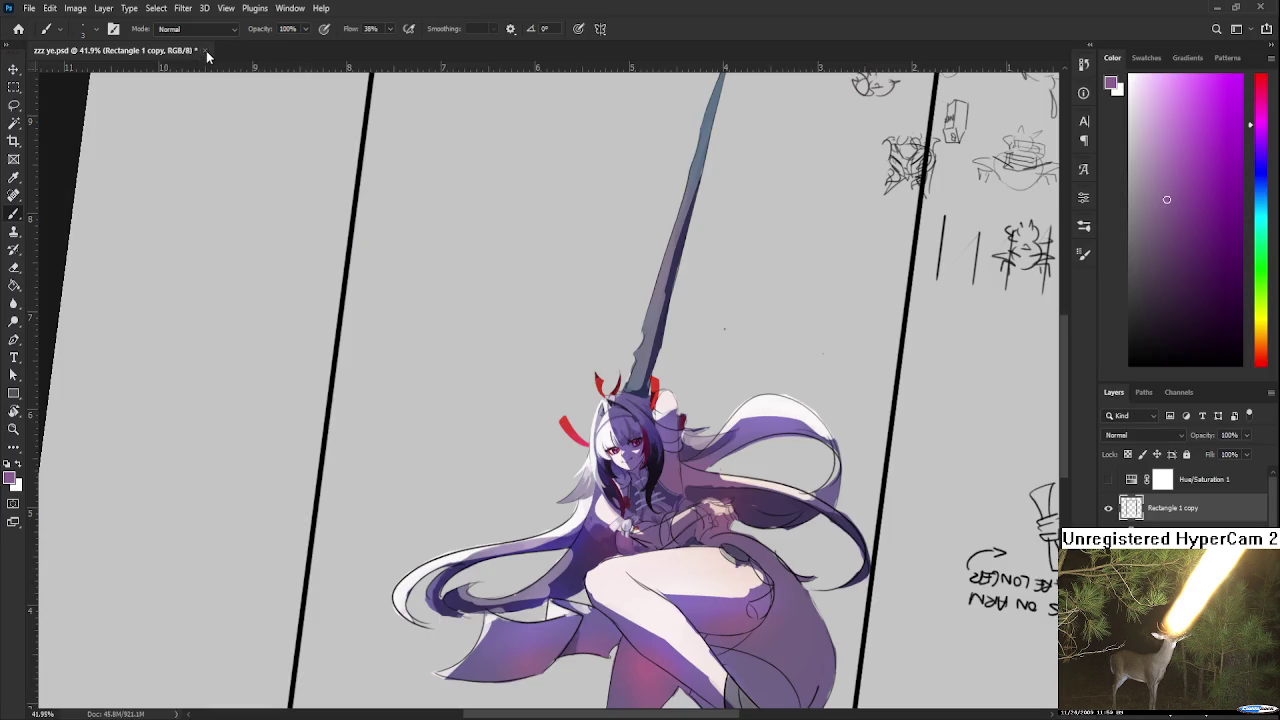
key("ctrl+s")
key("ctrl+w")
left_click(437, 247)
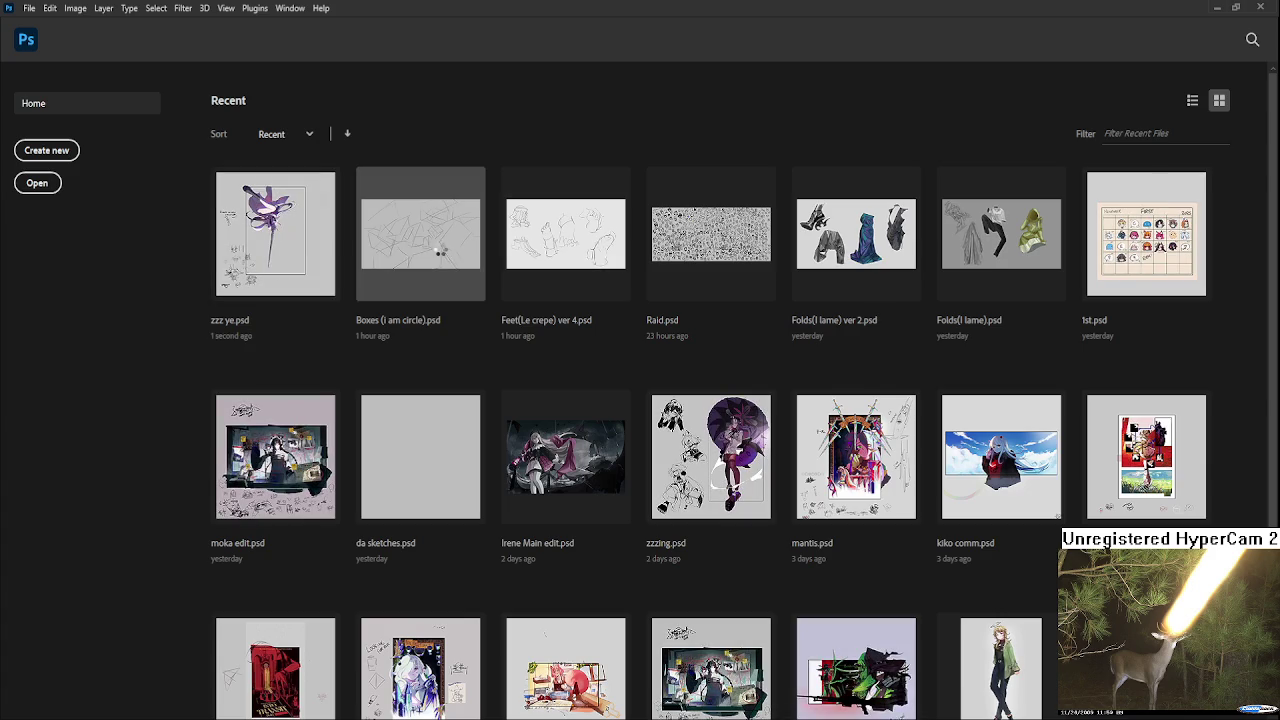
scroll(496, 332, "down", 2)
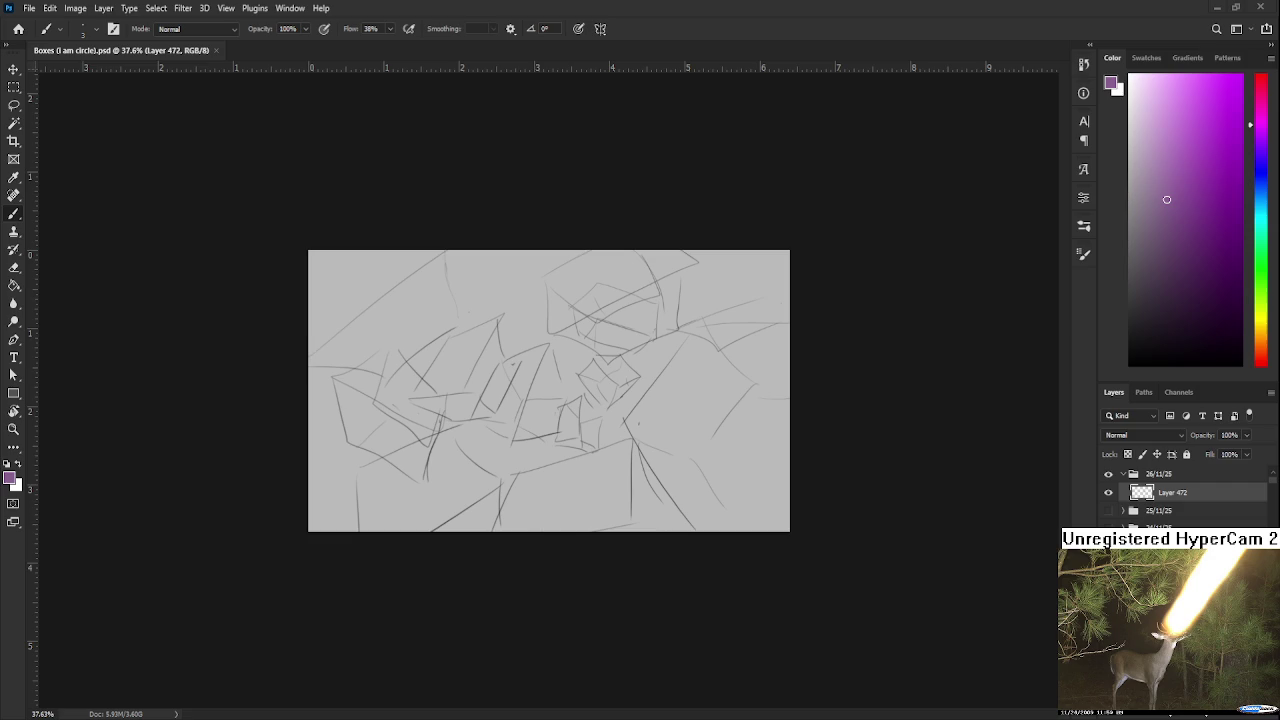
Collapse the 26/11/25 group and preview the 26/11/25 and 25/11/25 sketches by toggling their visibility
scroll(560, 380, "up", 1)
scroll(580, 360, "up", 1)
scroll(613, 316, "down", 1)
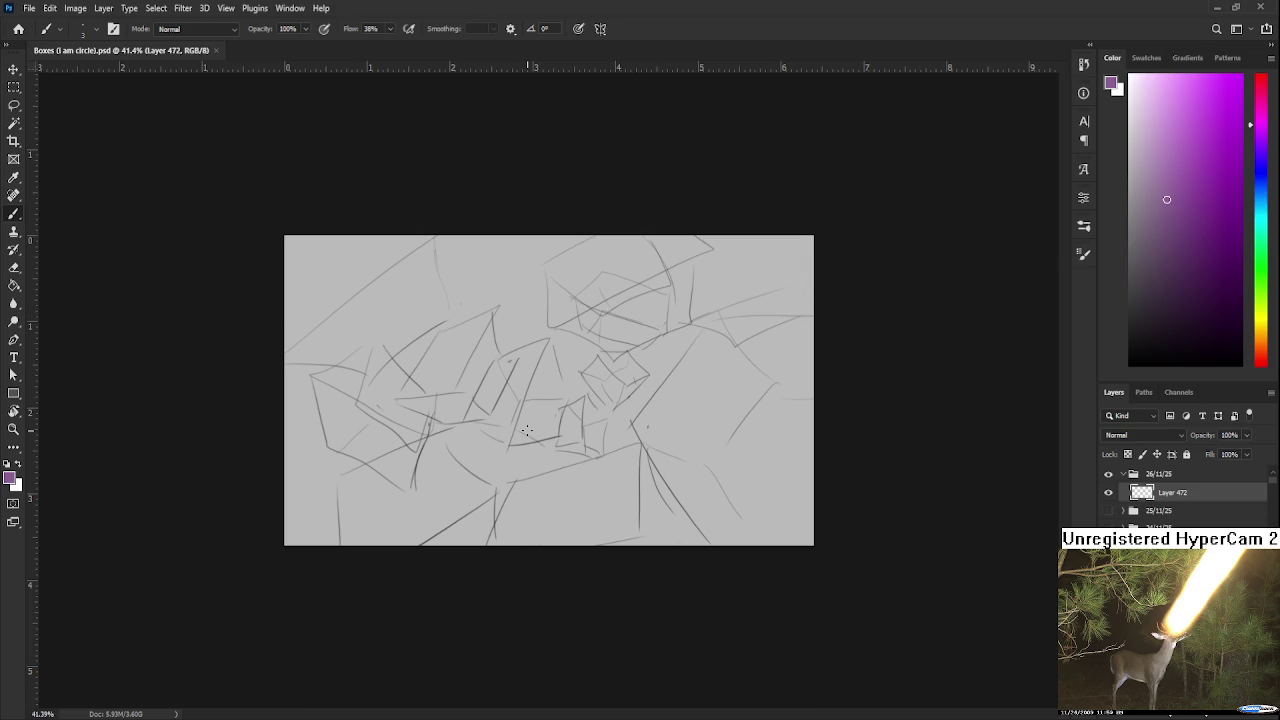
scroll(527, 430, "up", 2)
scroll(528, 425, "up", 1)
scroll(529, 420, "down", 1)
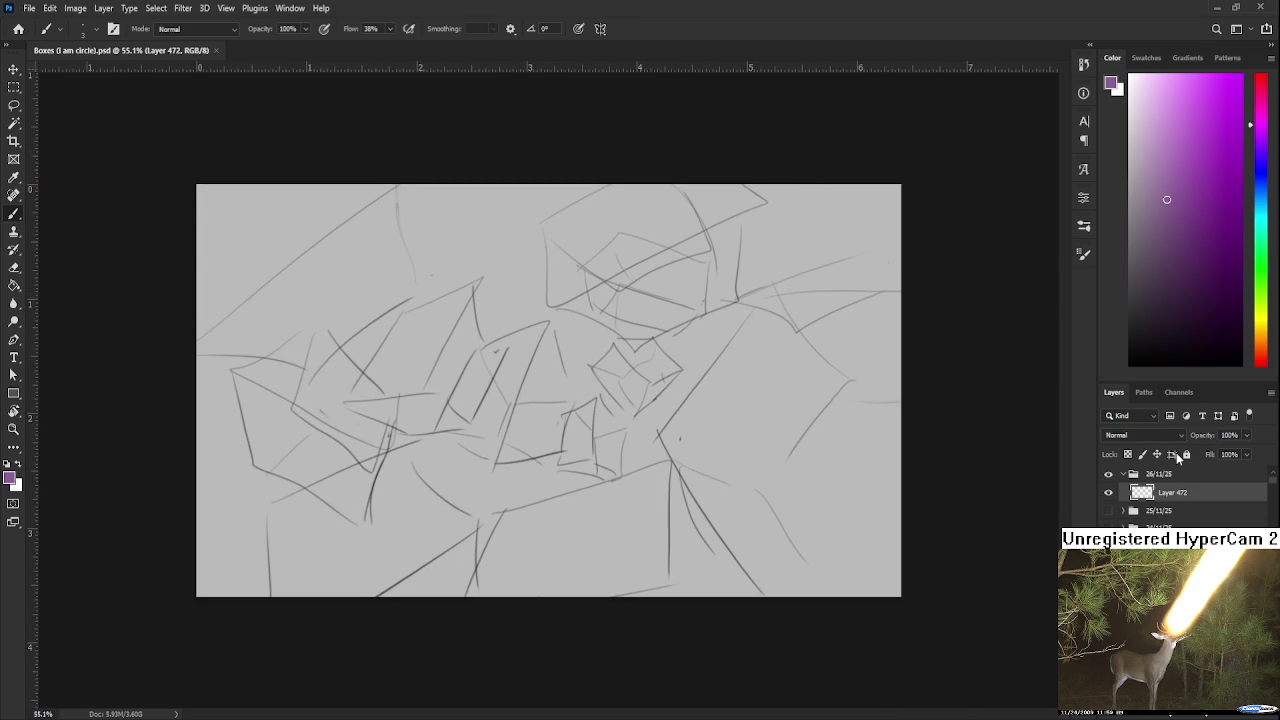
left_click(1121, 476)
left_click(1121, 476)
left_click(1108, 476)
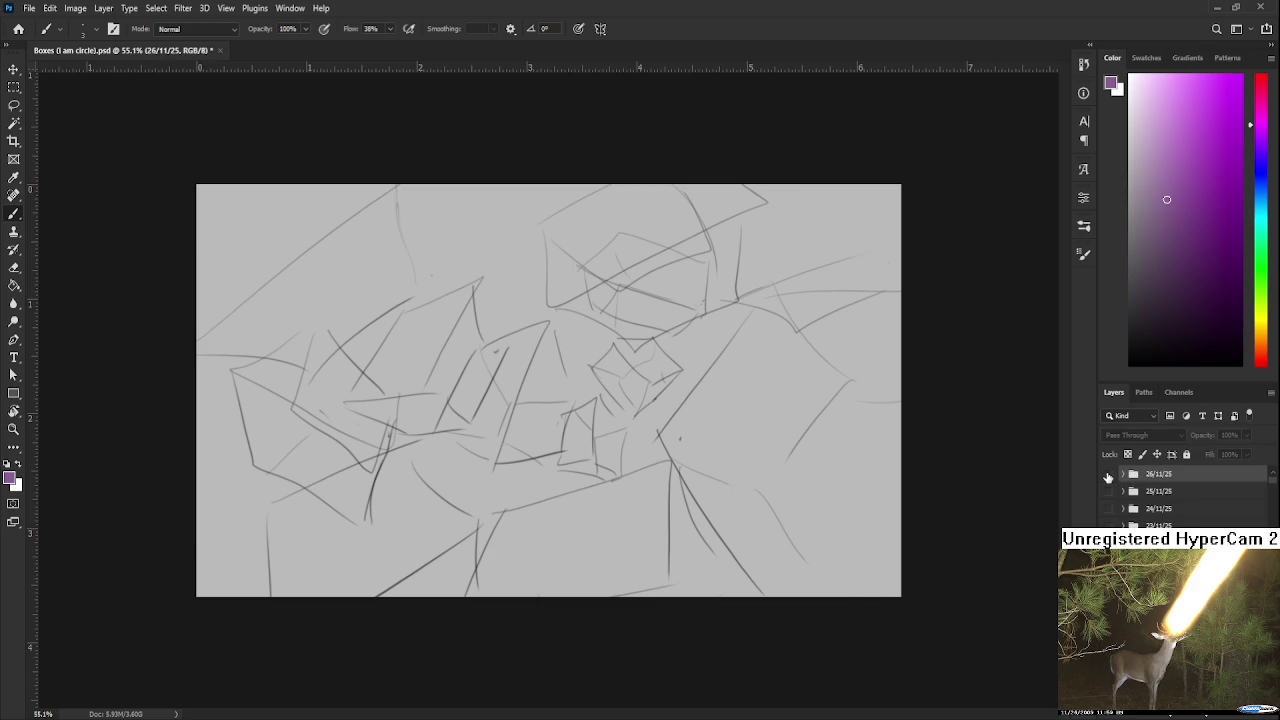
left_click(1108, 478)
left_click(1107, 494)
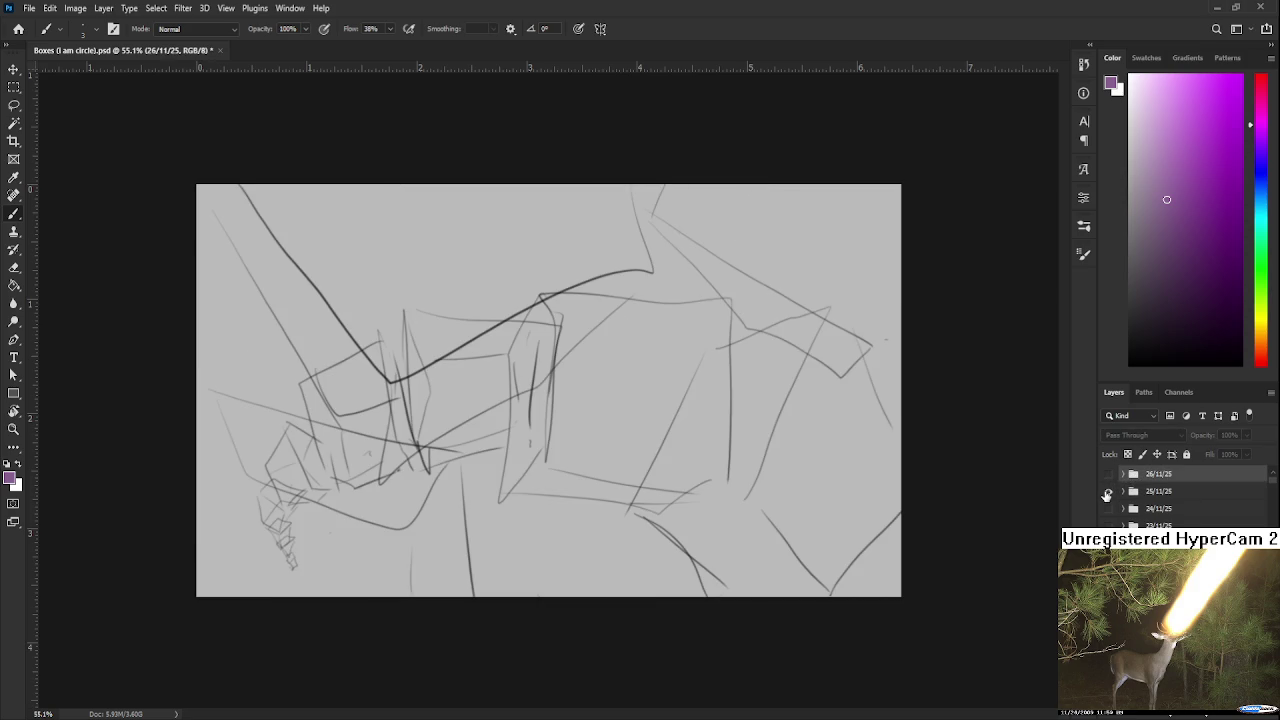
left_click(1107, 494)
Toggle visibility of the 24/11/25 and other older dated sketch groups one at a time
left_click(1108, 523)
left_click(1108, 523)
left_click(1108, 510)
left_click(1108, 511)
left_click(1108, 523)
left_click(1108, 523)
left_click(1108, 540)
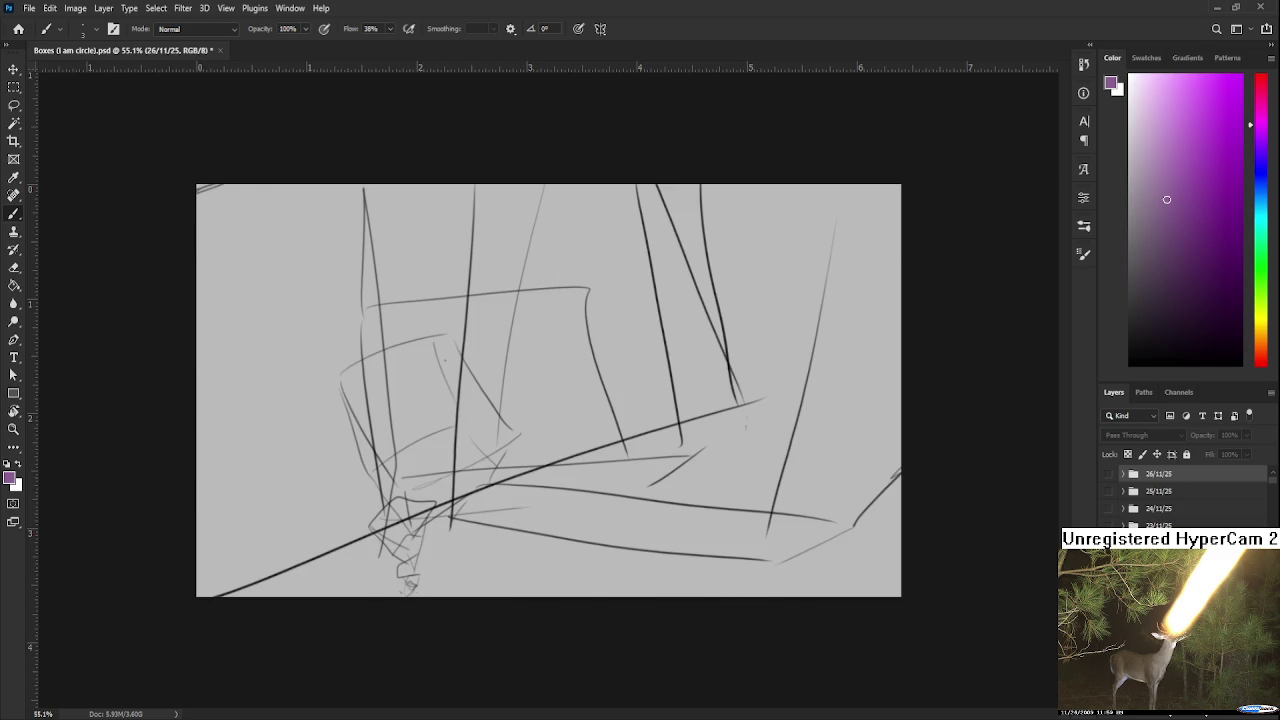
left_click(1108, 542)
left_click(1108, 559)
left_click(1108, 559)
left_click(1108, 576)
left_click(1108, 576)
left_click(1108, 593)
left_click(1108, 593)
Preview the remaining boxes sketches one by one, then close the Boxes file and reopen zzz ye.psd
left_click(1108, 610)
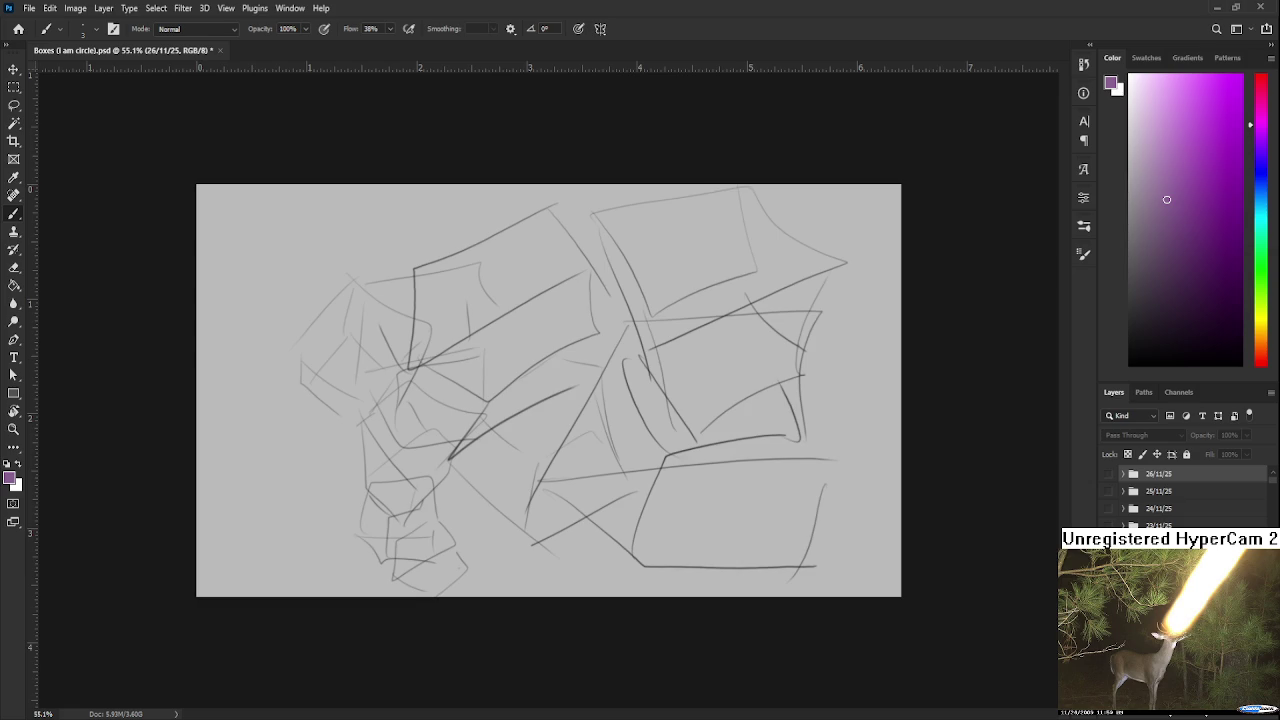
left_click(1108, 610)
left_click(1108, 627)
left_click(1108, 627)
left_click(1108, 644)
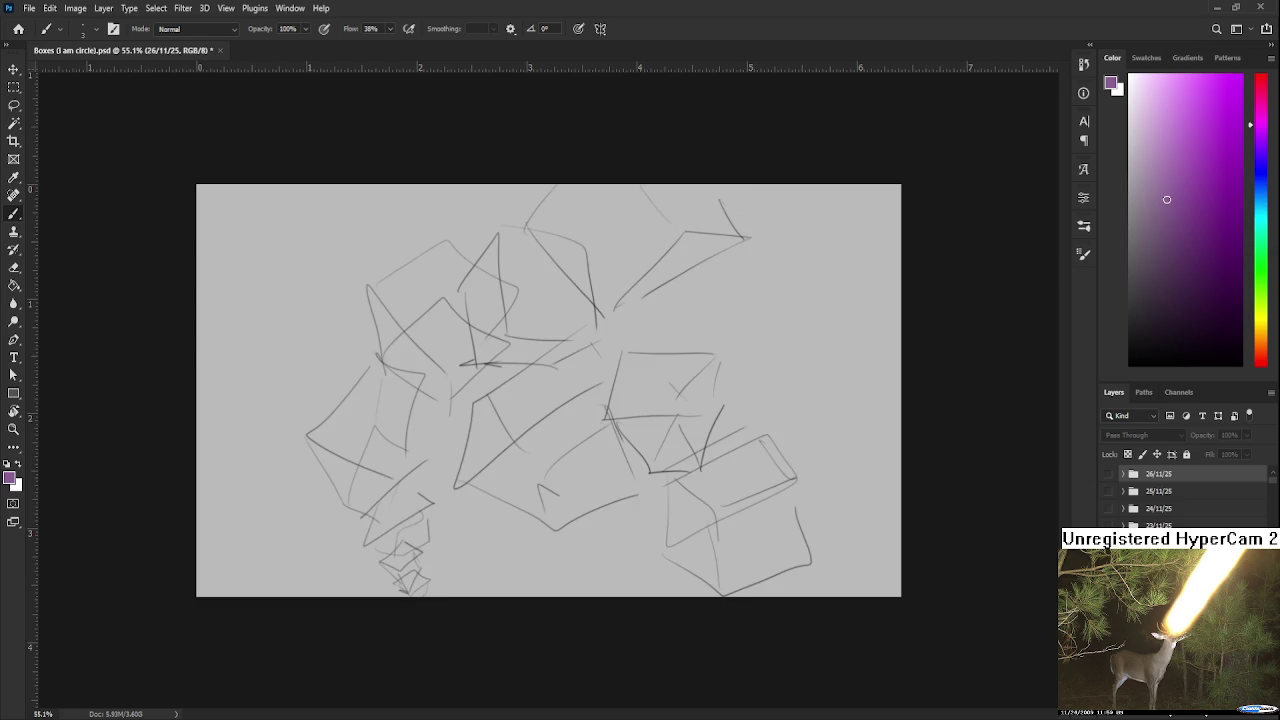
left_click(1108, 644)
left_click(1108, 661)
left_click(1108, 661)
left_click(1108, 678)
left_click(1108, 678)
left_click(1108, 695)
left_click(1108, 695)
left_click(1108, 712)
left_click(1108, 712)
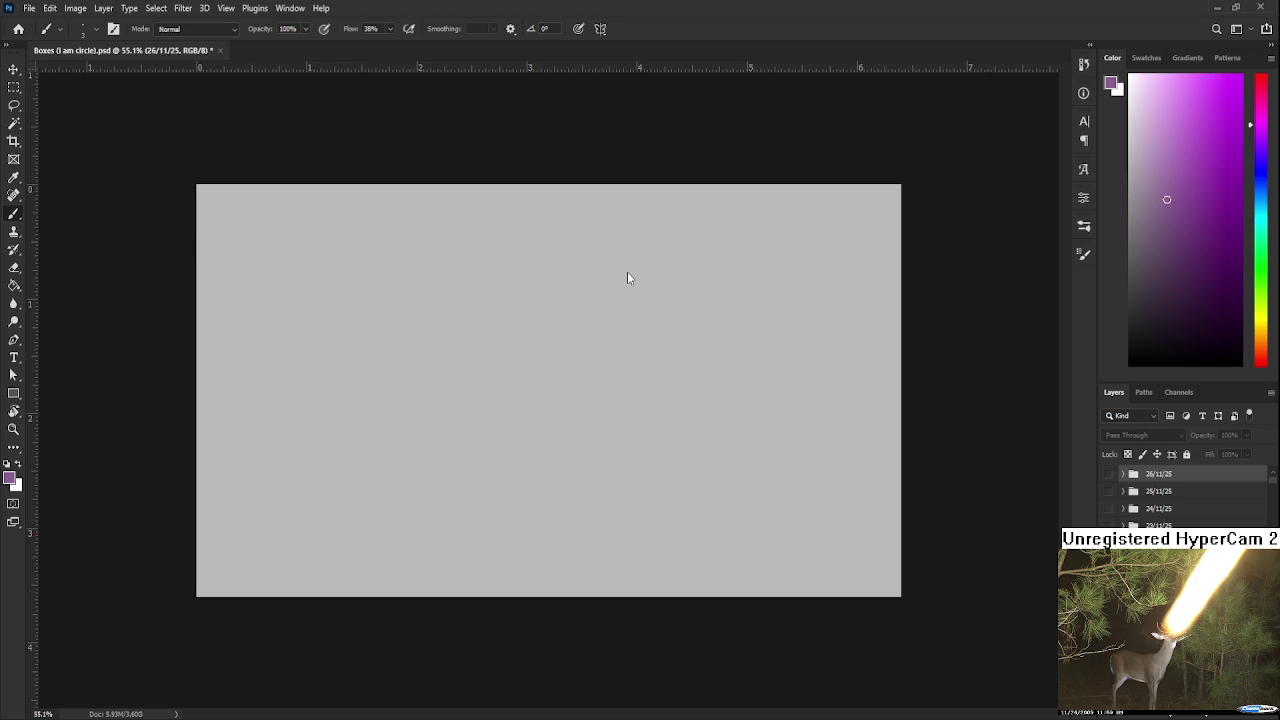
key("ctrl+w")
left_click(399, 241)
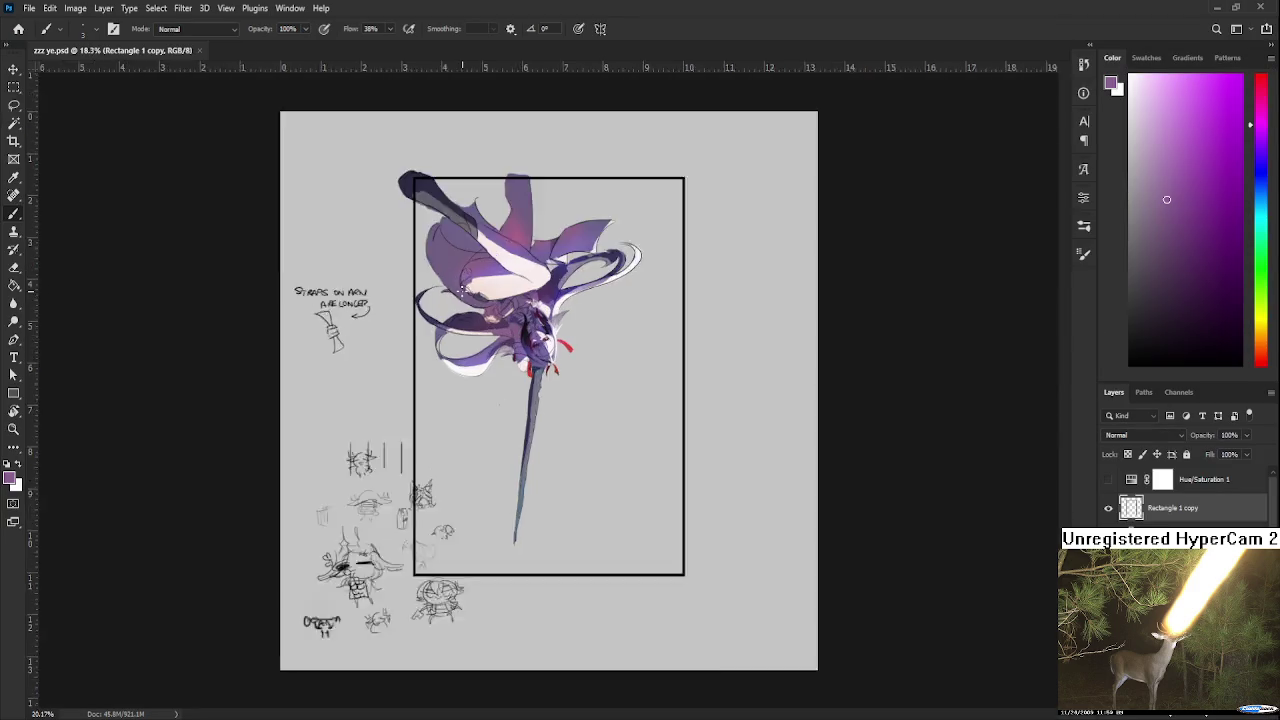
Zoom in and rotate the canvas view so the swordswoman sits upright
key("ctrl+plus")
key("r")
mouse_move(700, 440)
left_mouse_down()
mouse_move(685, 305)
mouse_move(380, 294)
left_mouse_up()
scroll(572, 393, "up", 2)
scroll(540, 422, "up", 3)
scroll(540, 422, "up", 2)
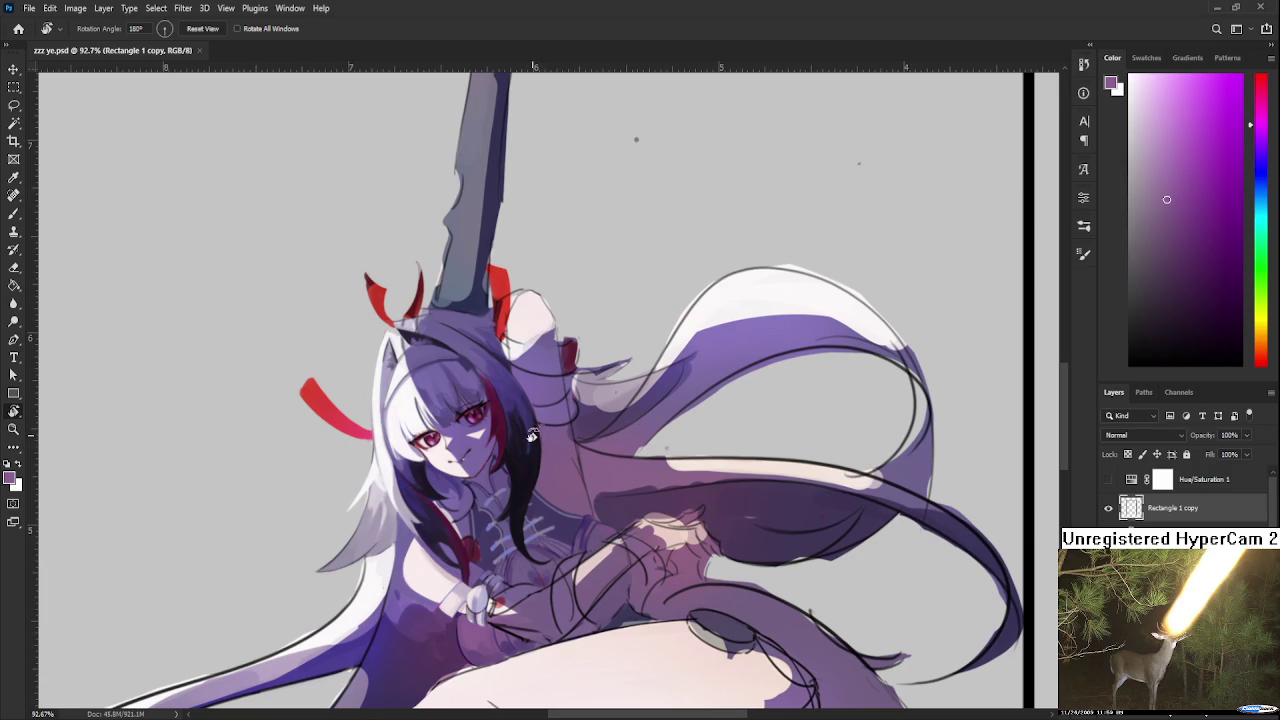
scroll(498, 392, "up", 1)
mouse_move(498, 392)
left_mouse_down()
mouse_move(630, 480)
mouse_move(652, 478)
mouse_move(619, 417)
left_mouse_up()
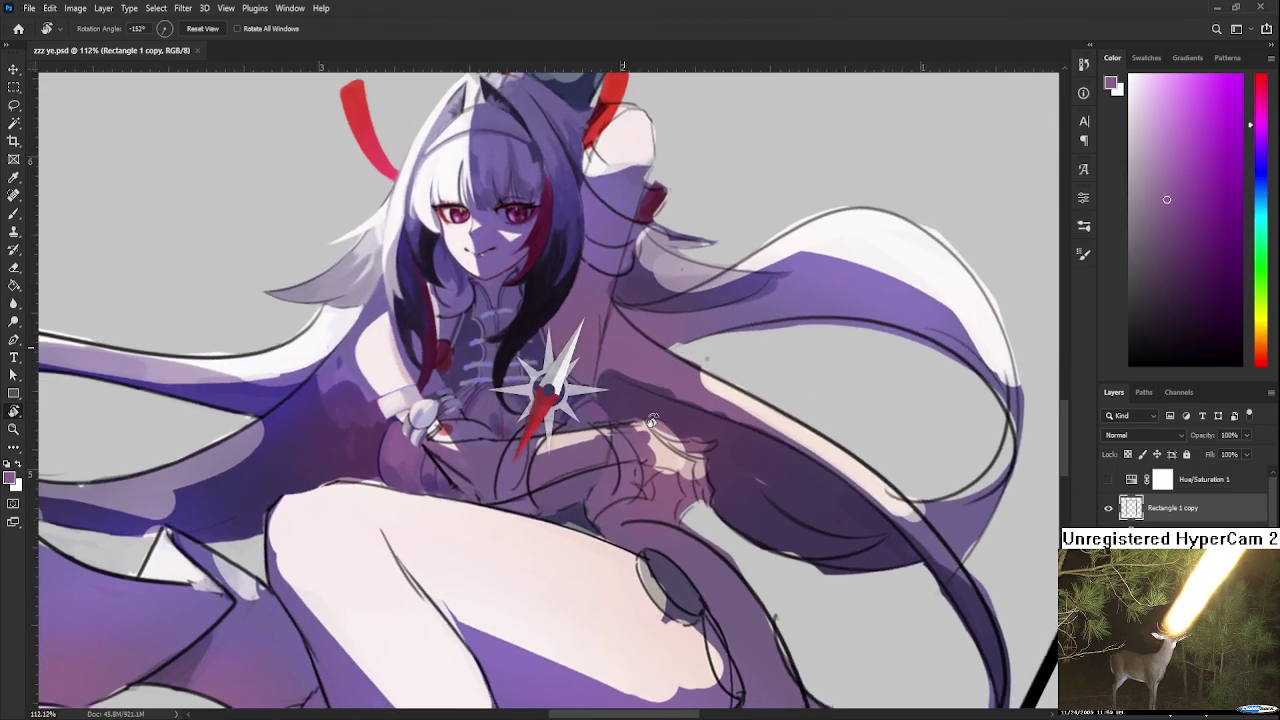
With the Brush, sample a magenta-leaning purple from the gripping hand and enlarge the brush slightly
key("b")
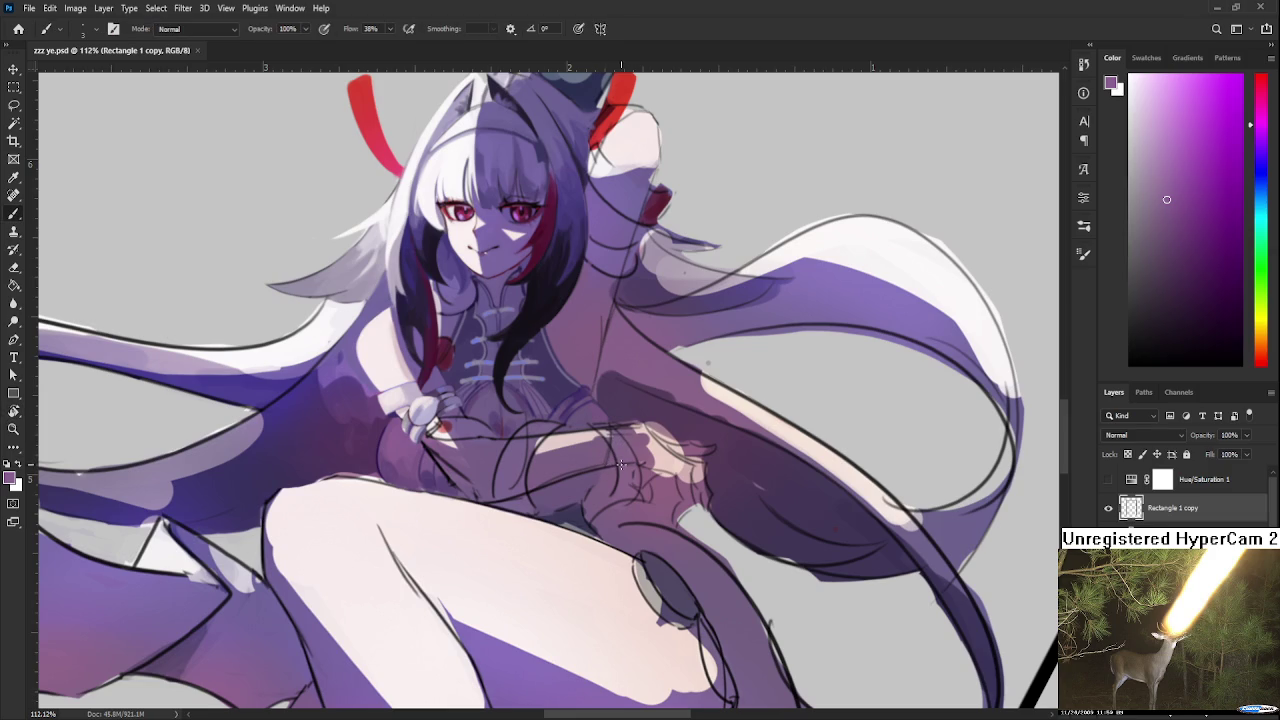
left_click(588, 472, "alt")
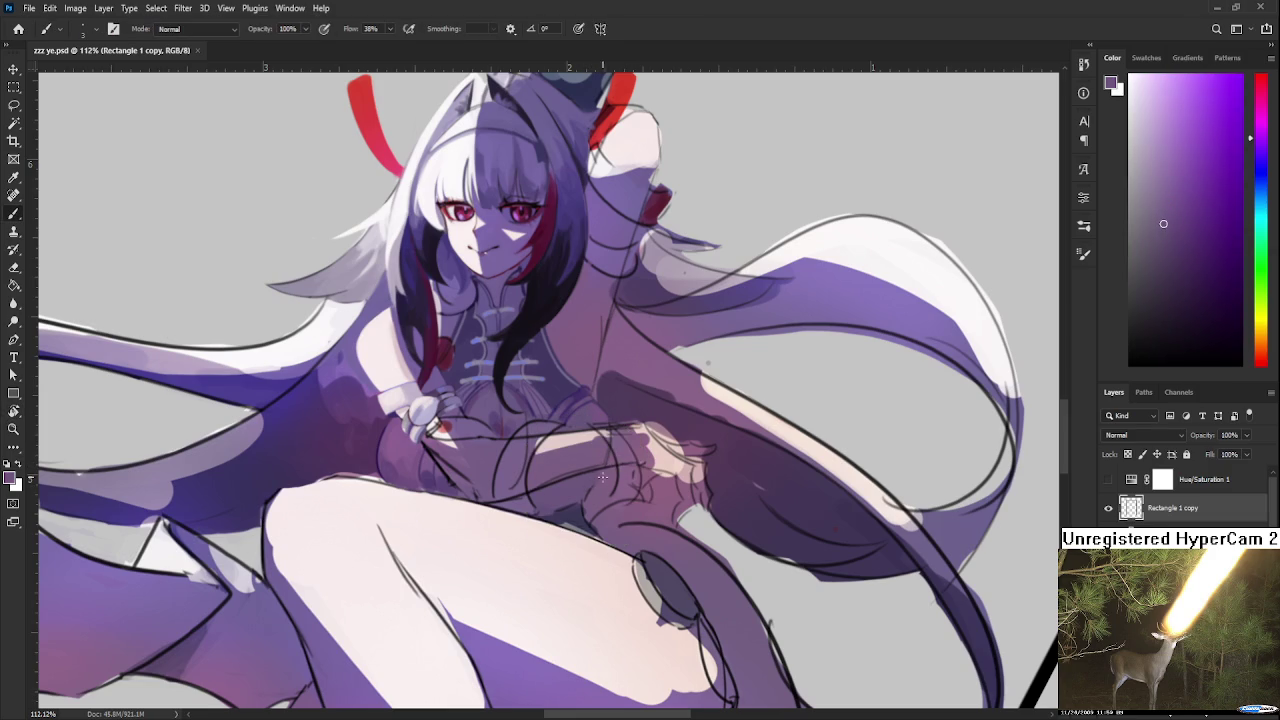
key("bracketright")
key("bracketright")
left_click(600, 478)
left_click(605, 488, "alt")
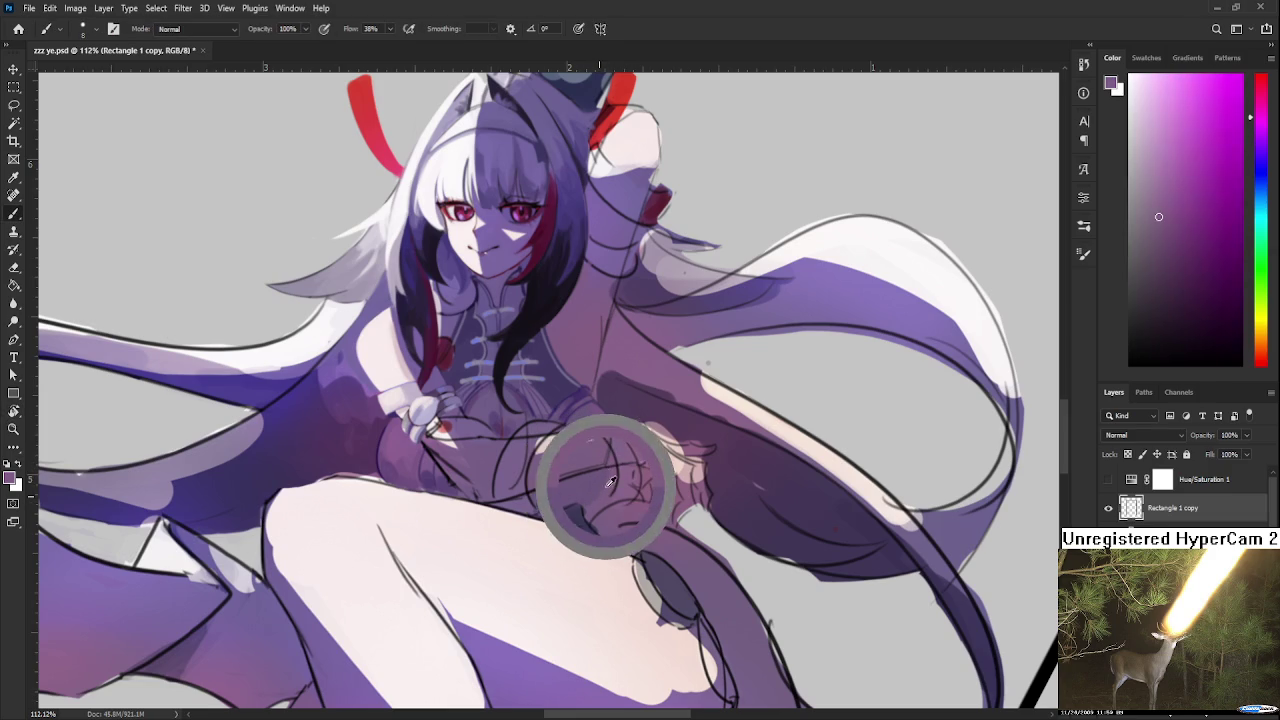
left_click(588, 507, "alt")
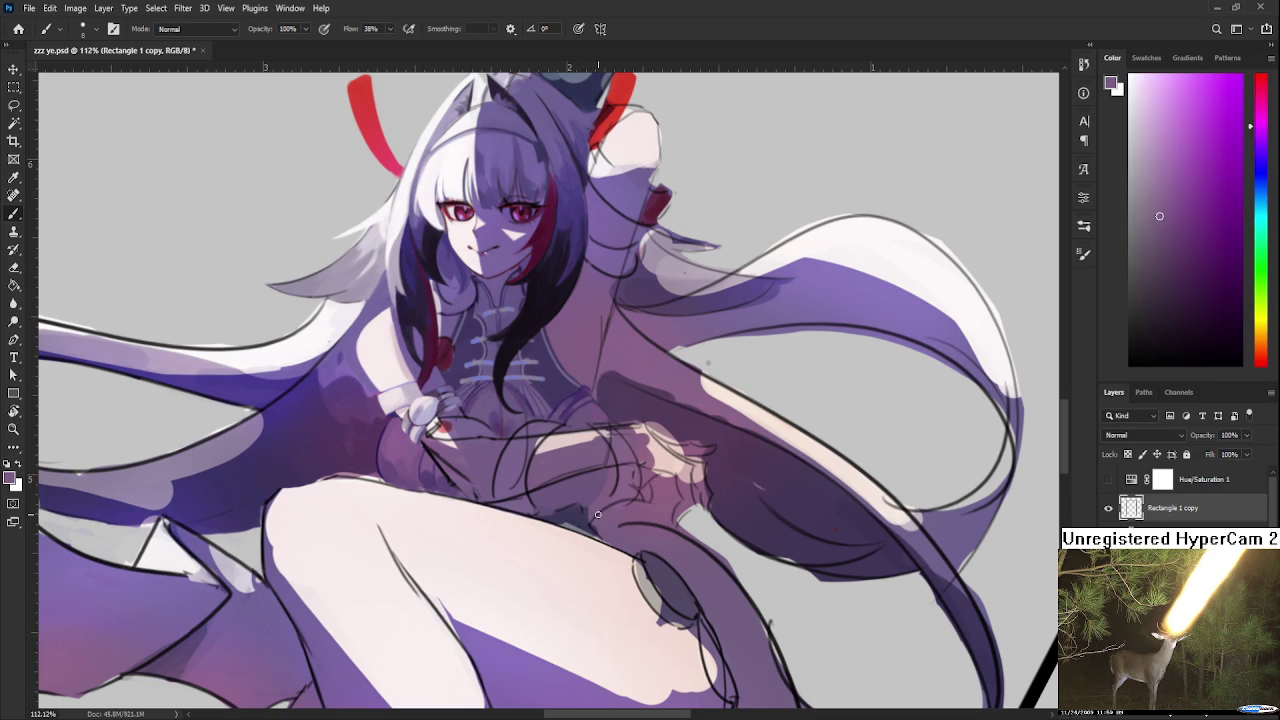
scroll(674, 391, "down", 3)
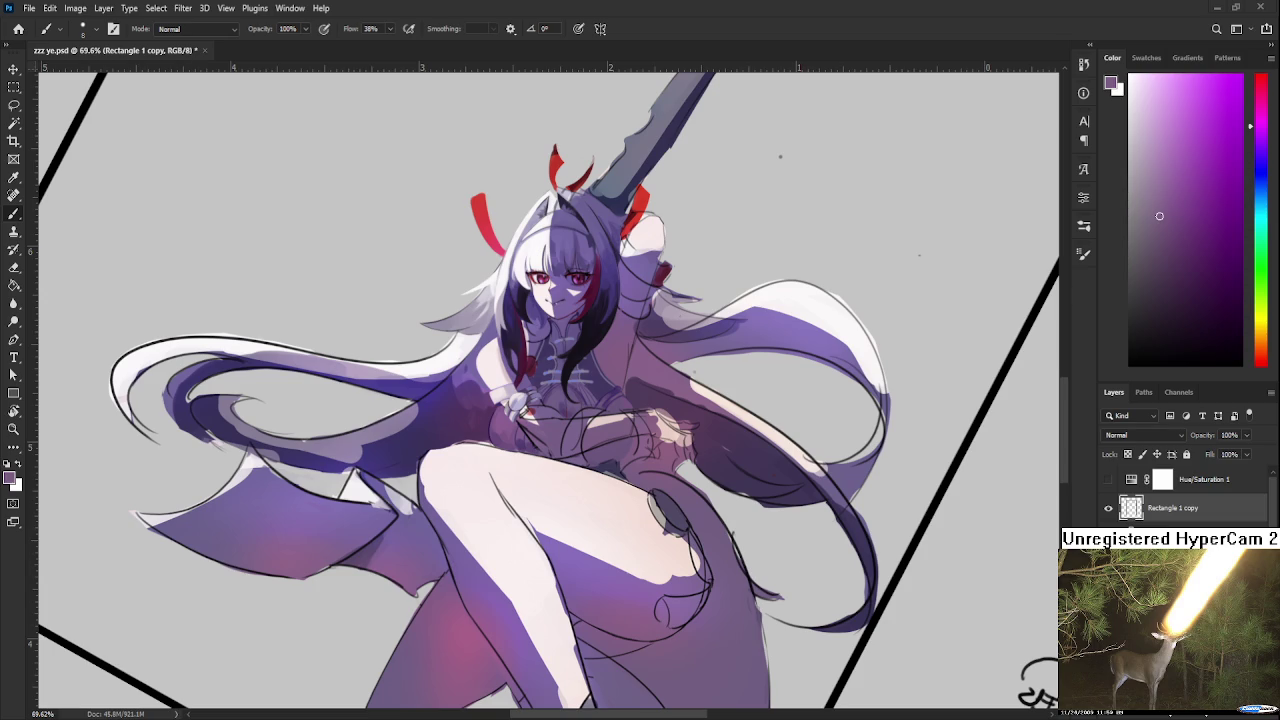
scroll(588, 420, "up", 3)
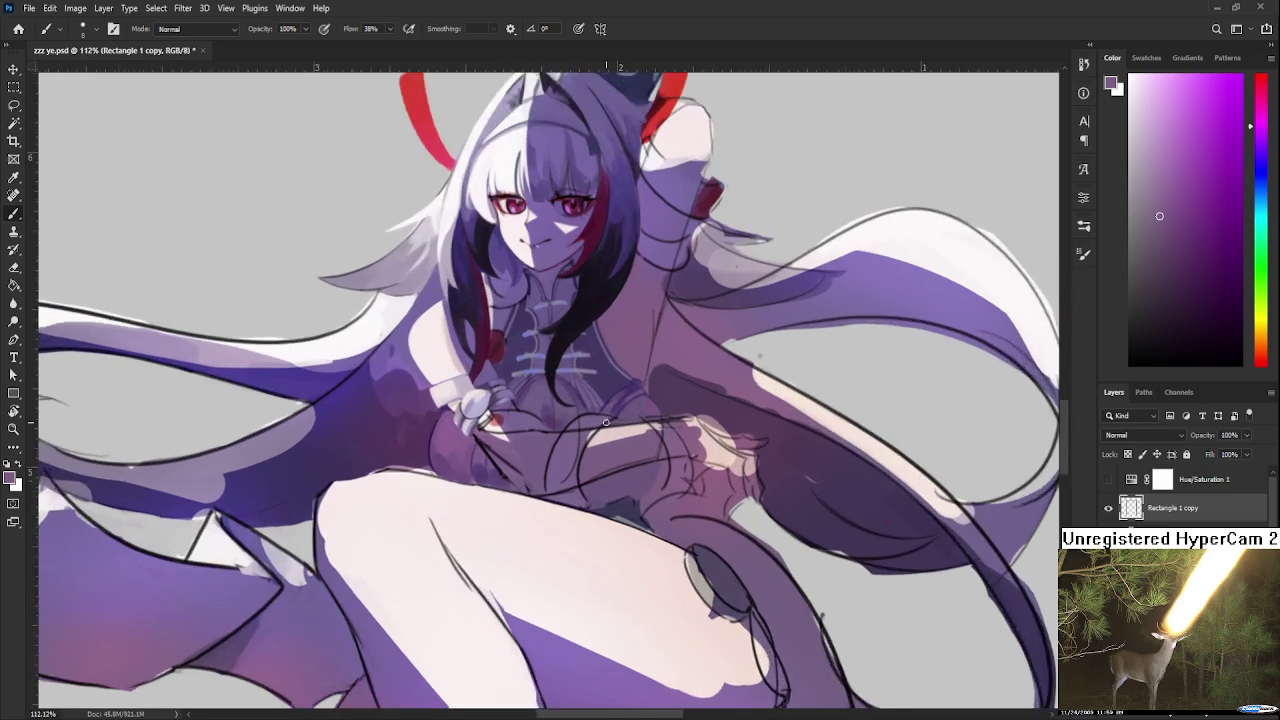
Bring the hand and white cuff into view and sample white from the cuff
scroll(610, 420, "up", 1)
scroll(610, 420, "down", 2)
scroll(665, 443, "up", 2)
scroll(665, 443, "down", 2)
scroll(660, 430, "down", 1)
scroll(641, 403, "up", 3)
scroll(490, 423, "up", 1)
scroll(530, 435, "up", 2)
scroll(577, 448, "up", 1)
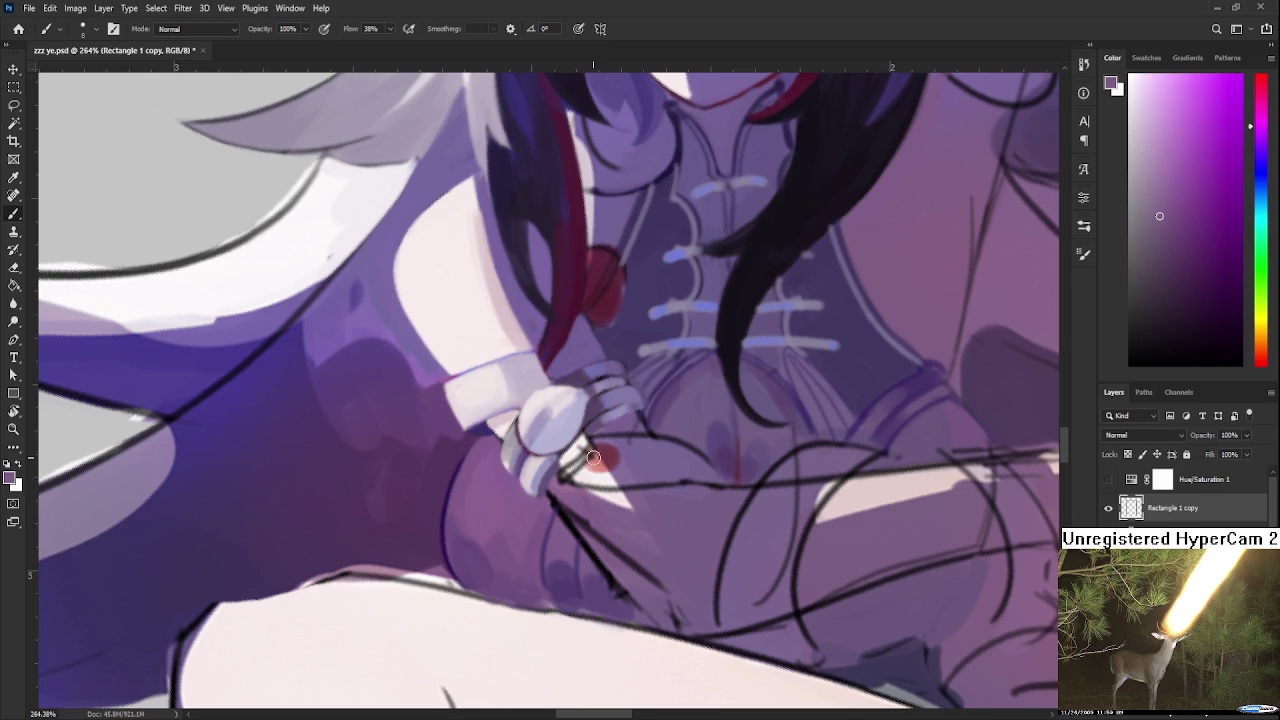
mouse_move(598, 455)
left_mouse_down()
mouse_move(544, 533)
mouse_move(564, 463)
mouse_move(516, 494)
left_mouse_up()
left_click(522, 487, "alt")
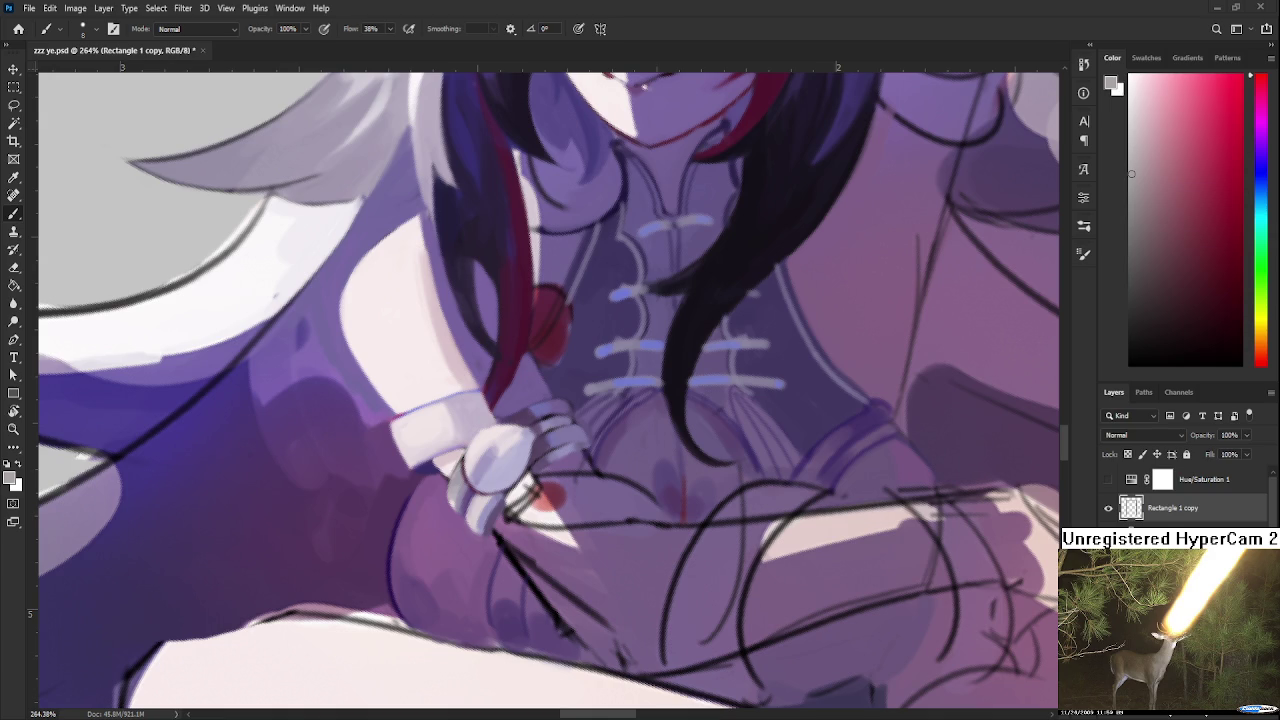
Sample near-white, lavender and bluish-grey tones from the hand and paint a pale highlight along its lower edge
scroll(528, 496, "down", 2)
scroll(528, 496, "down", 2)
scroll(528, 496, "up", 1)
scroll(528, 496, "up", 2)
scroll(528, 496, "up", 2)
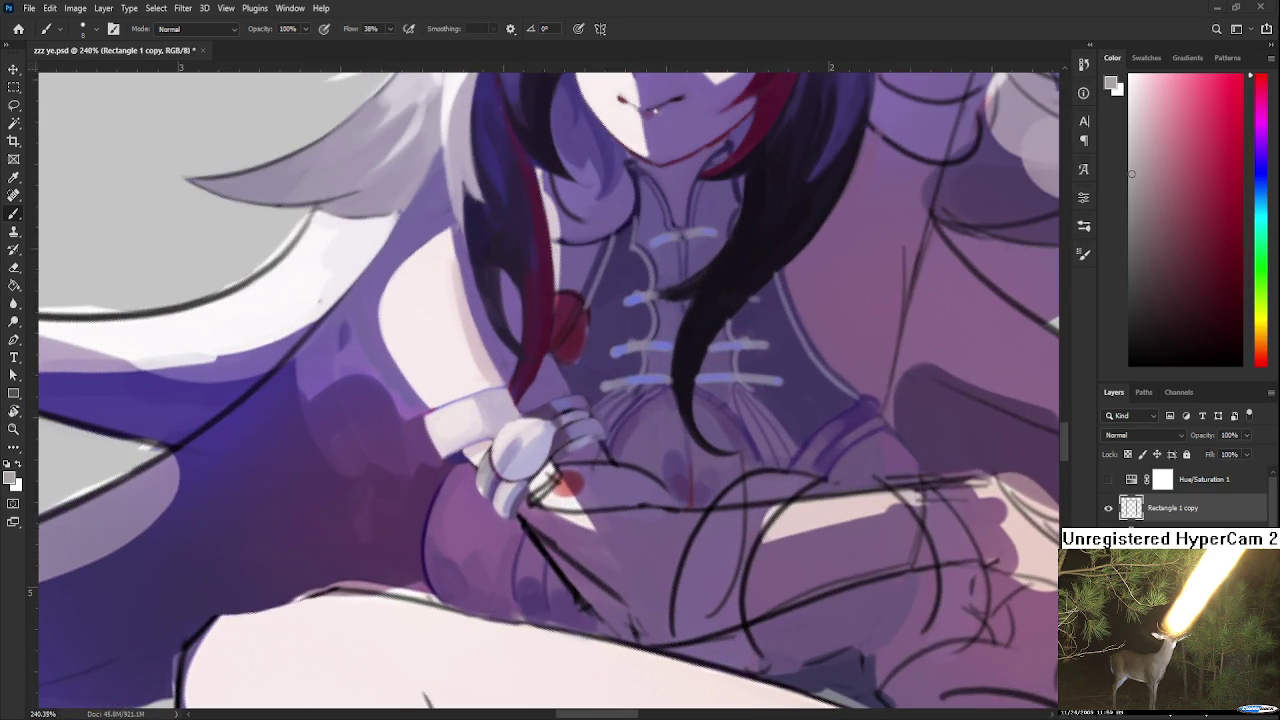
left_click(556, 480, "alt")
left_click(451, 463, "alt")
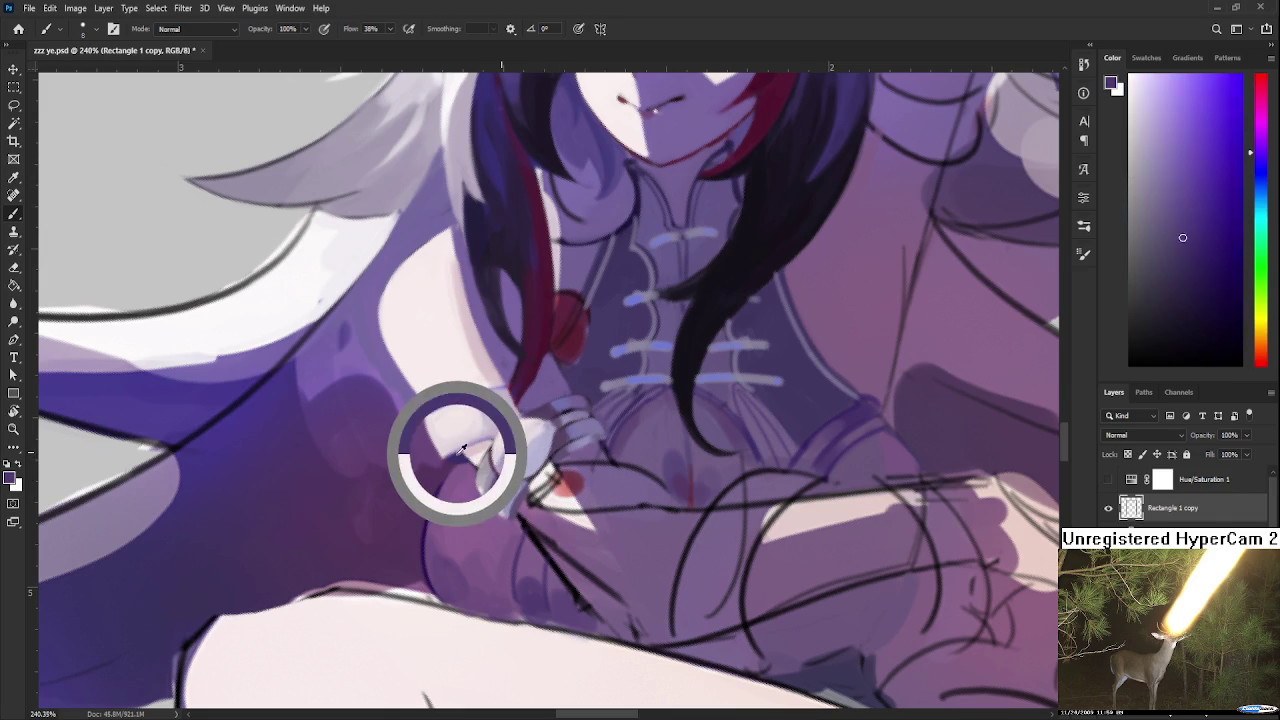
left_click(538, 492, "alt")
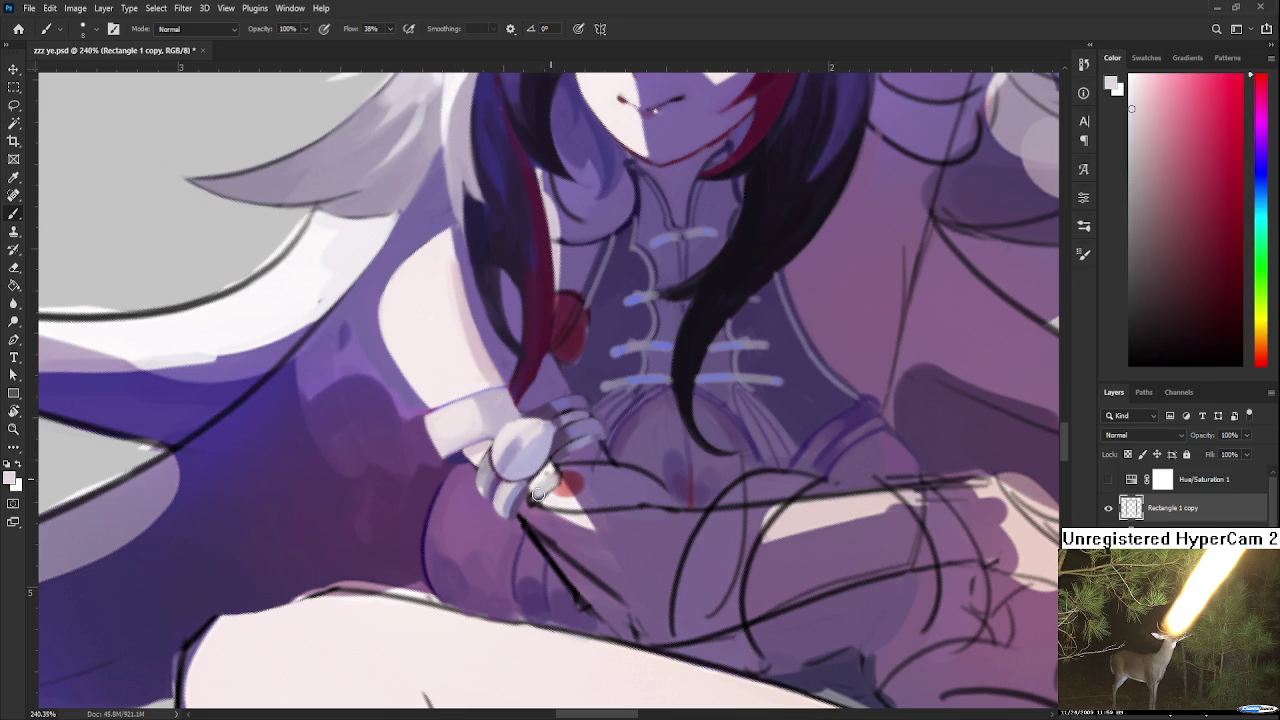
left_click(538, 491, "alt")
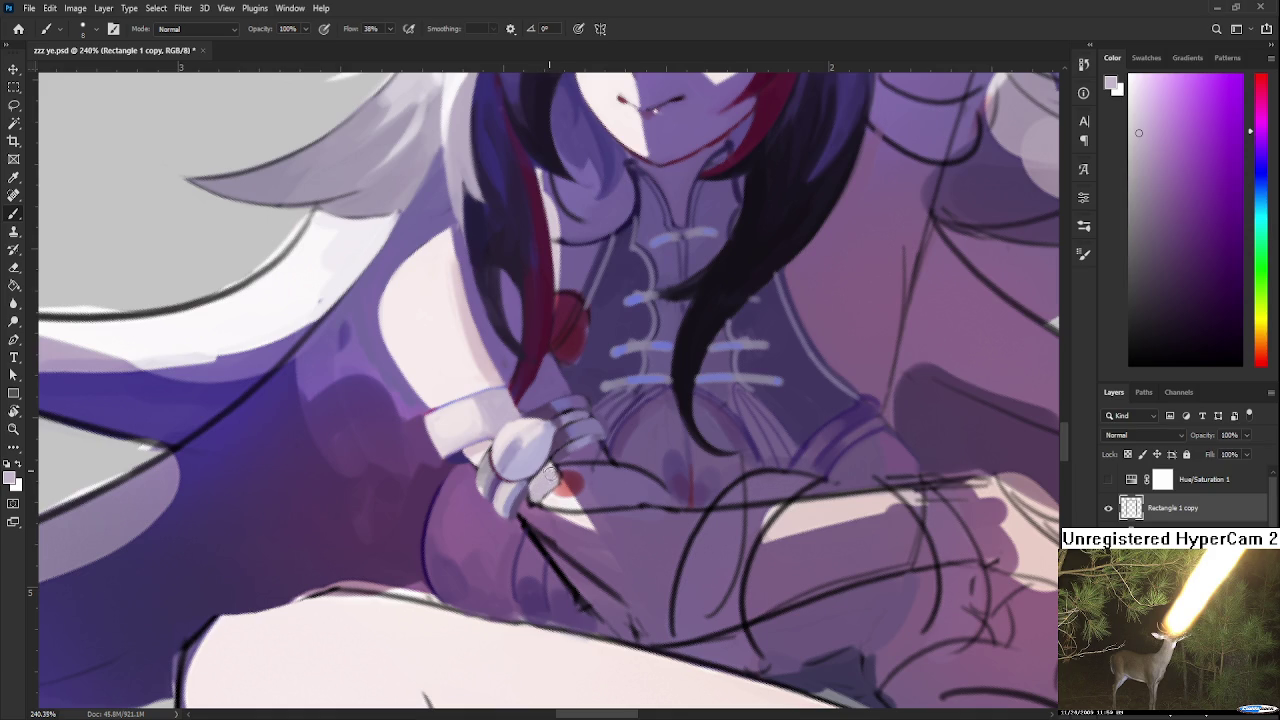
left_click(548, 494, "alt")
left_click(590, 489, "alt")
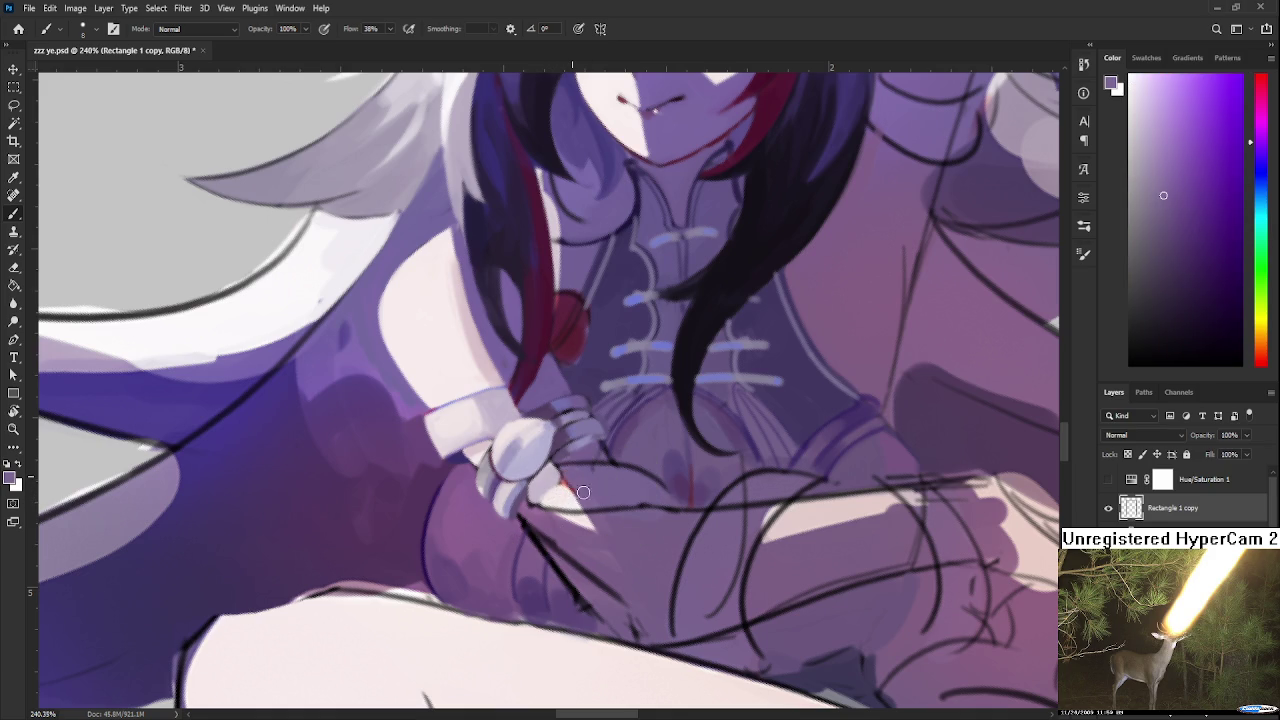
left_click(557, 489, "alt")
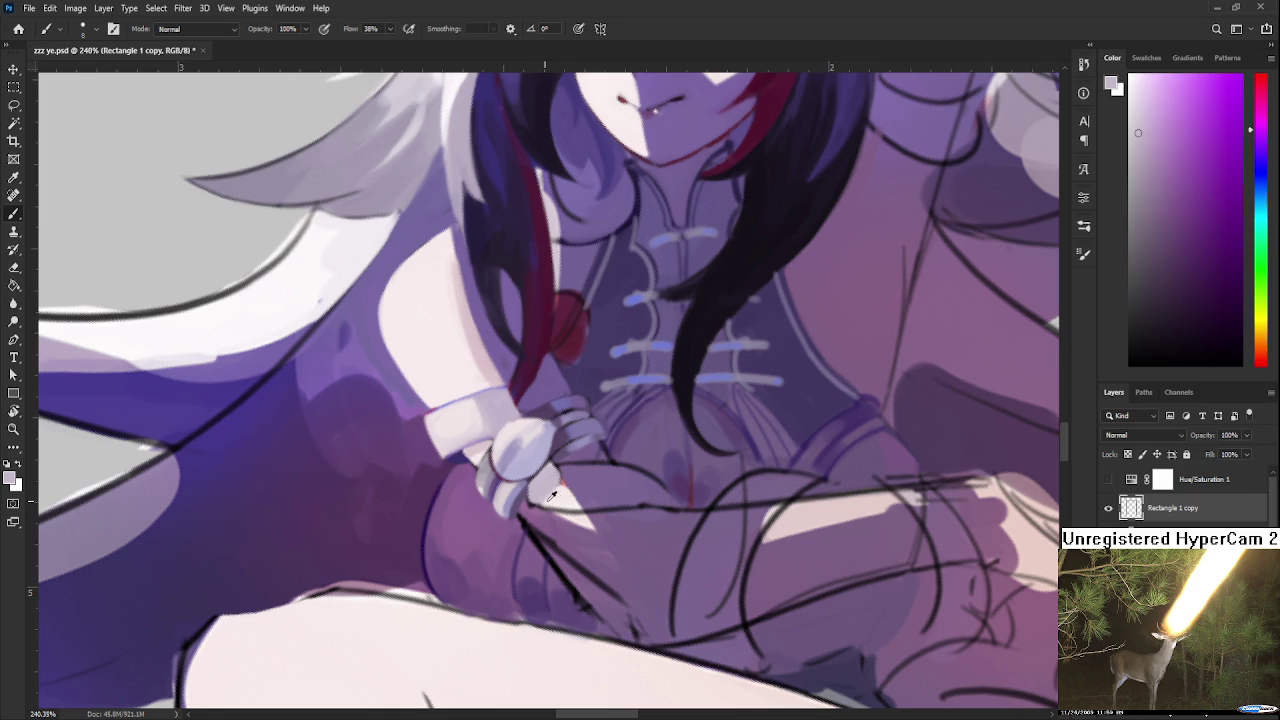
left_click(552, 498, "alt")
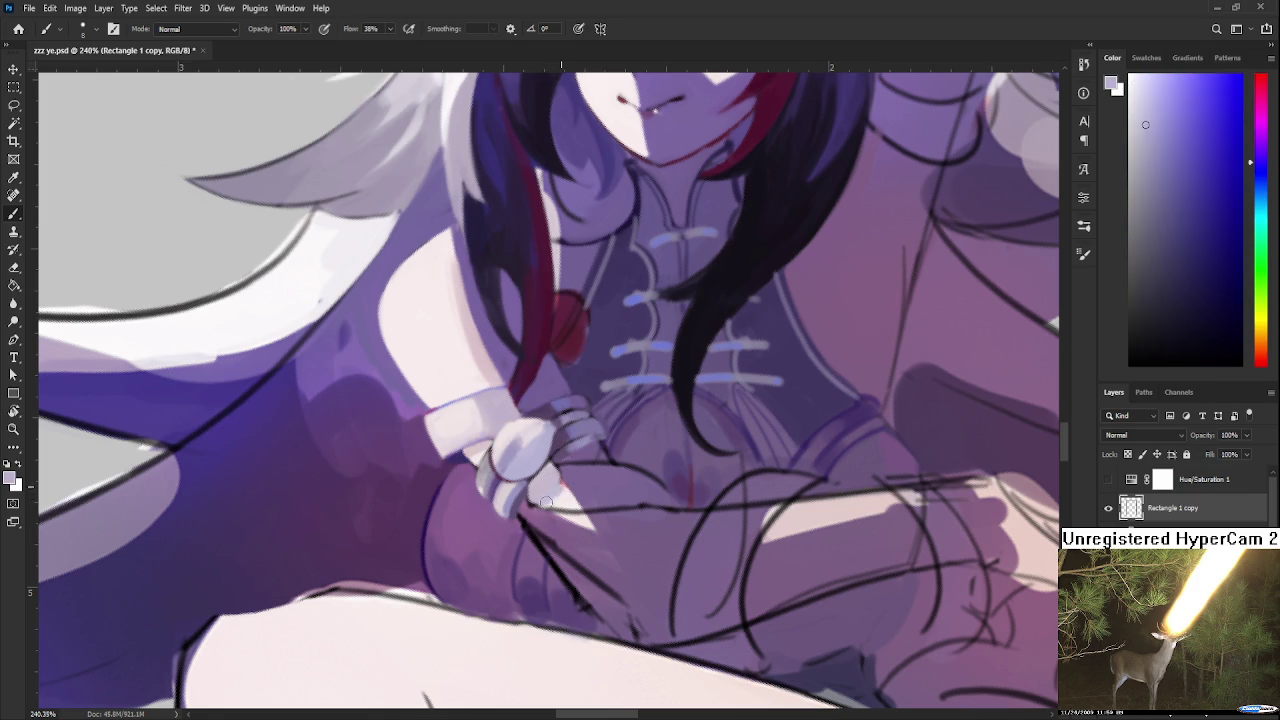
mouse_move(582, 506)
left_mouse_down()
mouse_move(545, 500)
mouse_move(560, 506)
left_mouse_up()
Darken the light area under the fingertips with a sampled purple, then view the hand upside down
left_click(578, 490, "alt")
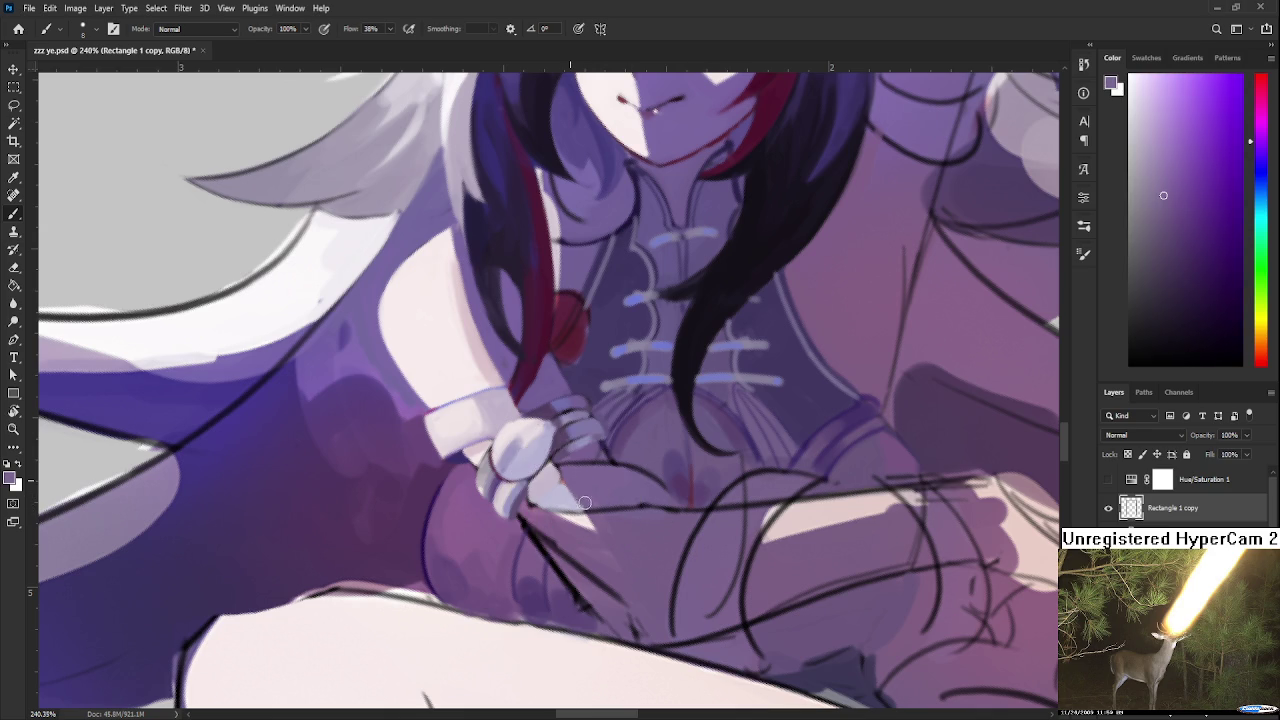
left_click(600, 514, "alt")
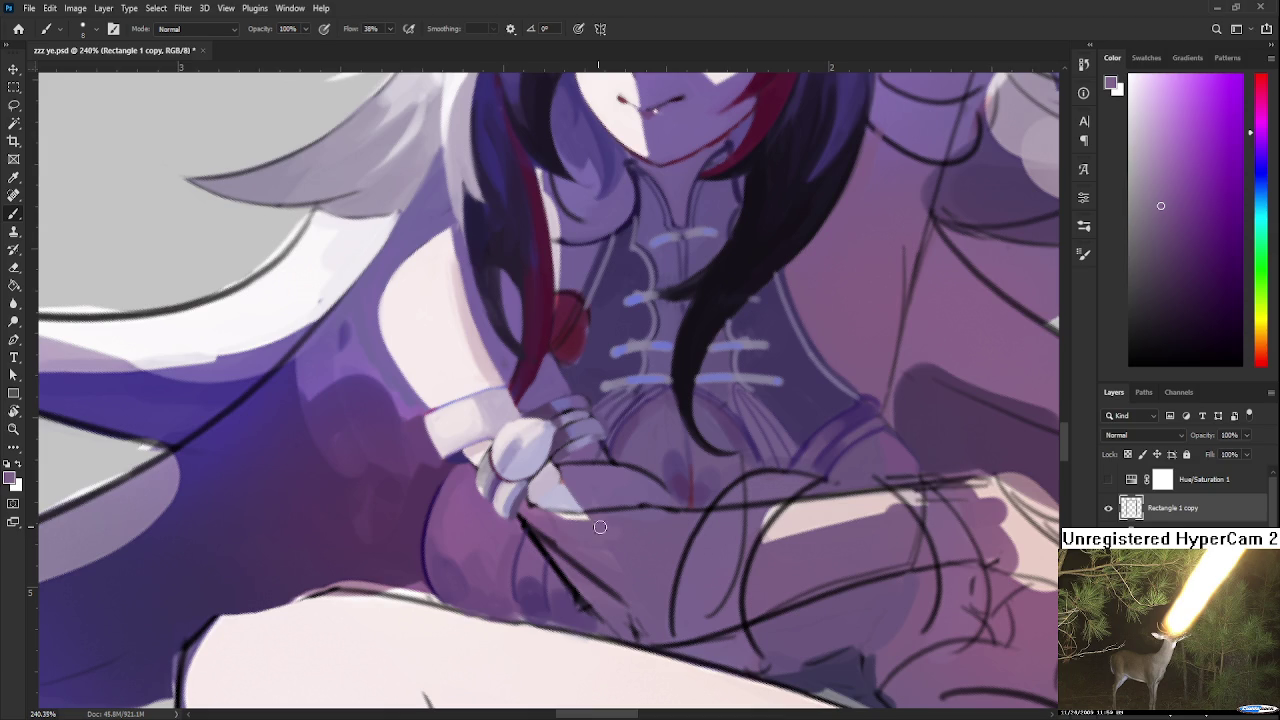
left_click_drag(556, 522, 604, 524)
key("r")
left_click_drag(614, 543, 522, 470)
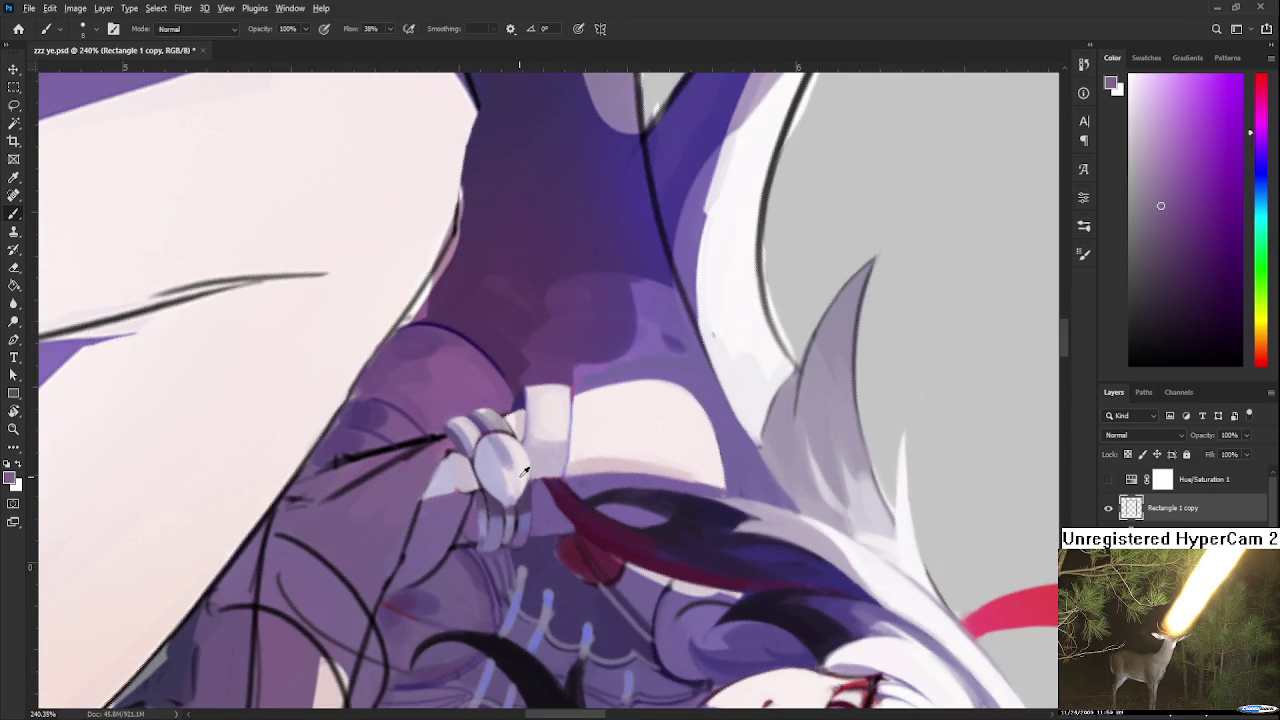
left_click(516, 460, "alt")
left_click(455, 464, "alt")
Turn the view back upright, sample lavender tones from the fingers, and rotate the canvas again
key("r")
left_click_drag(462, 478, 632, 465)
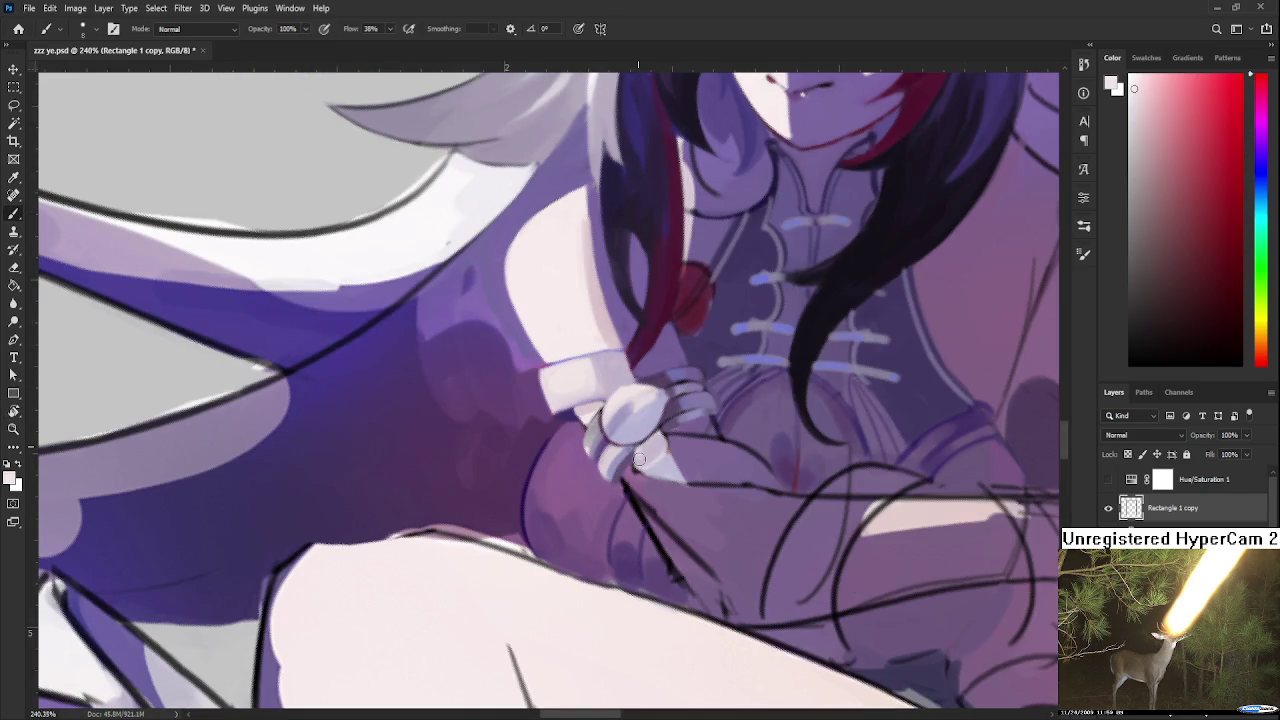
left_click(648, 451, "alt")
left_click(655, 448, "alt")
left_click(659, 452, "alt")
left_click(670, 436, "alt")
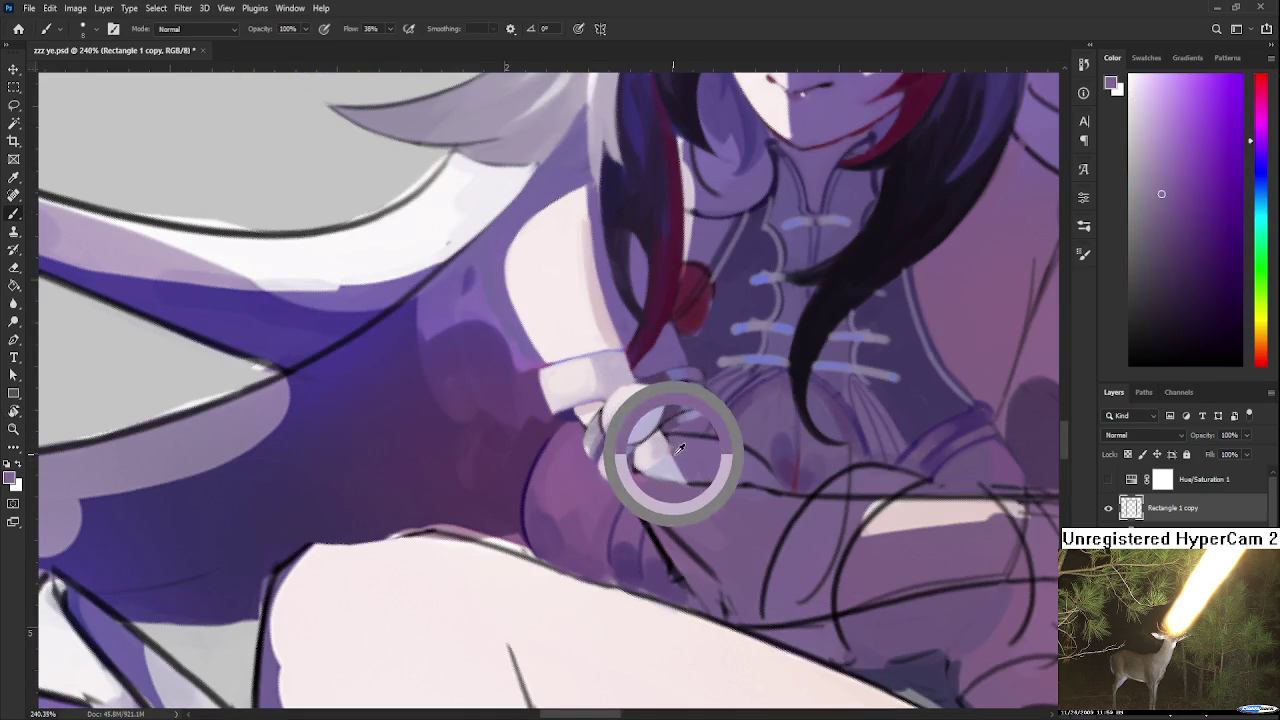
key("r")
mouse_move(737, 414)
left_mouse_down()
mouse_move(556, 550)
mouse_move(527, 555)
mouse_move(547, 548)
left_mouse_up()
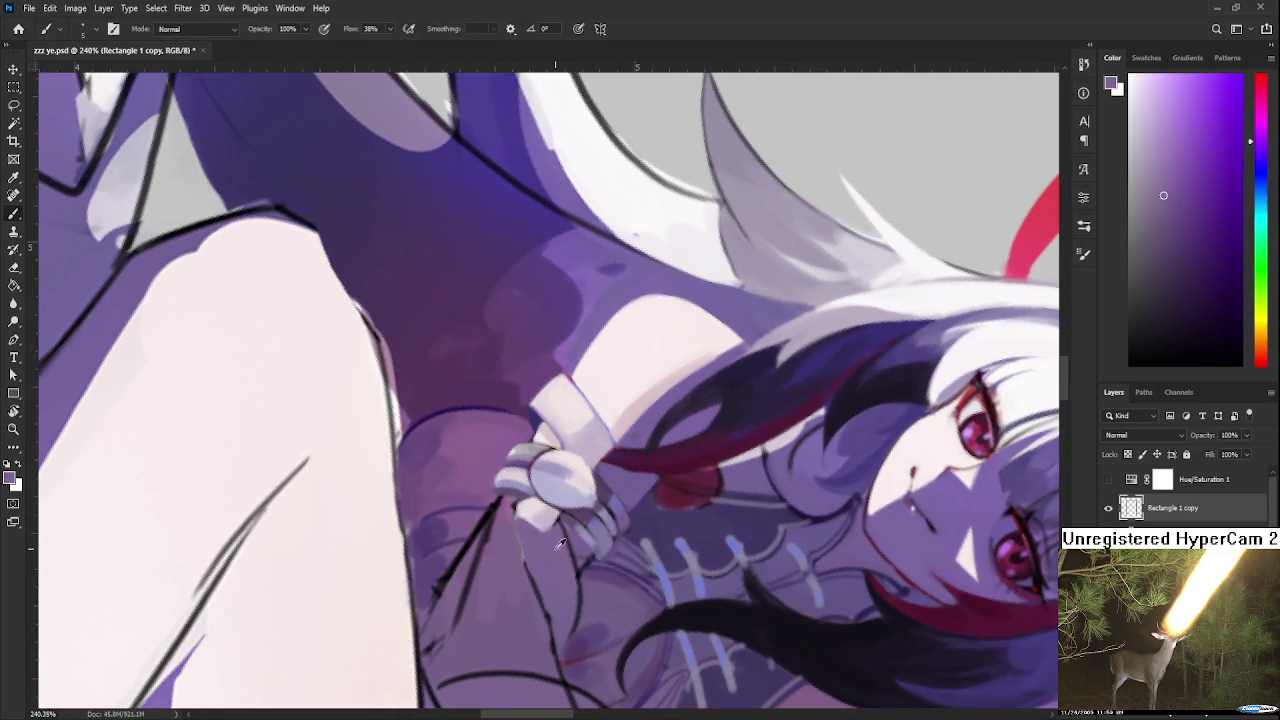
Paint lighter purple over the dark sketch line below the gripping hand
left_click(535, 507, "alt")
left_click(510, 505, "alt")
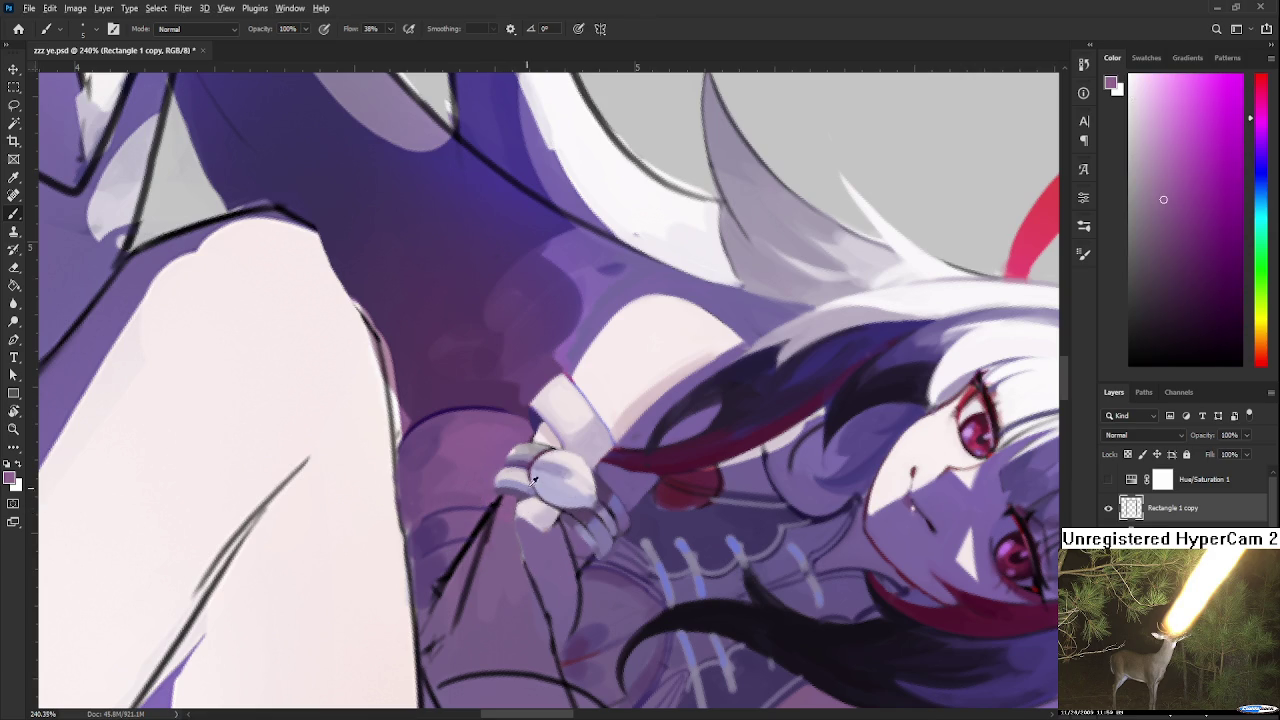
left_click(546, 452, "alt")
left_click(505, 365, "alt")
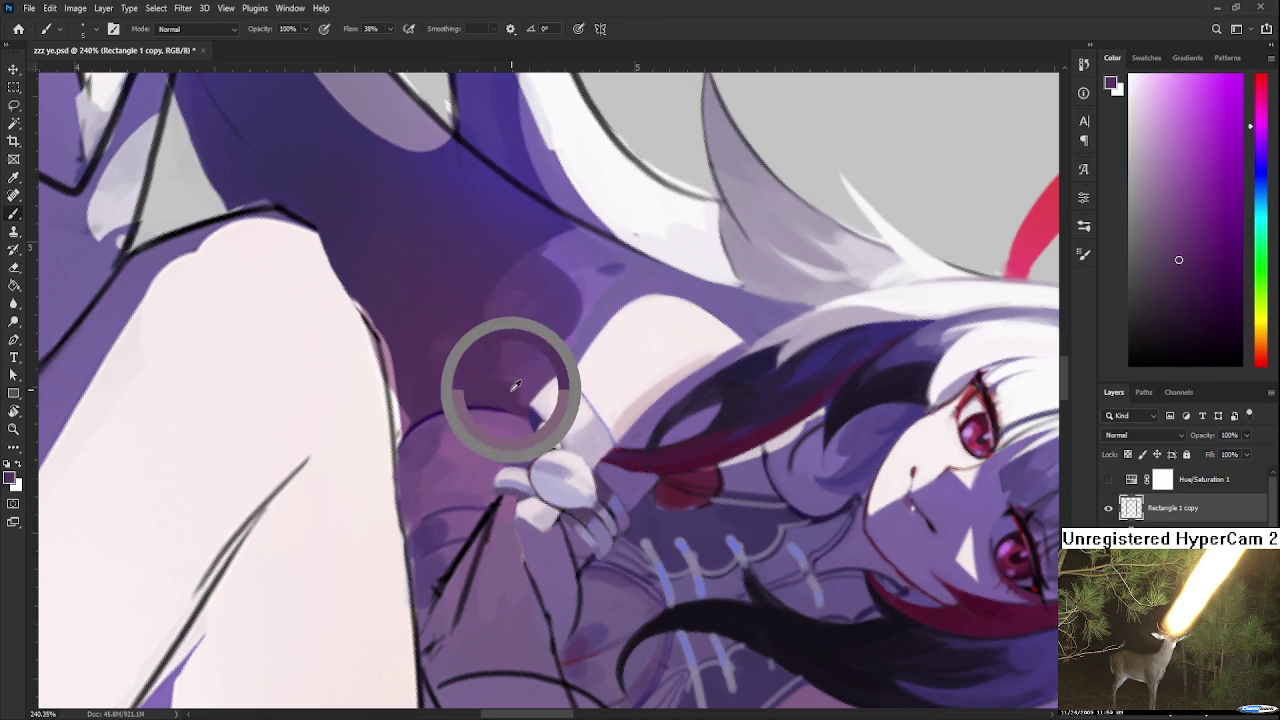
left_click_drag(521, 546, 491, 461)
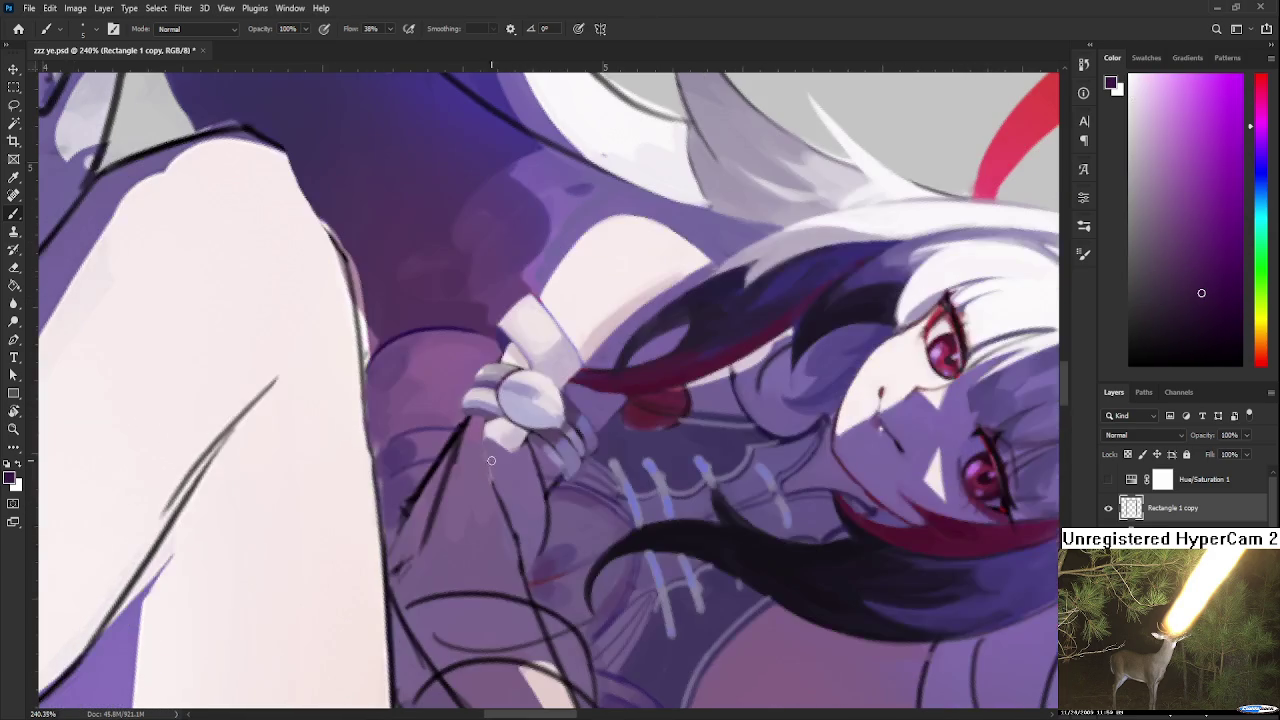
left_click(492, 487, "alt")
left_click_drag(480, 462, 500, 540)
Sample darker and lighter purples near the hand and rotate the canvas to a new angle
left_click(523, 563, "alt")
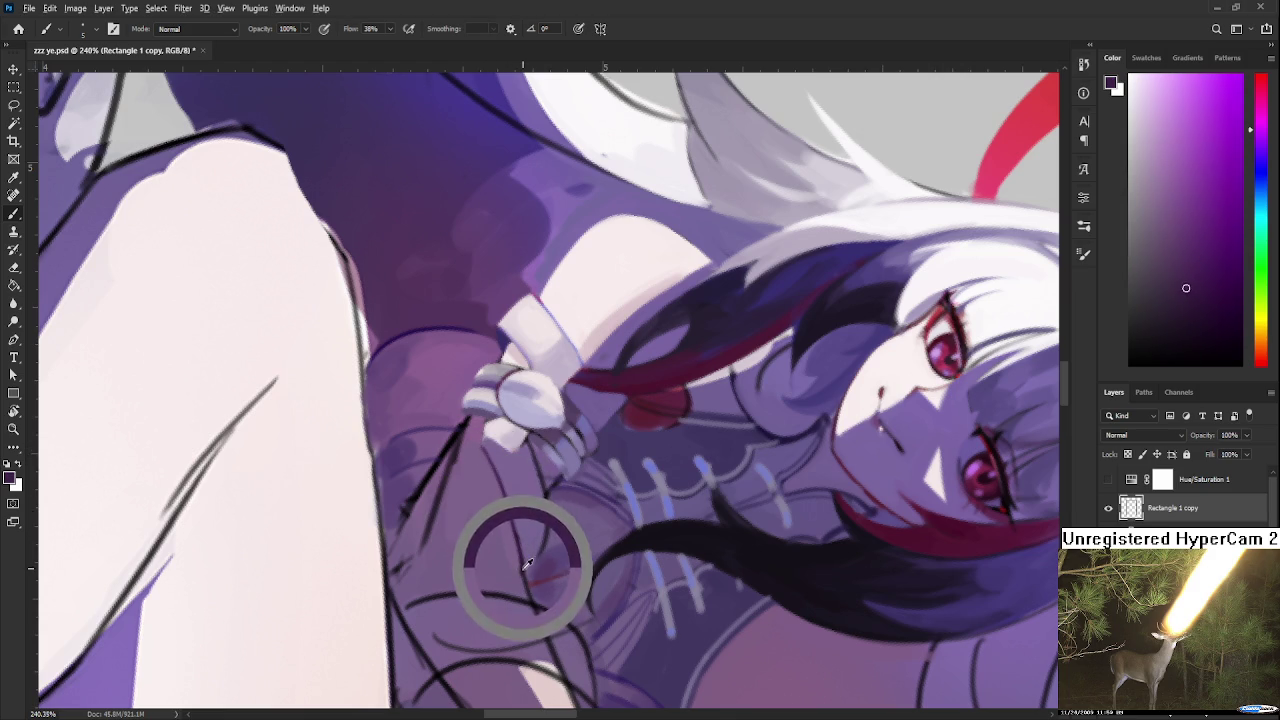
left_click(530, 486, "alt")
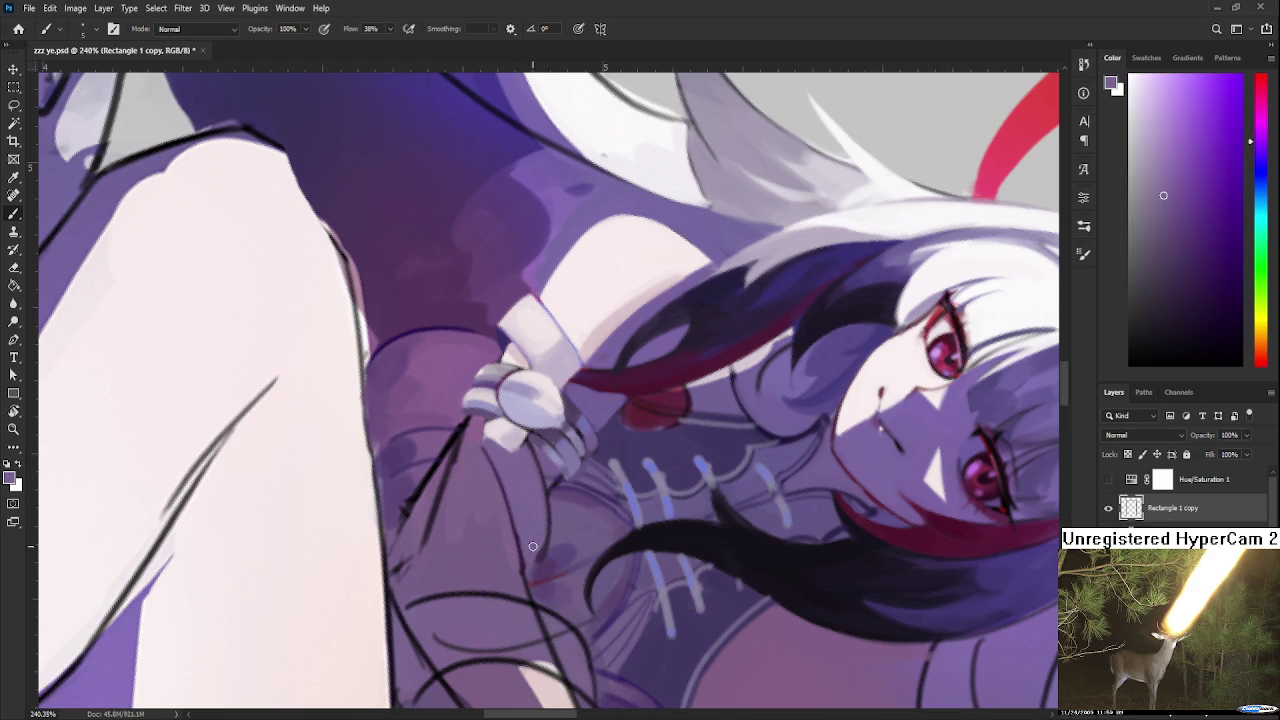
left_click(495, 470, "alt")
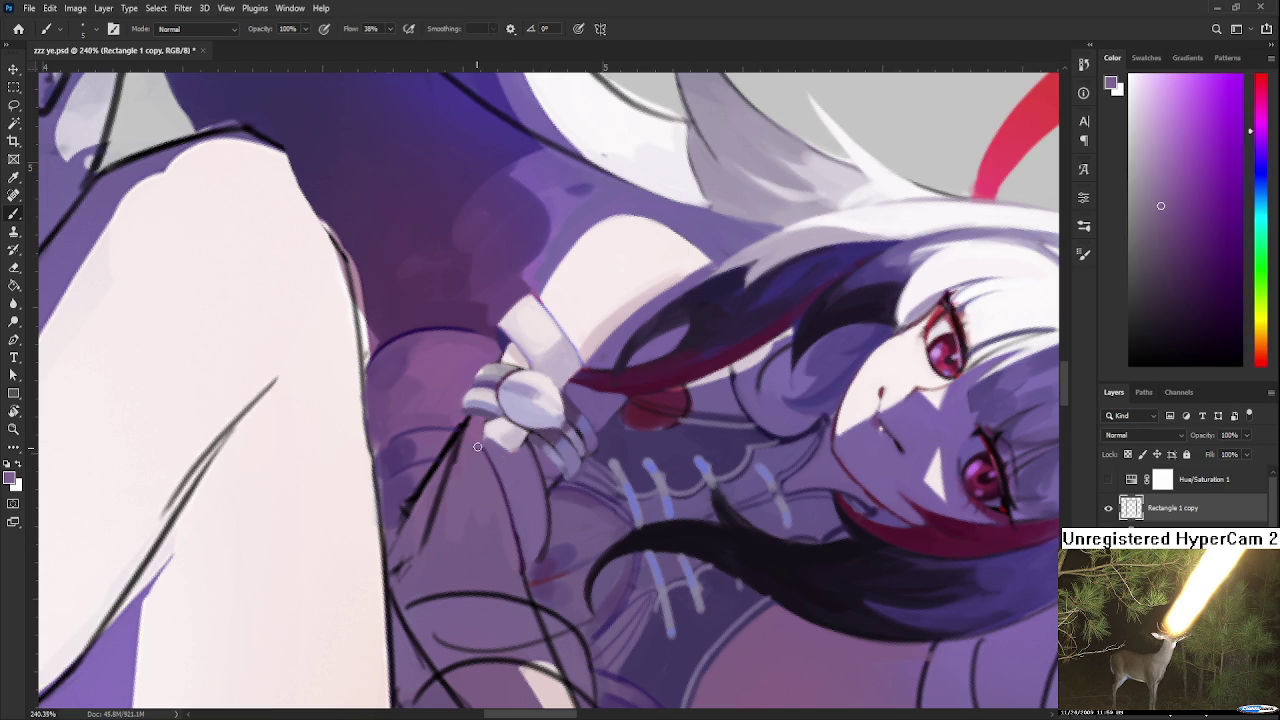
key("r")
left_click_drag(517, 590, 601, 524)
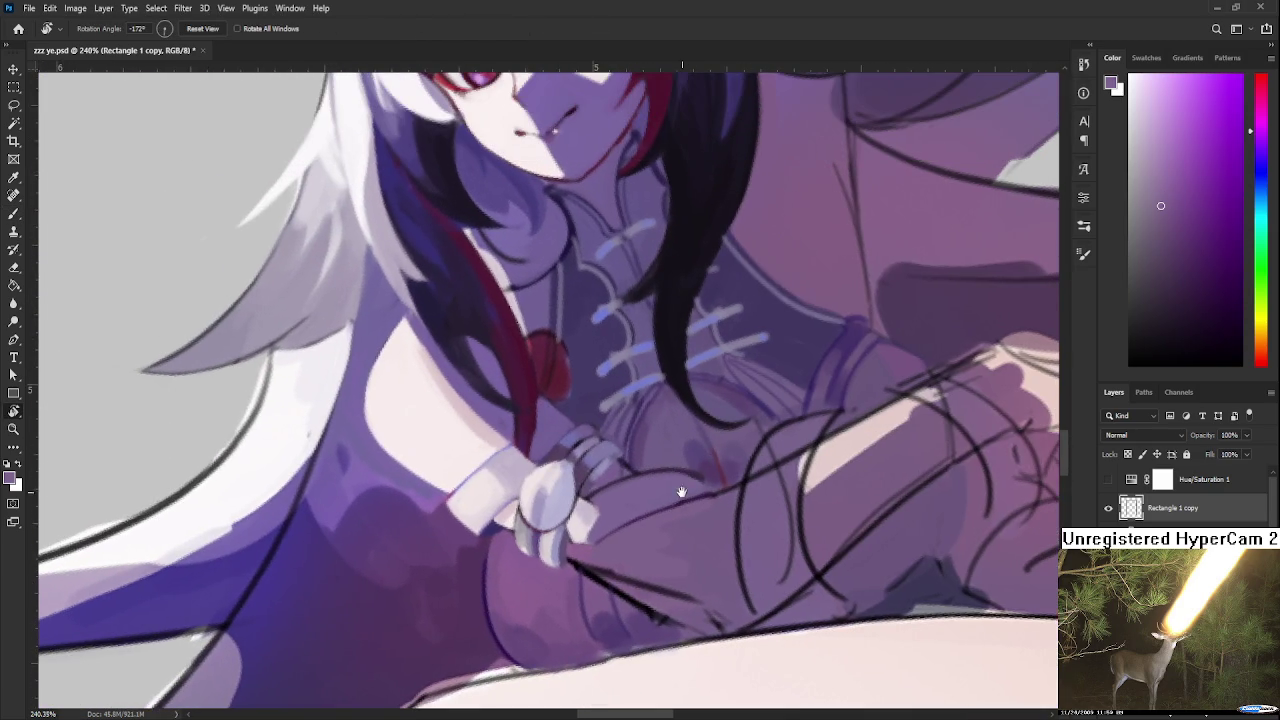
left_click(600, 526, "alt")
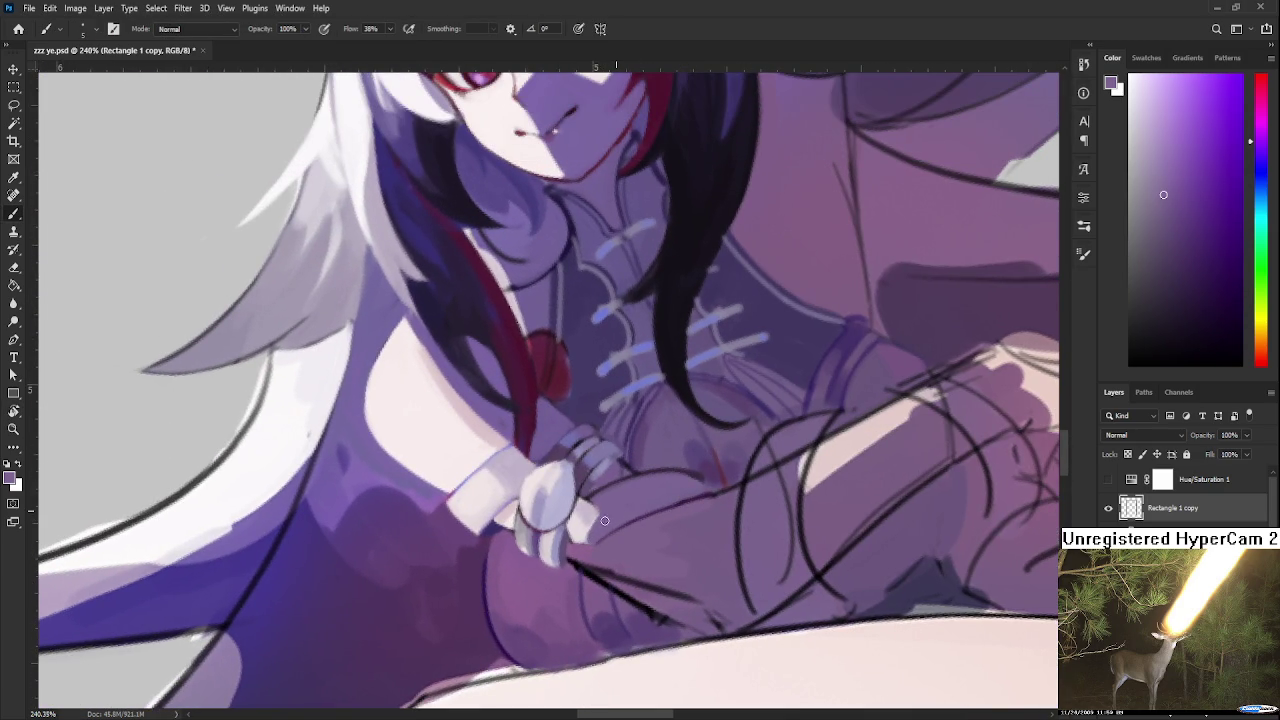
left_click(587, 511, "alt")
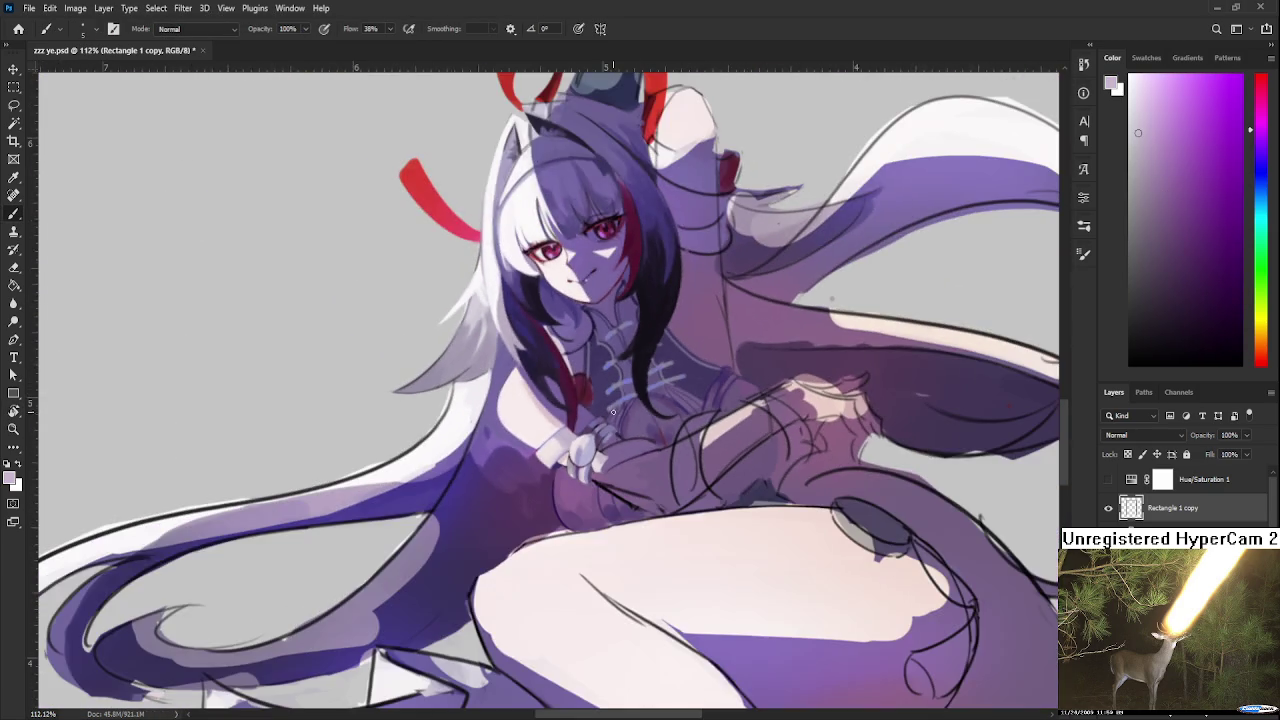
Sample bluish and nearby purples around the sword grip
mouse_move(605, 397)
left_mouse_down()
mouse_move(650, 484)
mouse_move(588, 454)
left_mouse_up()
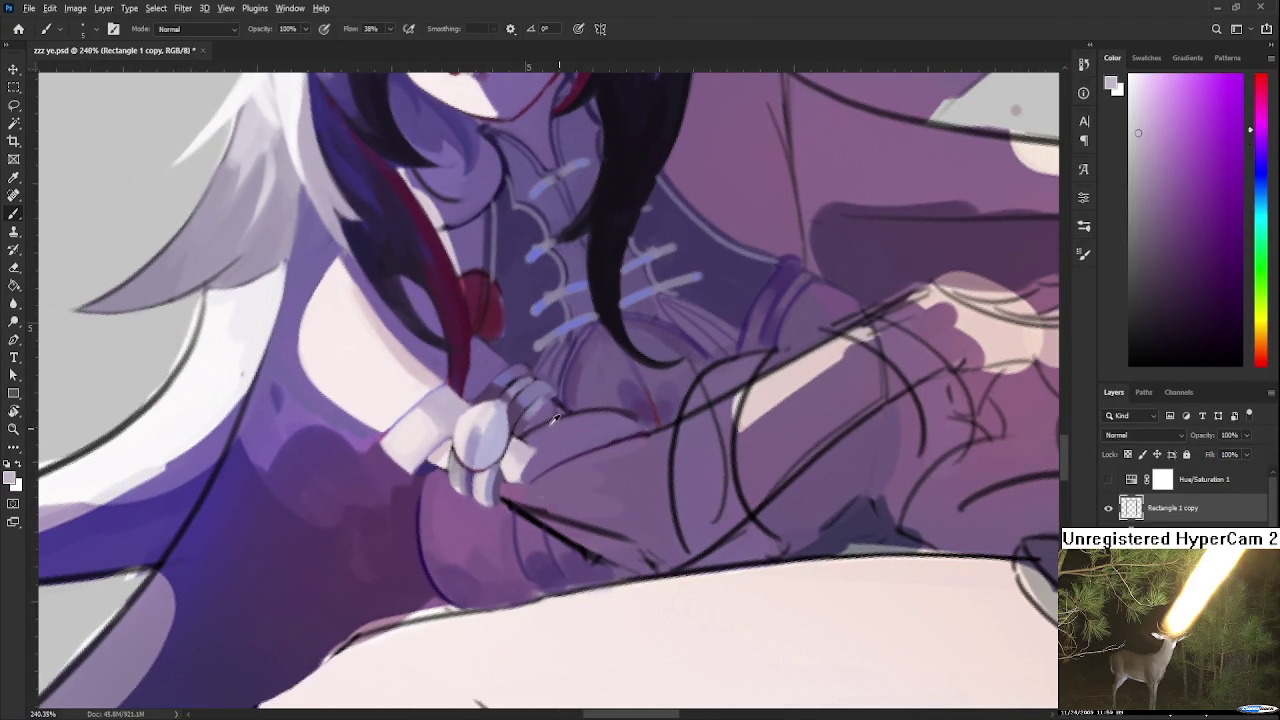
left_click(505, 378, "alt")
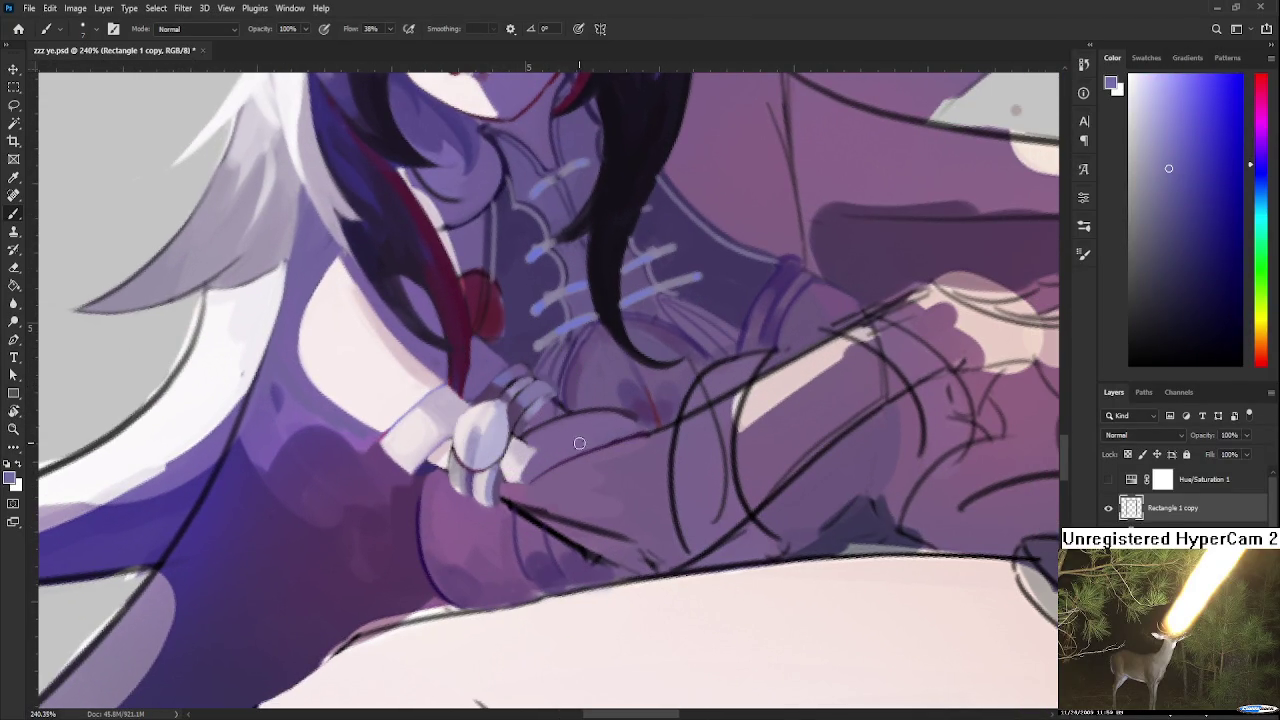
left_click(565, 443, "alt")
left_click(591, 419, "alt")
left_click(601, 420, "alt")
left_click(609, 420, "alt")
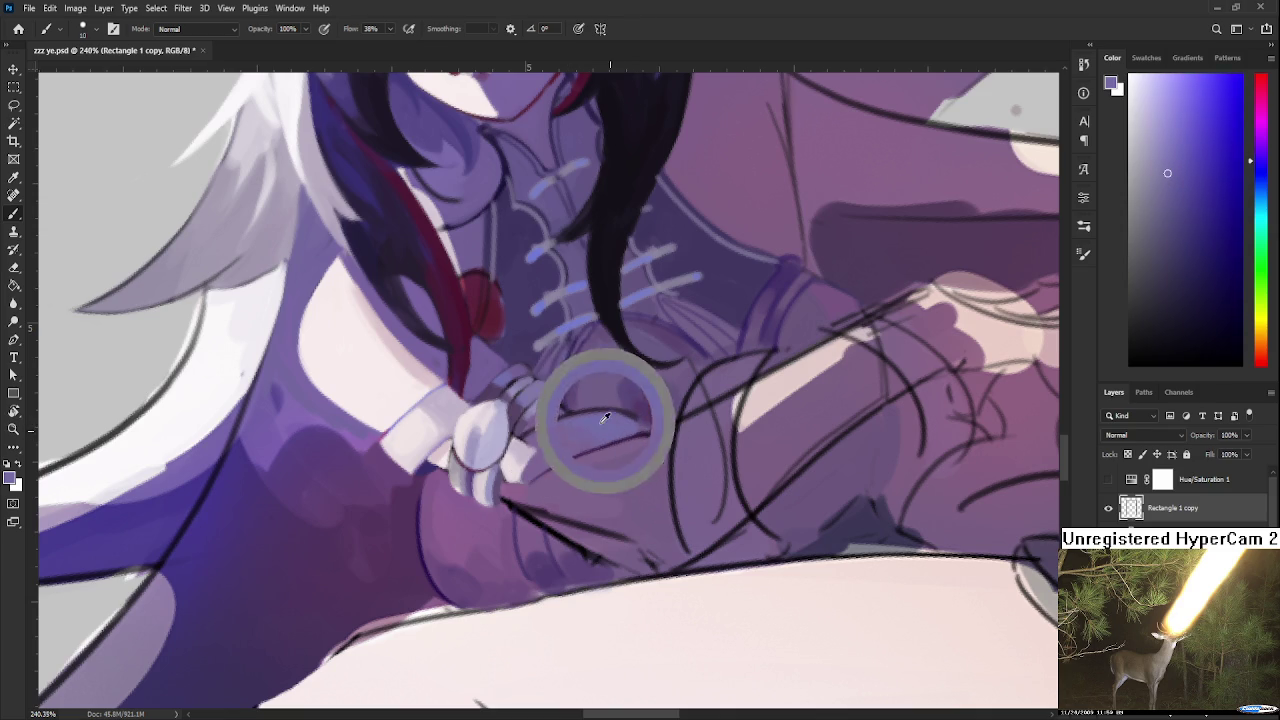
left_click(576, 437, "alt")
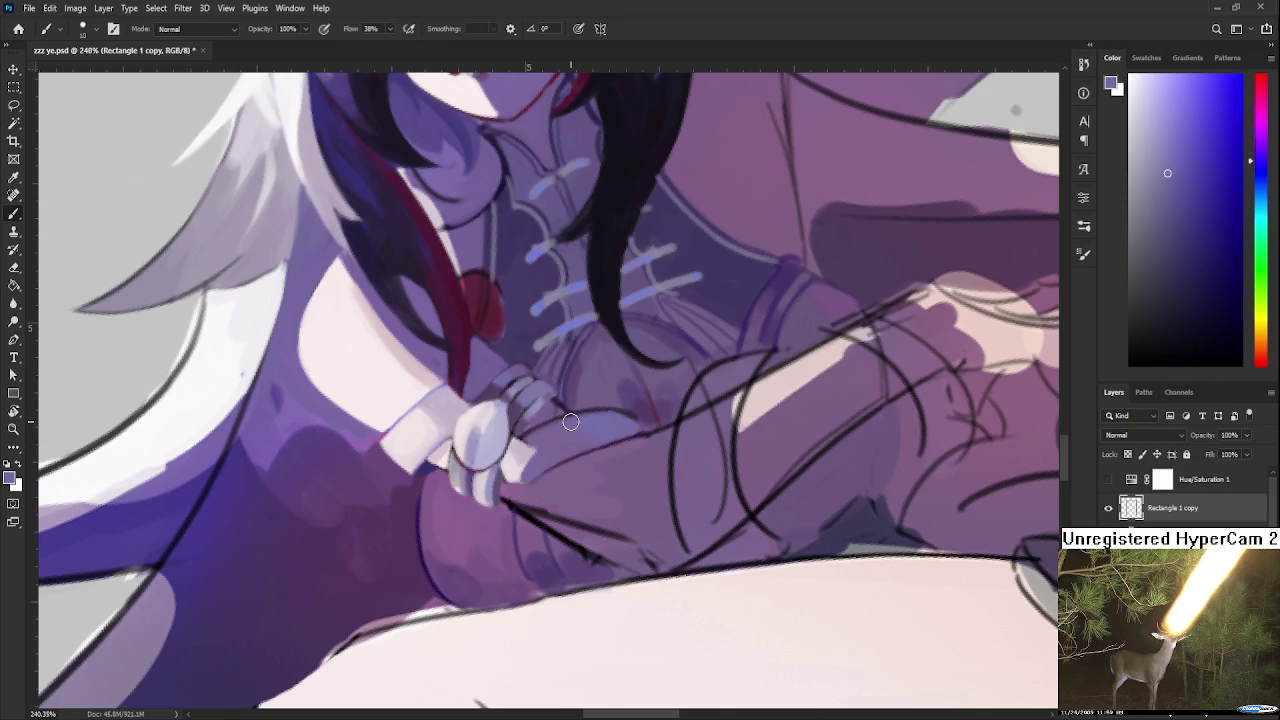
Rotate the canvas about 86 degrees and shrink the brush for detail with a lighter purple
key("r")
mouse_move(663, 423)
left_mouse_down()
mouse_move(537, 503)
mouse_move(490, 440)
left_mouse_up()
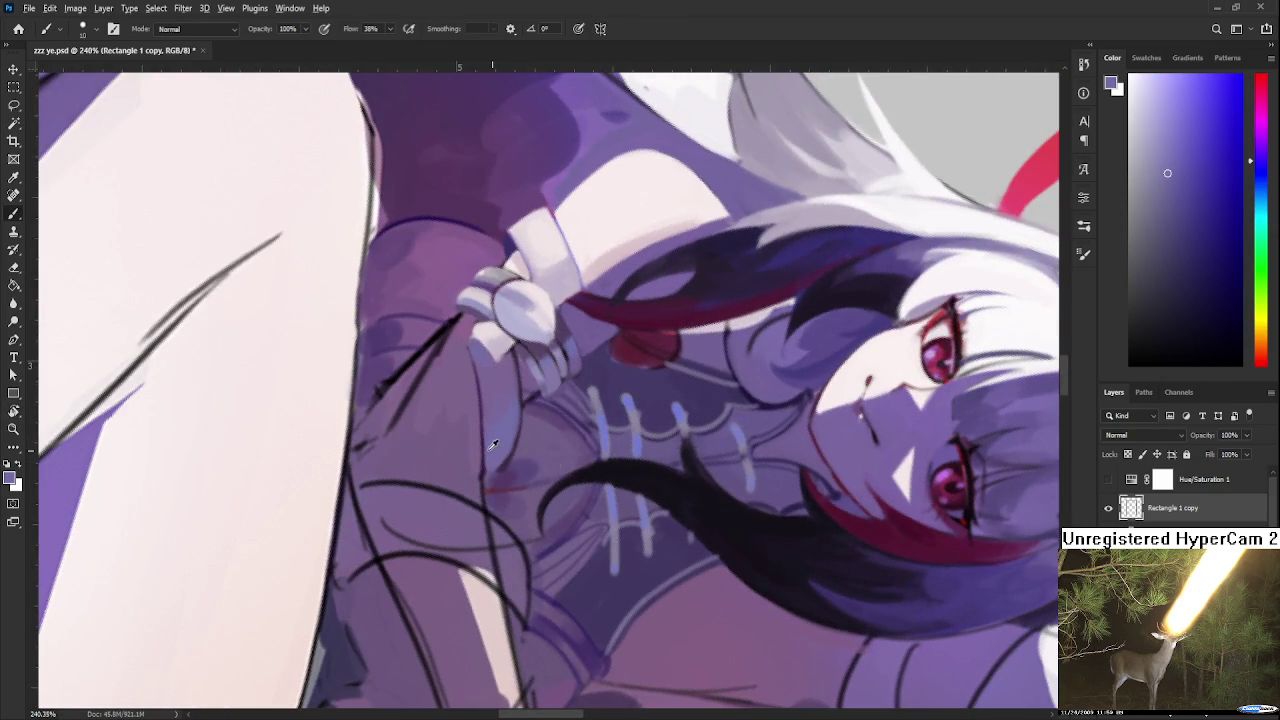
left_click(481, 436, "alt")
key("bracketleft")
key("bracketleft")
key("bracketleft")
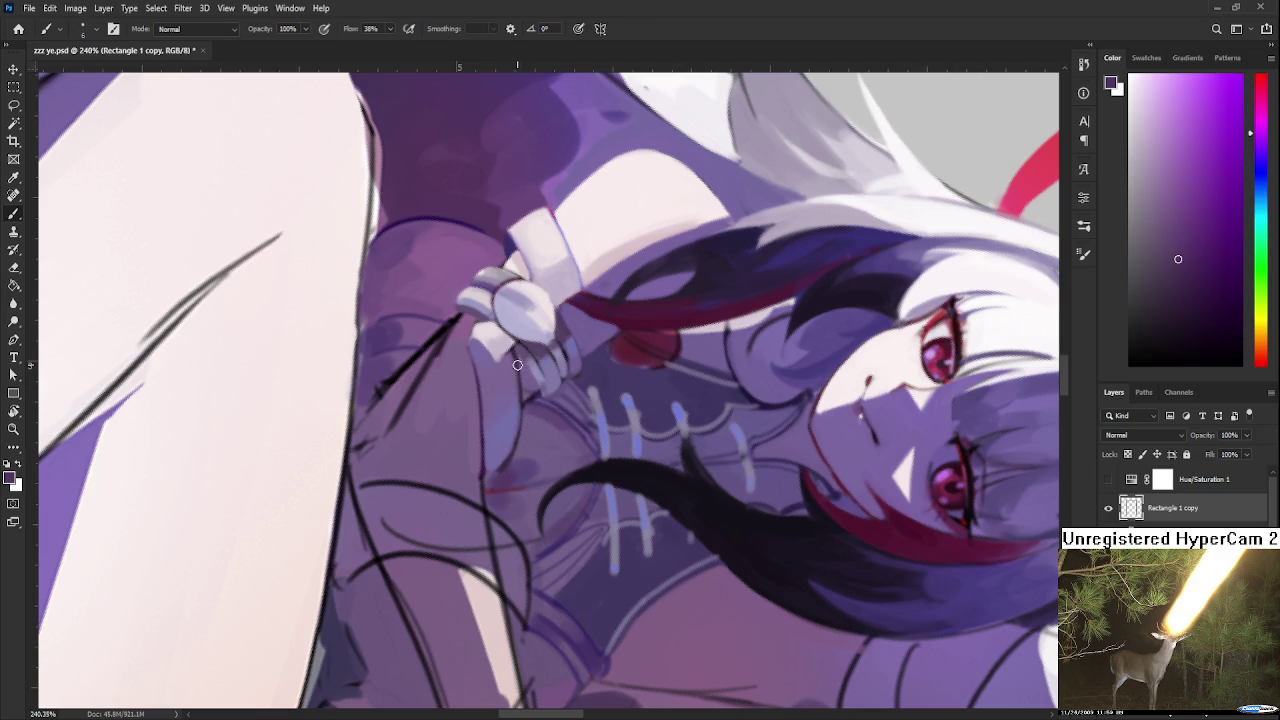
left_click(507, 455, "alt")
left_click(511, 431, "alt")
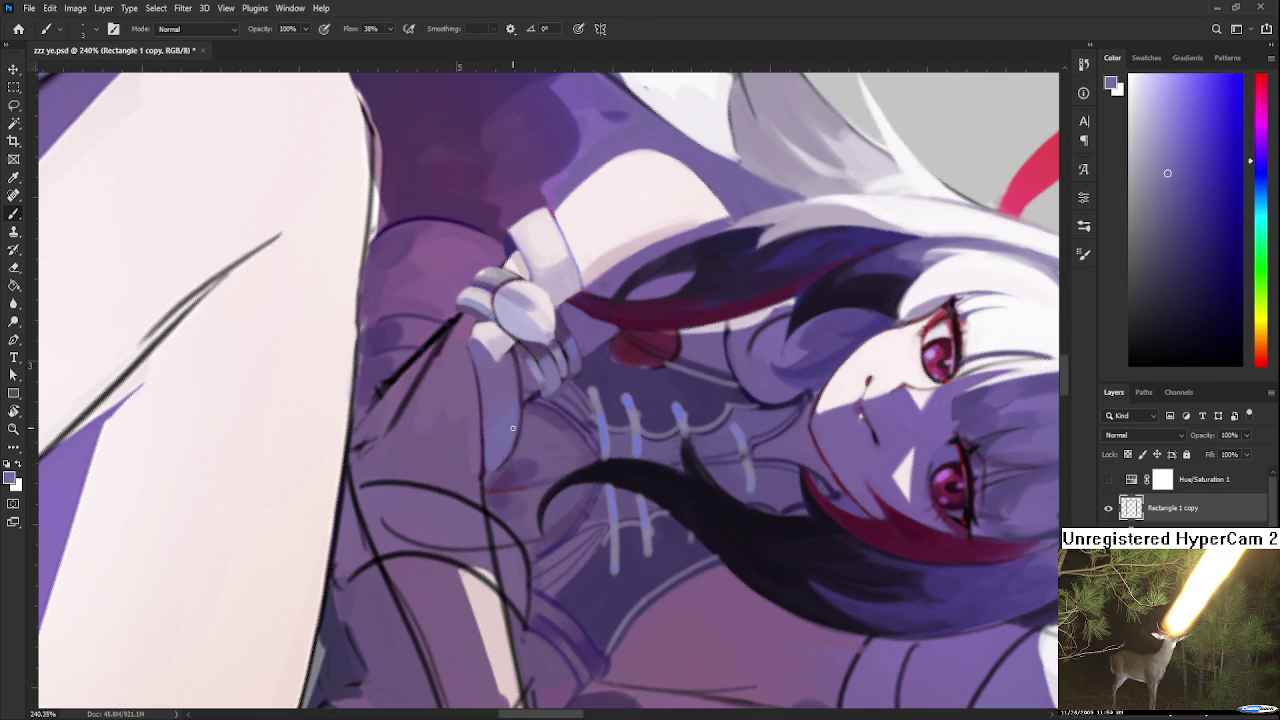
Rotate and zoom the canvas view to a new working angle around the hand
key("r")
left_click_drag(501, 457, 619, 441)
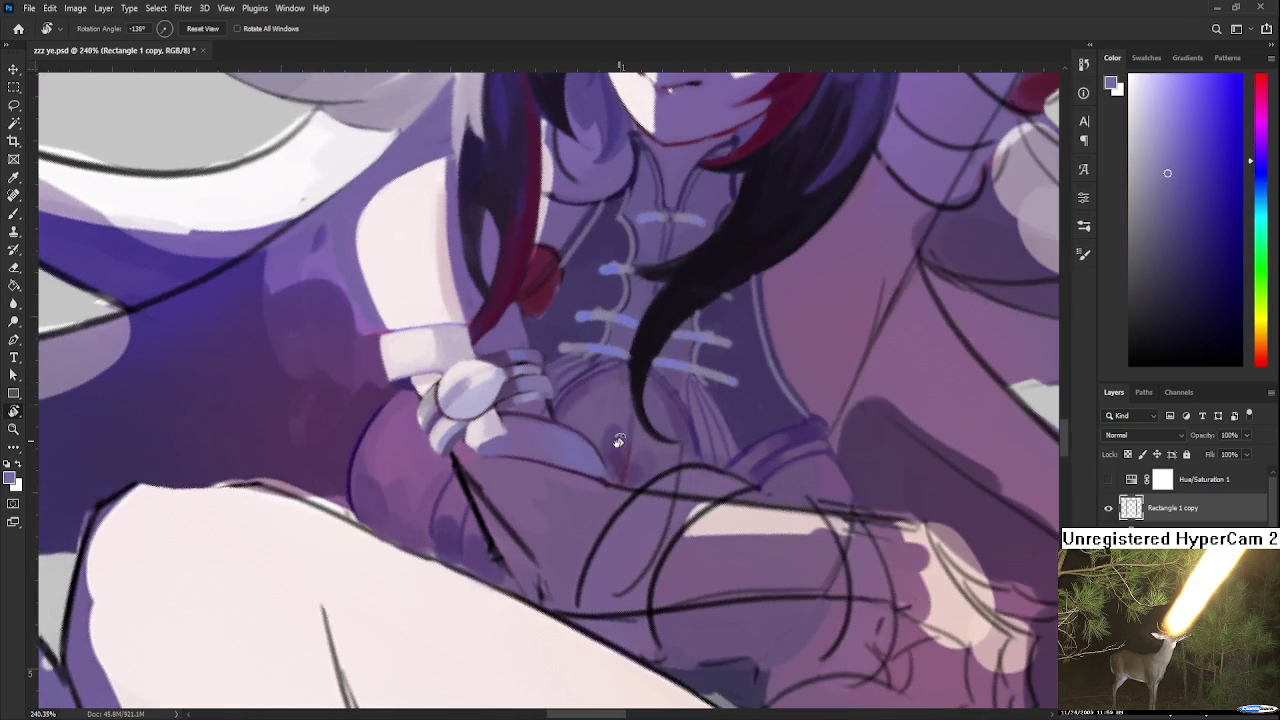
scroll(617, 441, "down", 3)
scroll(600, 430, "up", 2)
scroll(530, 414, "up", 3)
left_click_drag(530, 414, 550, 431)
Sample a more magenta purple, then rotate and pull back to see the whole character
key("b")
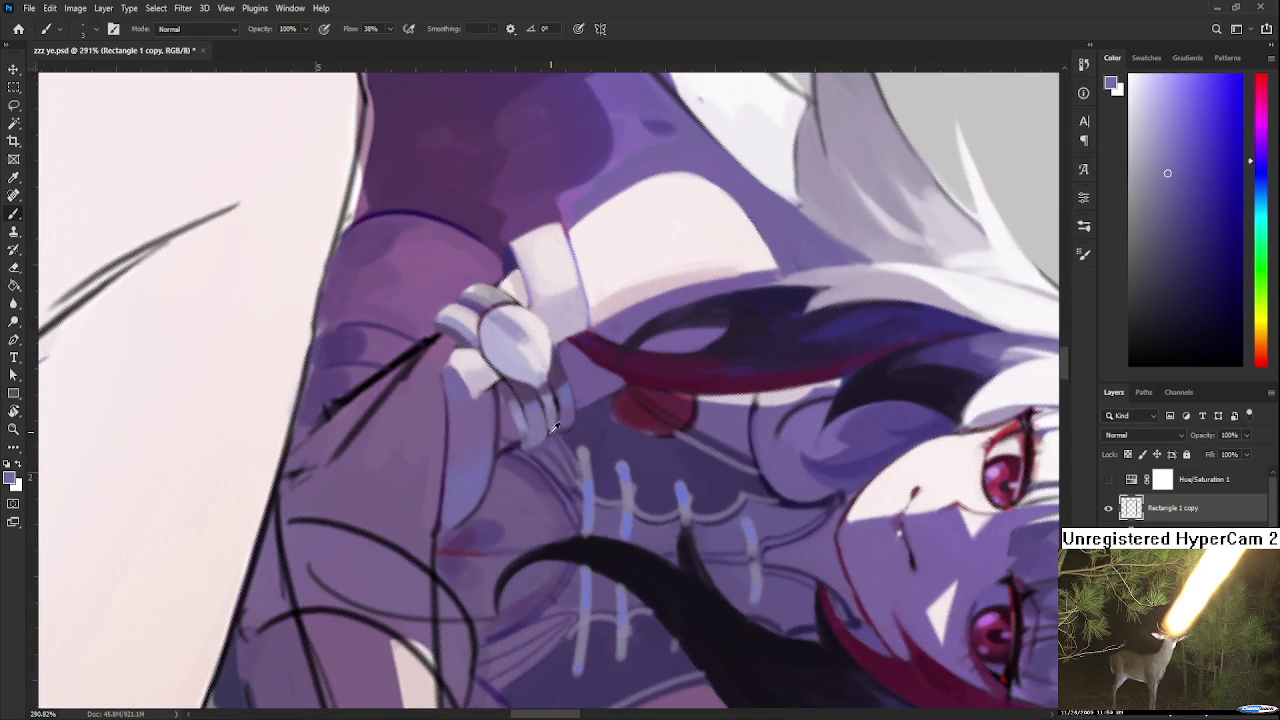
left_click(512, 427, "alt")
key("r")
left_click(514, 428)
left_click_drag(499, 482, 614, 443)
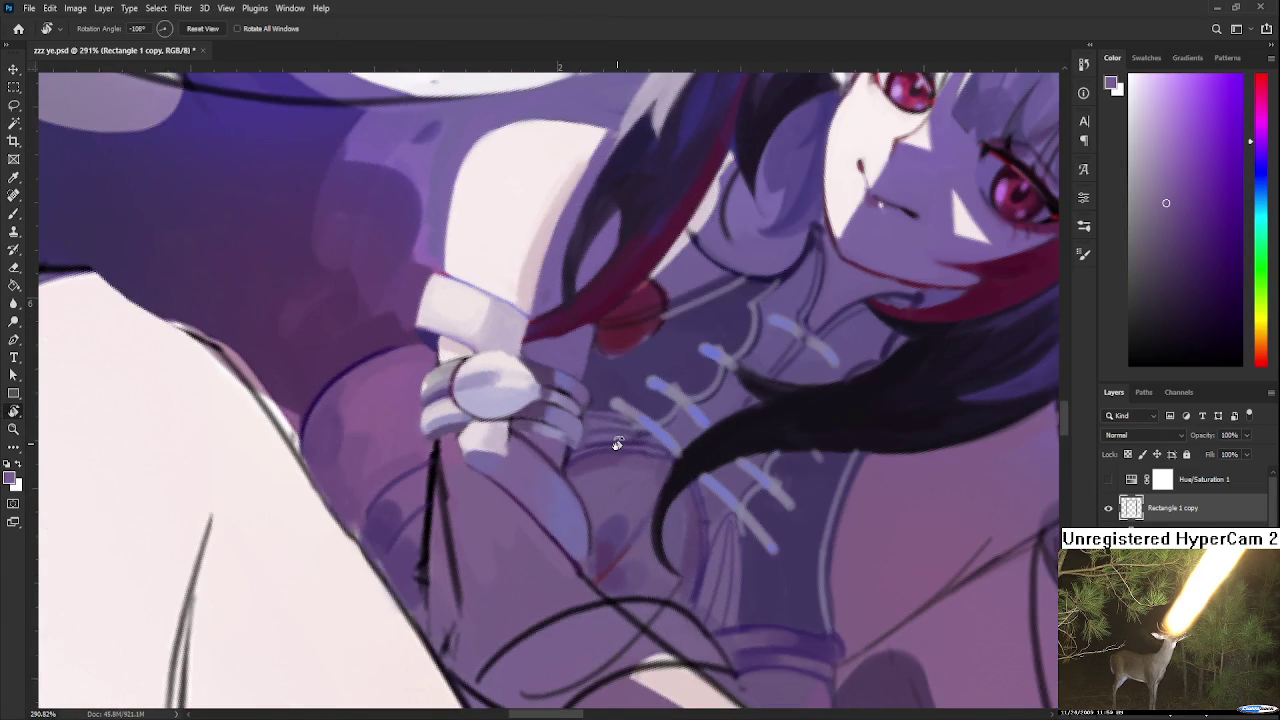
scroll(600, 423, "down", 3)
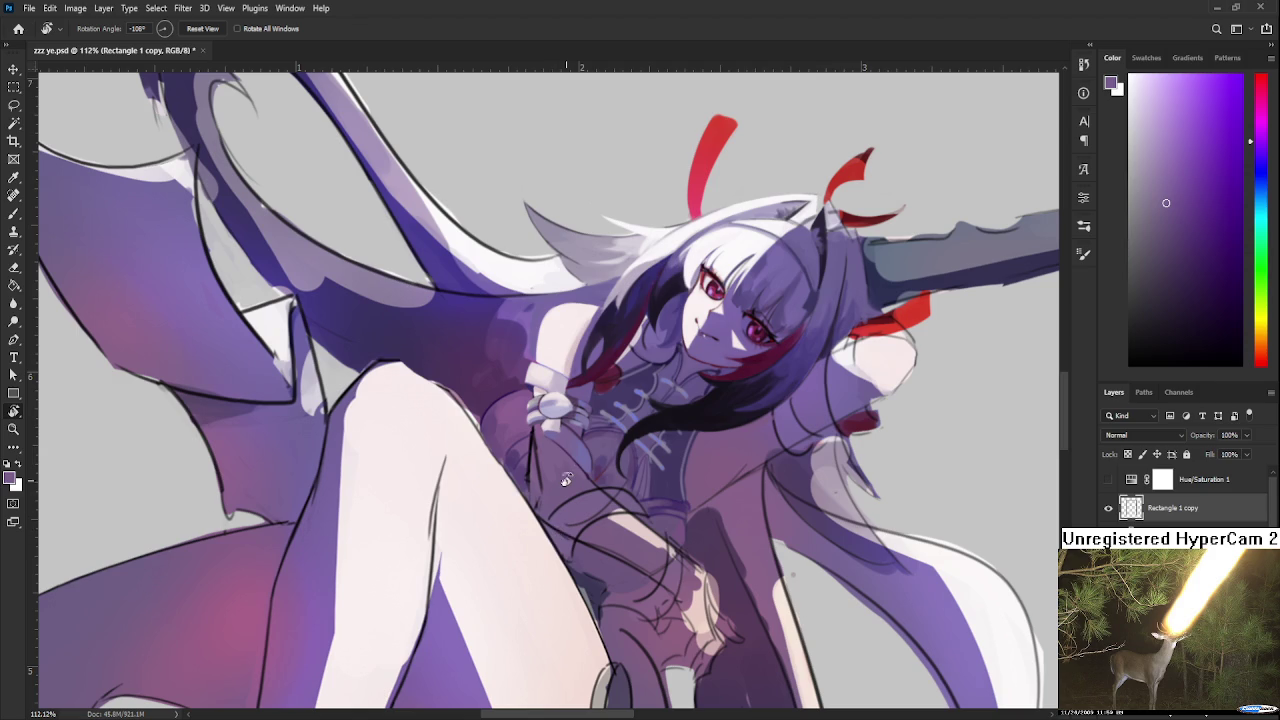
scroll(561, 470, "up", 3)
scroll(561, 455, "up", 2)
left_click_drag(561, 452, 548, 494)
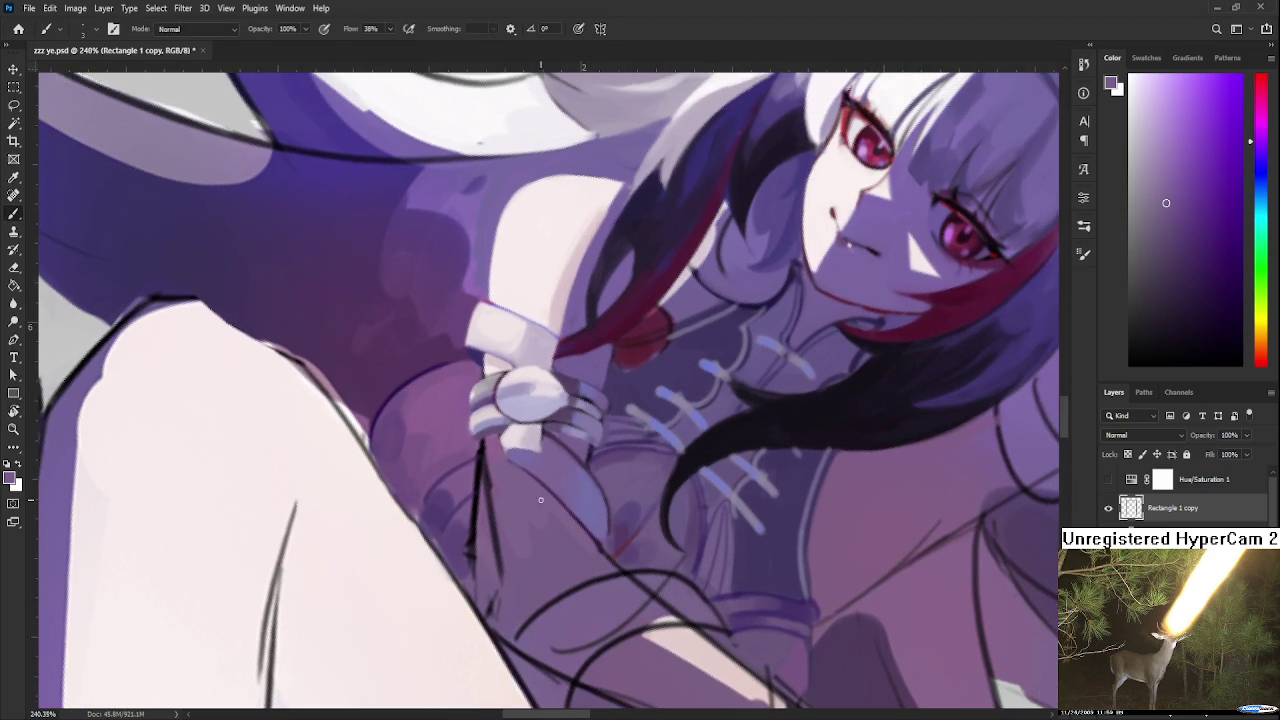
left_click(522, 562, "alt")
key("bracketright")
key("bracketright")
left_click(545, 505, "alt")
left_click(515, 500, "alt")
scroll(580, 504, "down", 2)
scroll(580, 504, "down", 4)
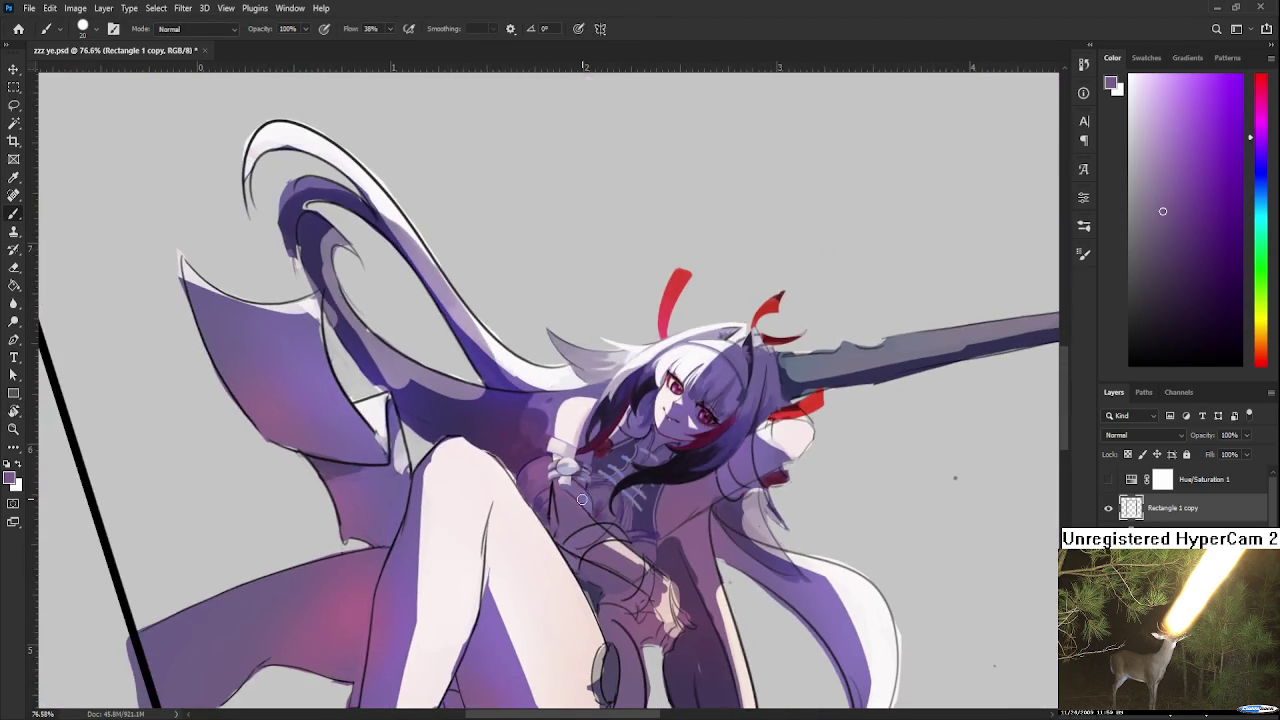
key("r")
left_click_drag(587, 498, 750, 520)
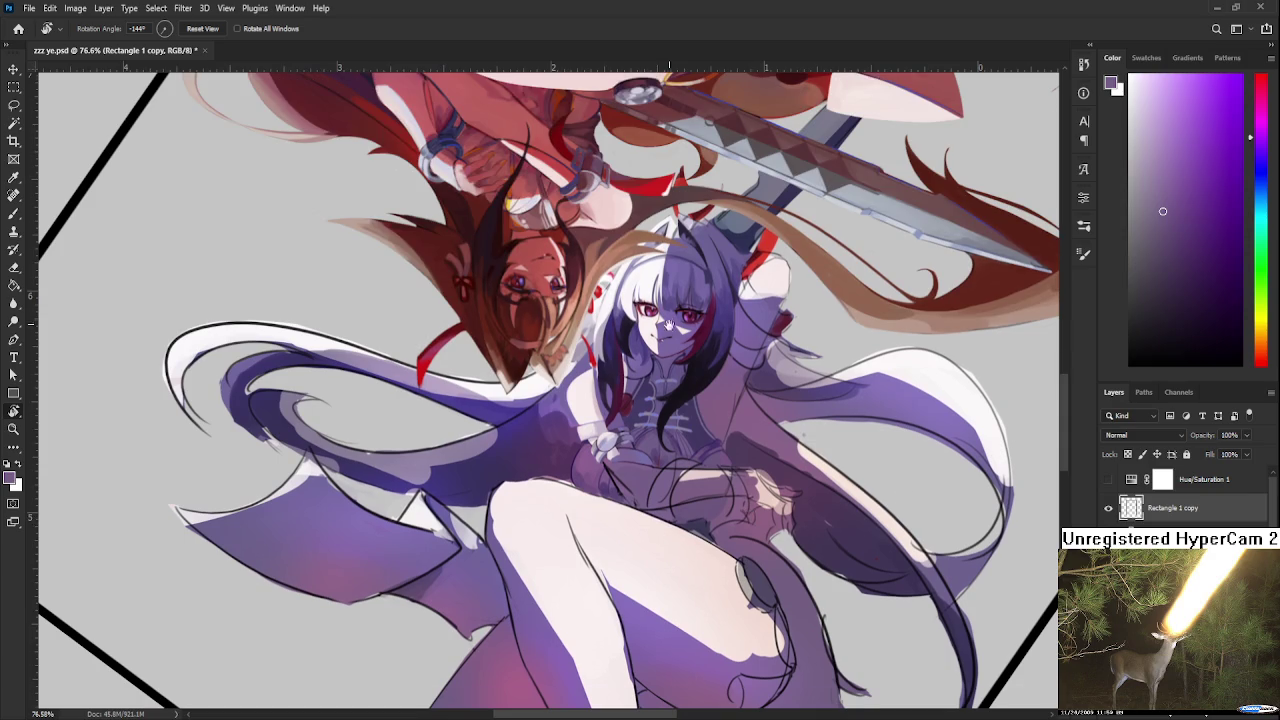
scroll(567, 352, "up", 5)
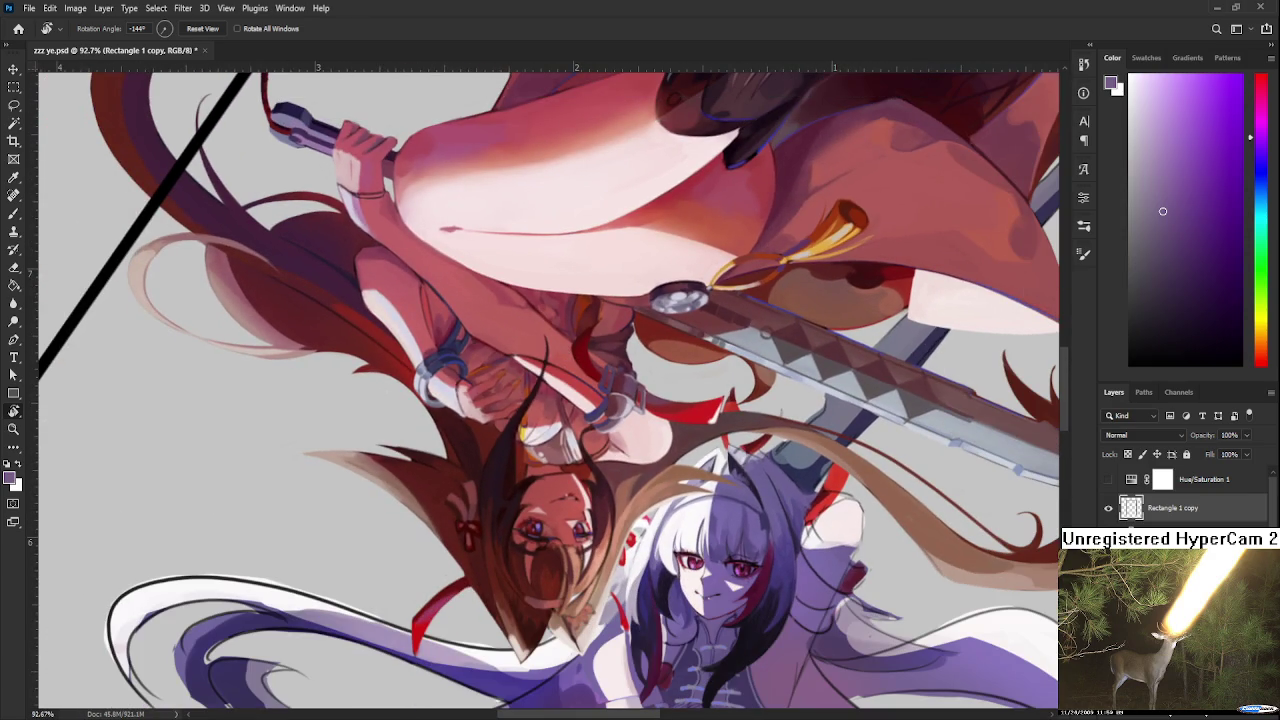
left_click_drag(560, 470, 604, 548)
scroll(604, 548, "up", 5)
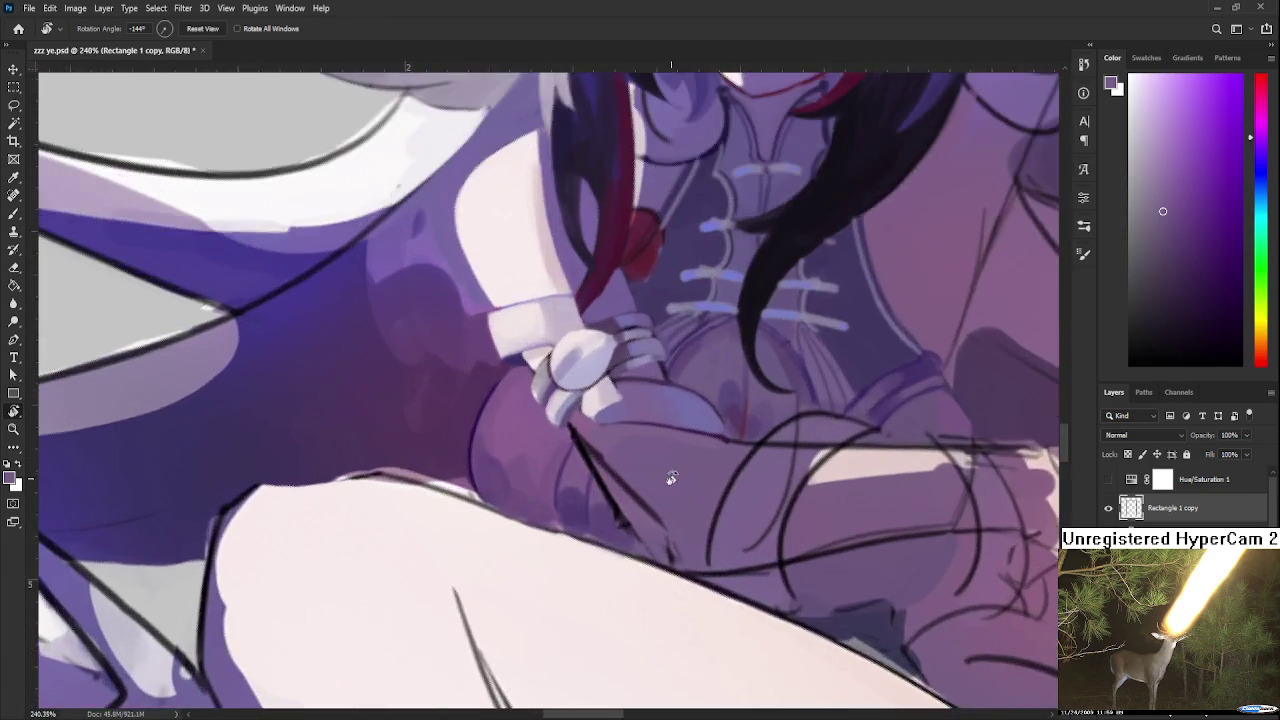
key("b")
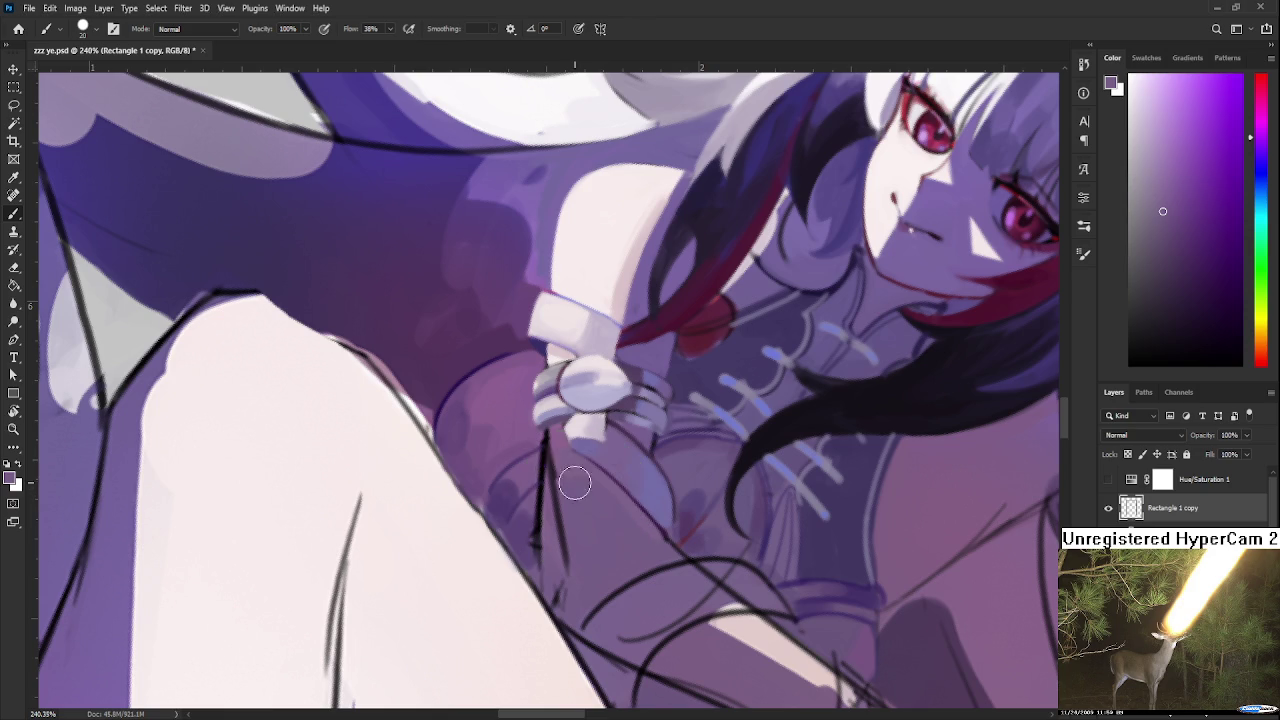
Shrink the brush and redraw the thin dark line below the cuff
key("bracketleft")
key("bracketleft")
key("bracketleft")
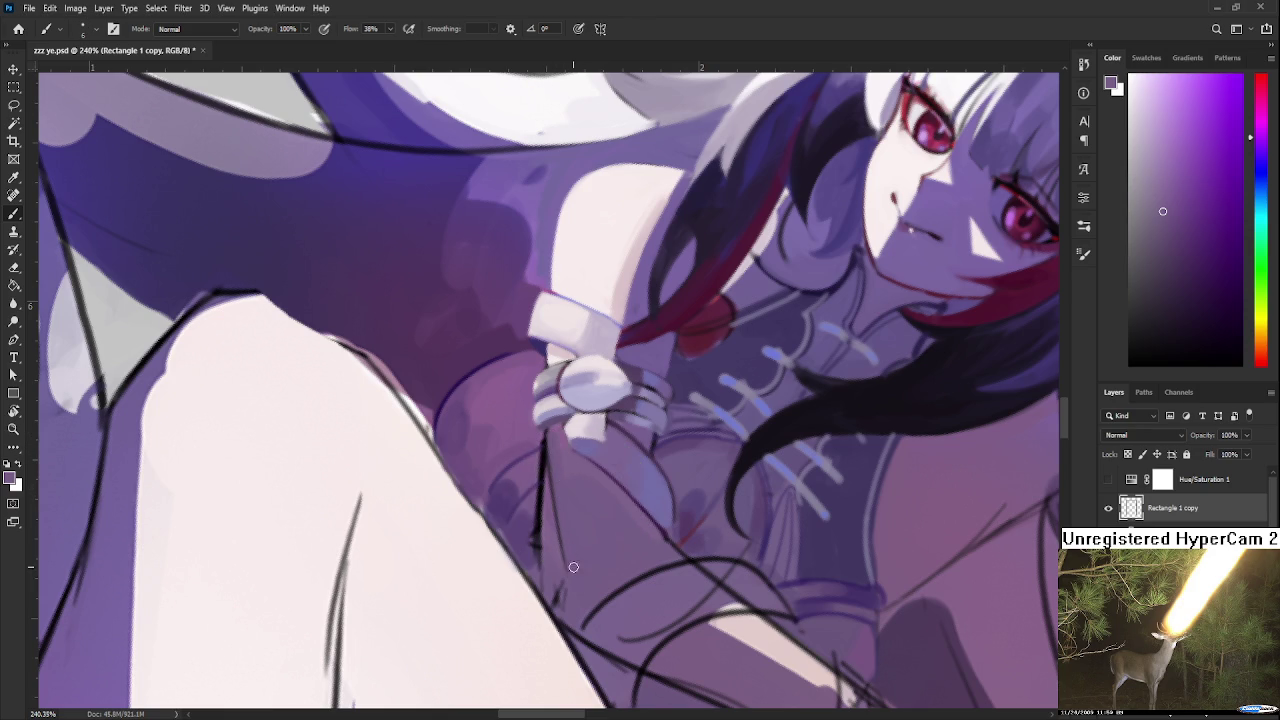
left_click_drag(565, 488, 757, 528, "alt")
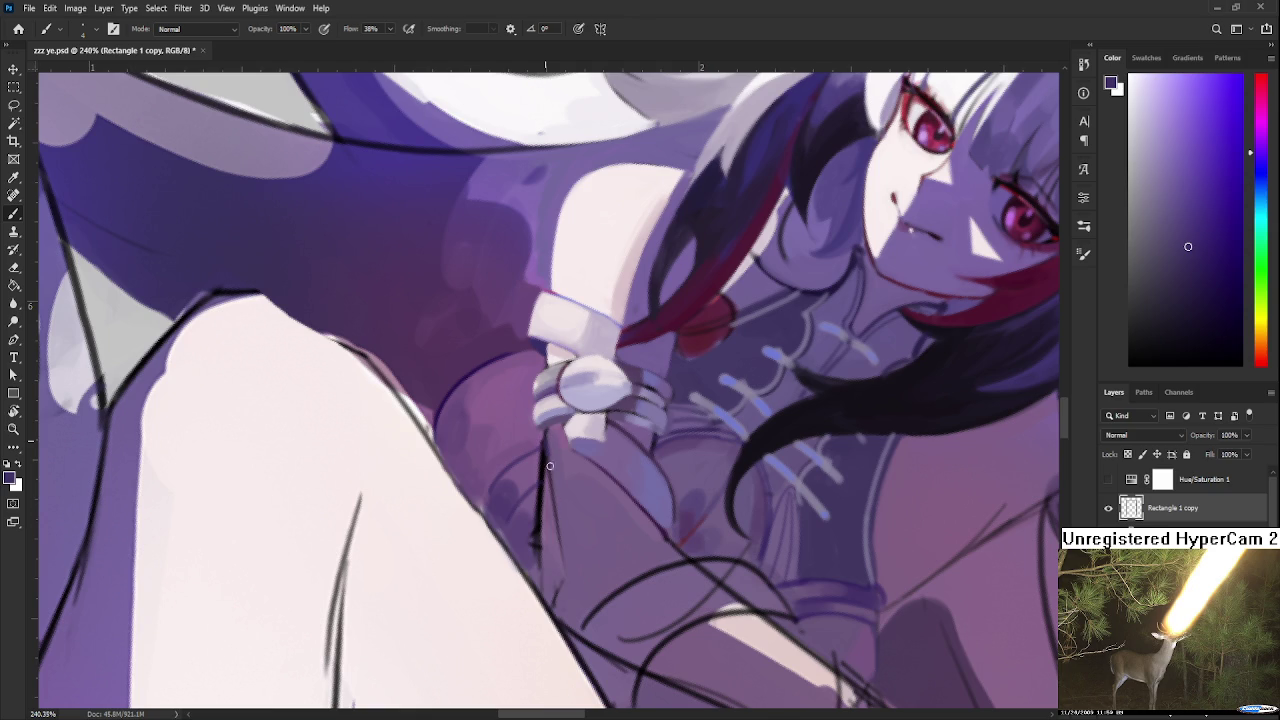
left_click_drag(548, 472, 561, 571)
left_click(560, 588, "alt")
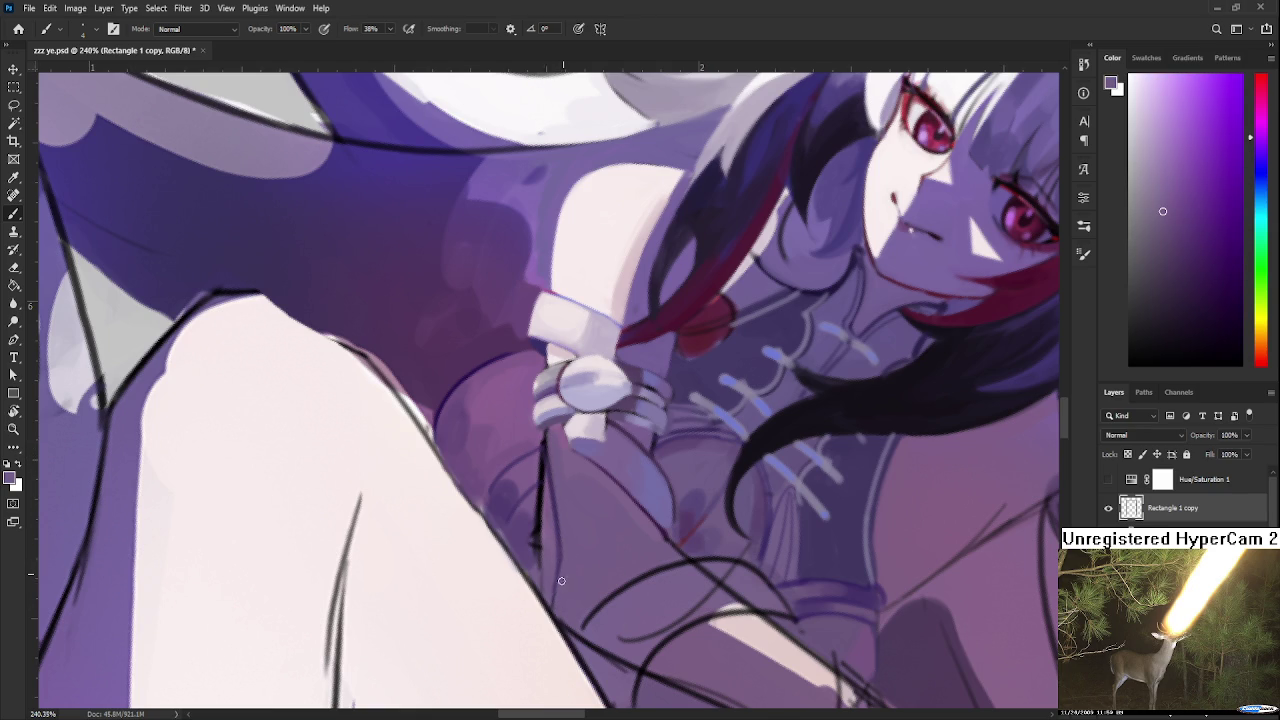
left_click_drag(552, 495, 565, 518)
Sample purples from the bow and bodice, then a dark red for the handle
left_click(553, 528, "alt")
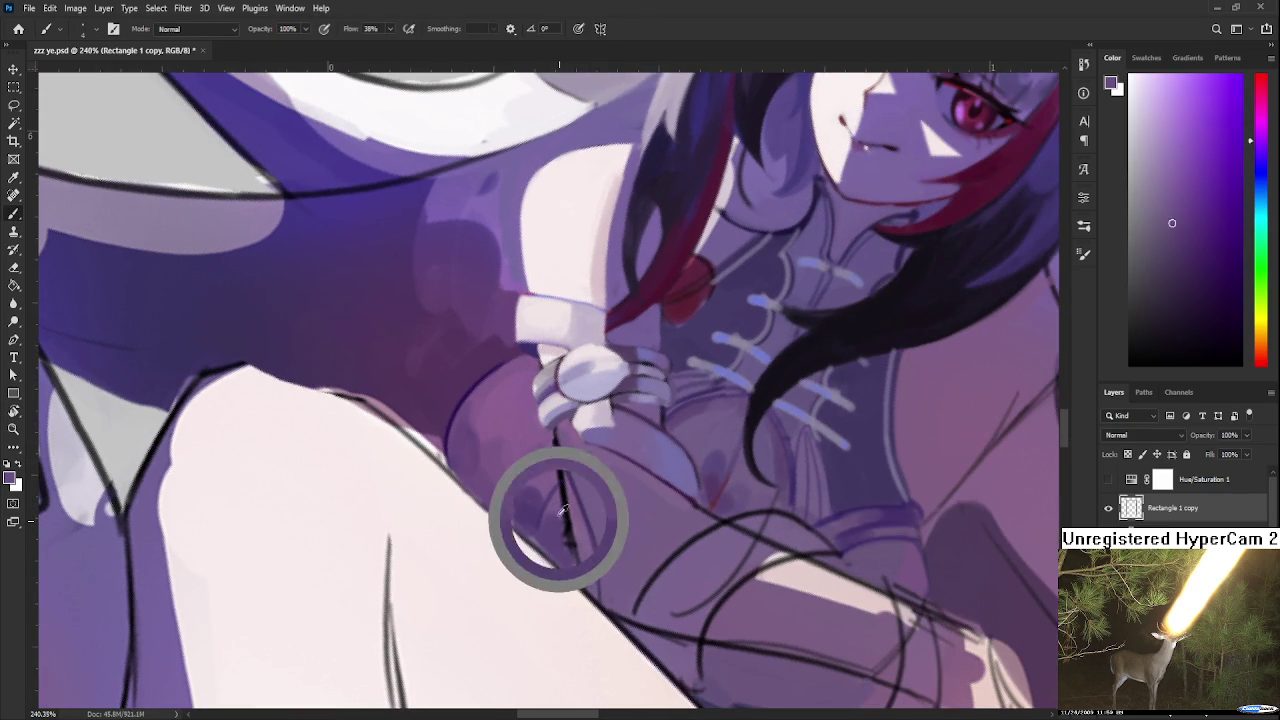
left_click(558, 522, "alt")
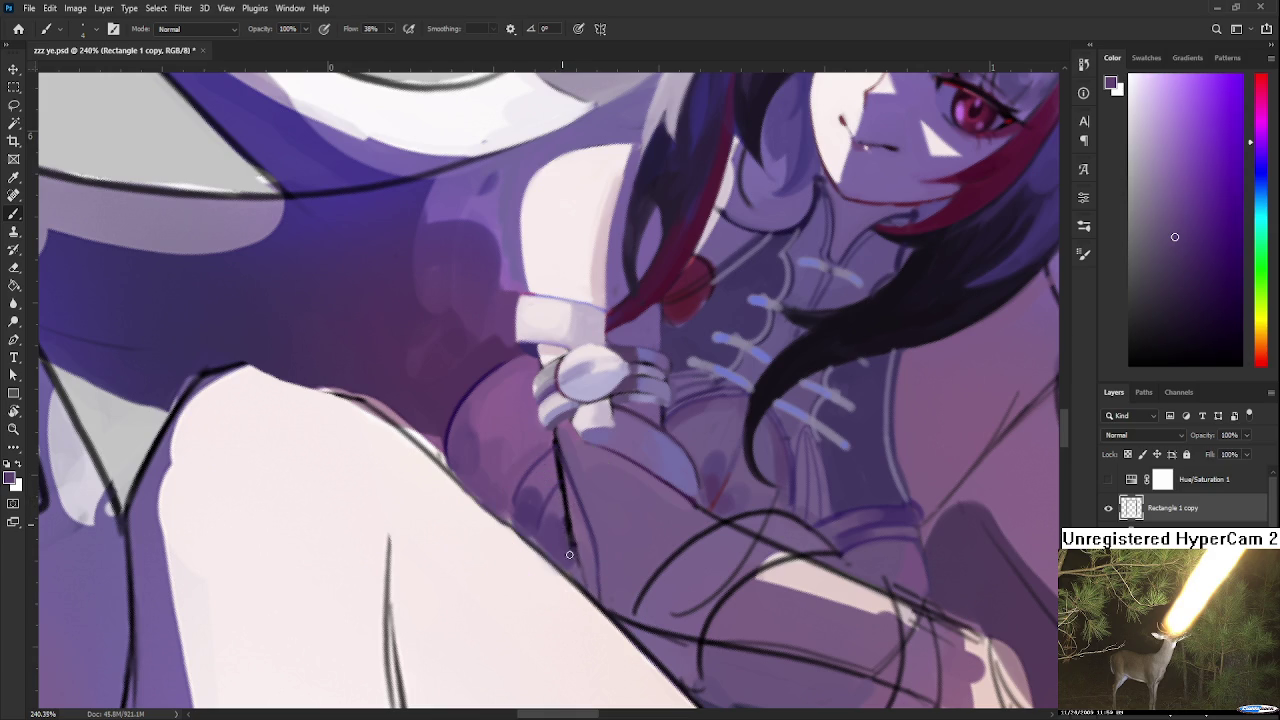
left_click(575, 512, "alt")
left_click(668, 408, "alt")
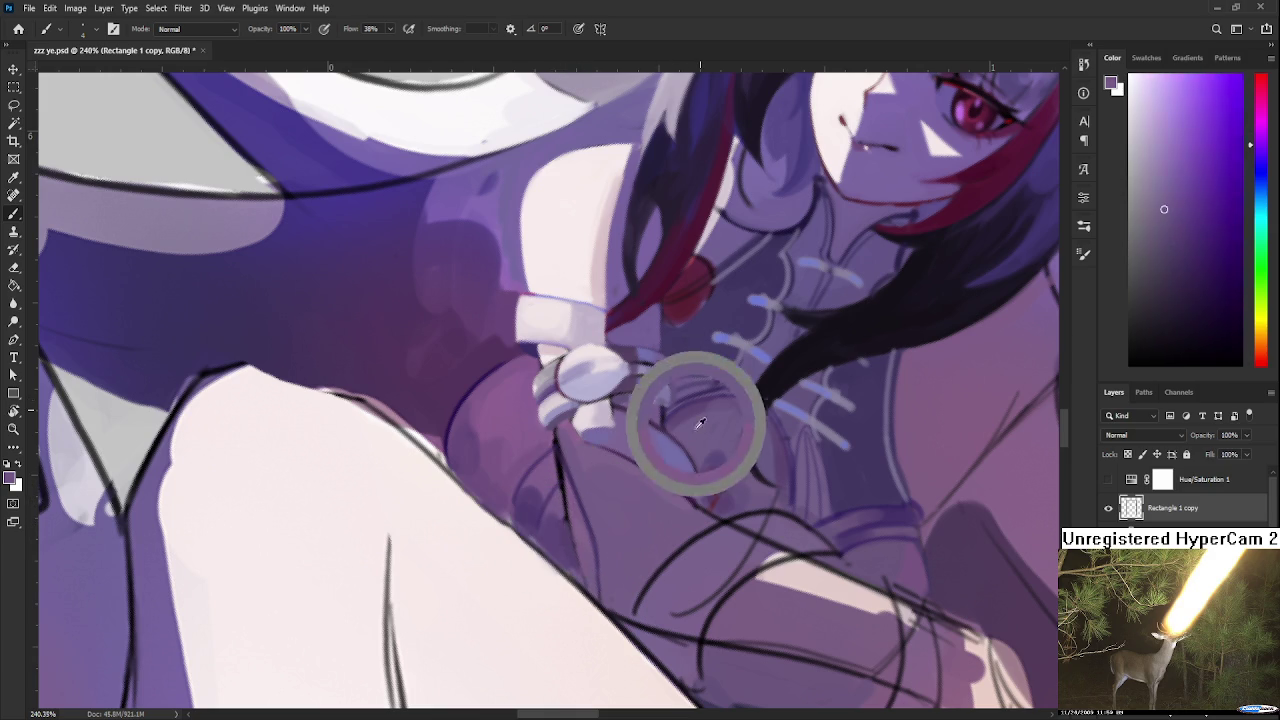
left_click_drag(668, 408, 881, 403)
left_click(1262, 366)
left_click(1192, 278)
Paint the red handle line below the bow, redoing it until it extends down the leg
left_click_drag(556, 458, 600, 606)
key("ctrl+z")
left_click_drag(554, 432, 591, 606)
key("ctrl+z")
left_click(686, 280, "alt")
left_click_drag(554, 432, 578, 562)
key("ctrl+z")
left_click_drag(554, 436, 593, 600)
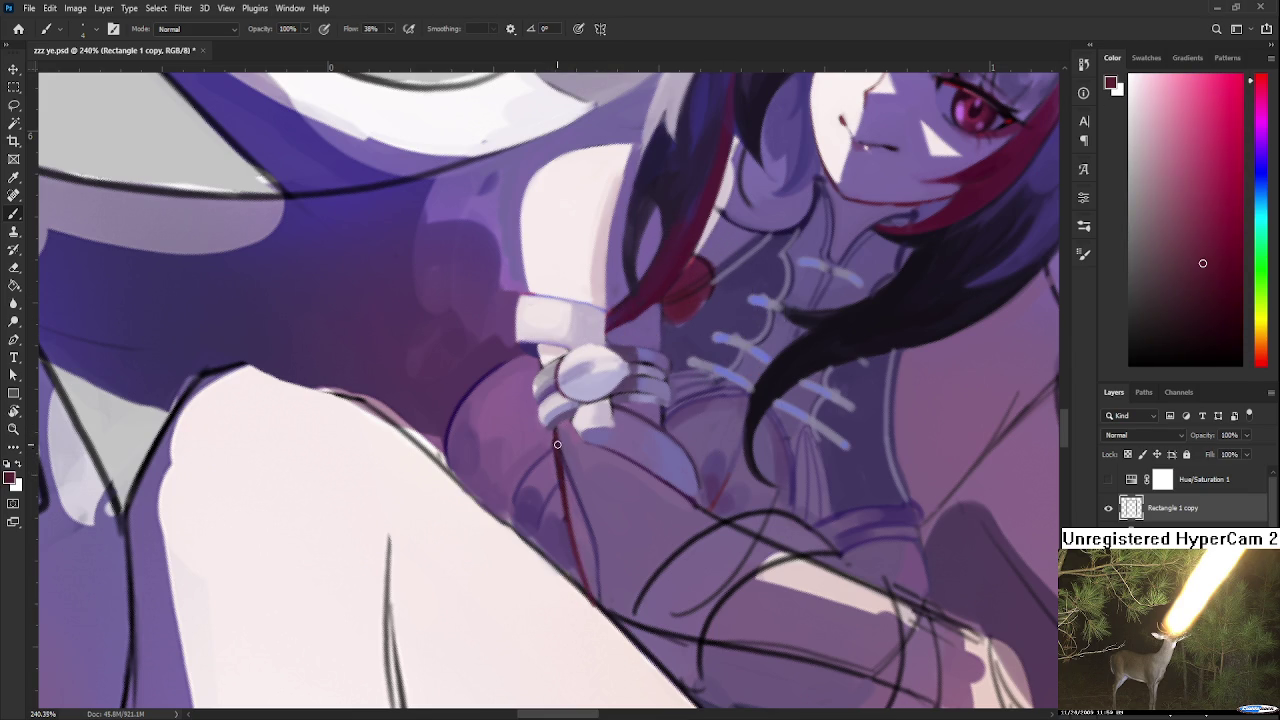
Resample purples near the bow and the dark red of the handle line
left_click(570, 516, "alt")
left_click(557, 505, "alt")
left_click(561, 467, "alt")
left_click(549, 435, "alt")
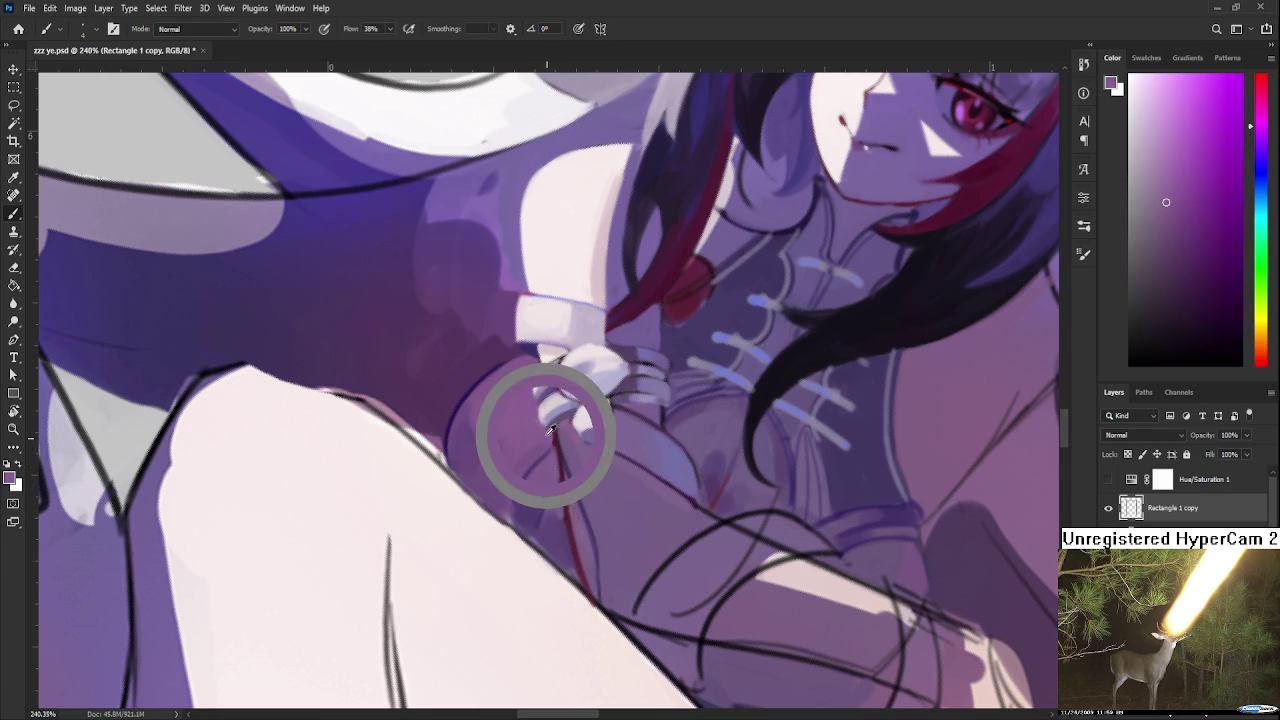
left_click_drag(550, 432, 563, 486)
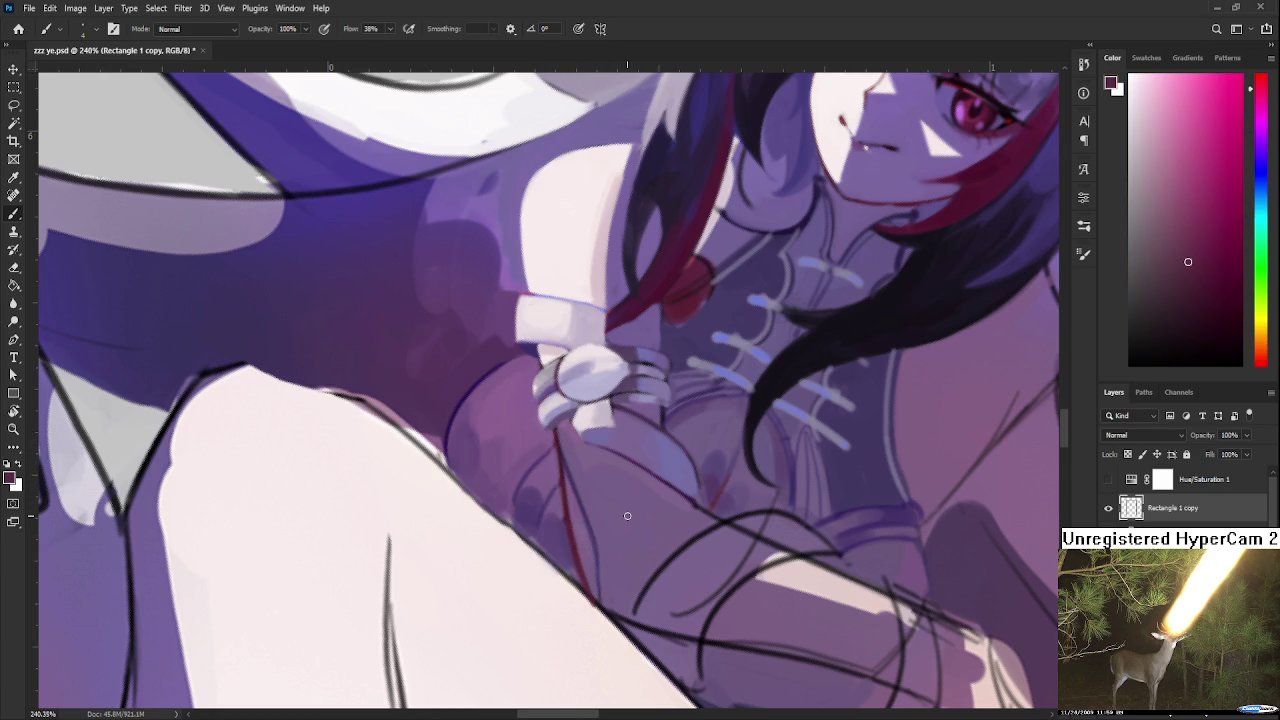
scroll(627, 515, "down", 3)
scroll(630, 512, "down", 2)
scroll(638, 508, "up", 1)
scroll(638, 508, "up", 3)
Sample colours near the bow and lower chest, and zoom in on the bow and handle
left_click(570, 448, "alt")
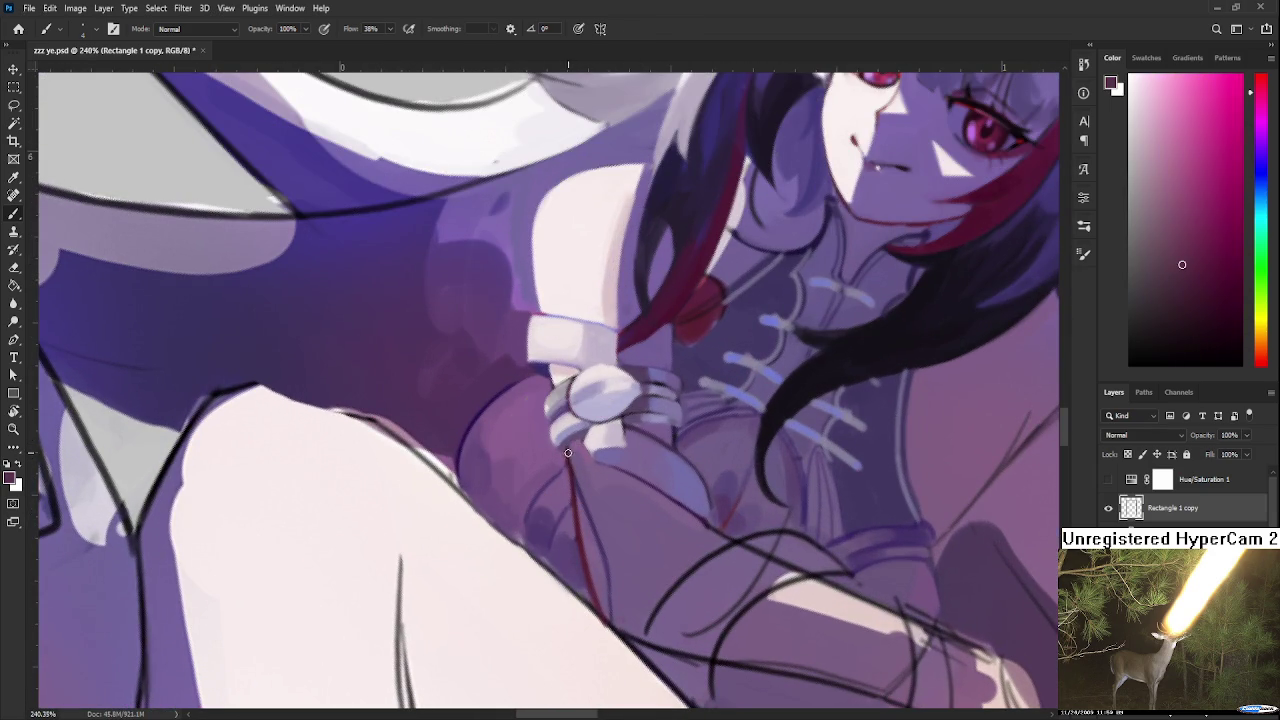
left_click(580, 466, "alt")
left_click(583, 470, "alt")
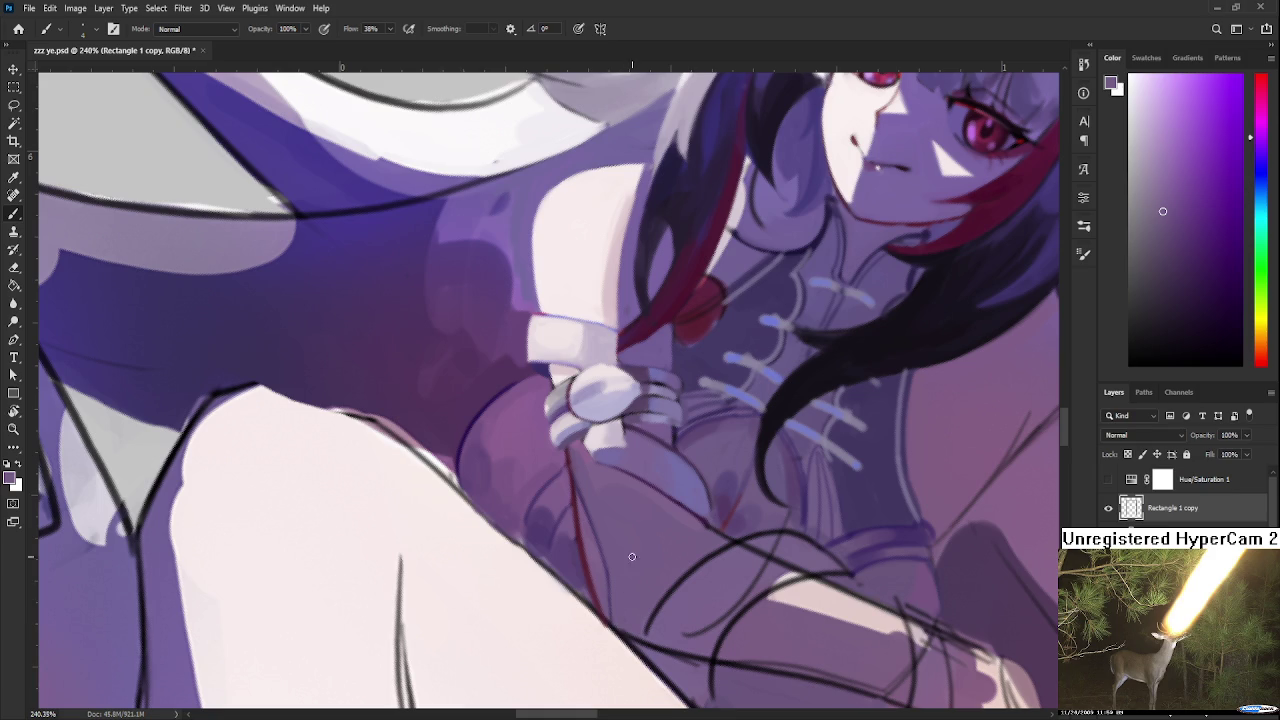
left_click(575, 555, "alt")
left_click(576, 552, "alt")
key("z")
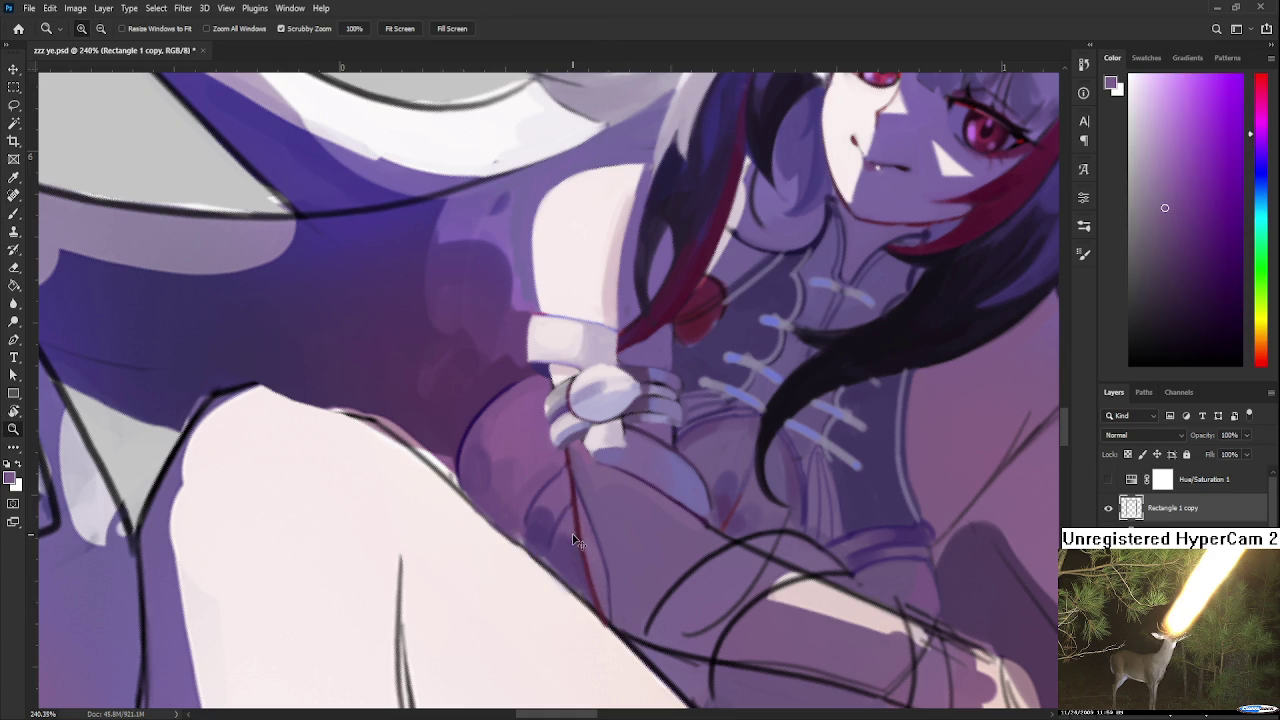
left_click(572, 533)
Sample the handle red and darken and extend the red line down the leg
key("b")
left_click(572, 510, "alt")
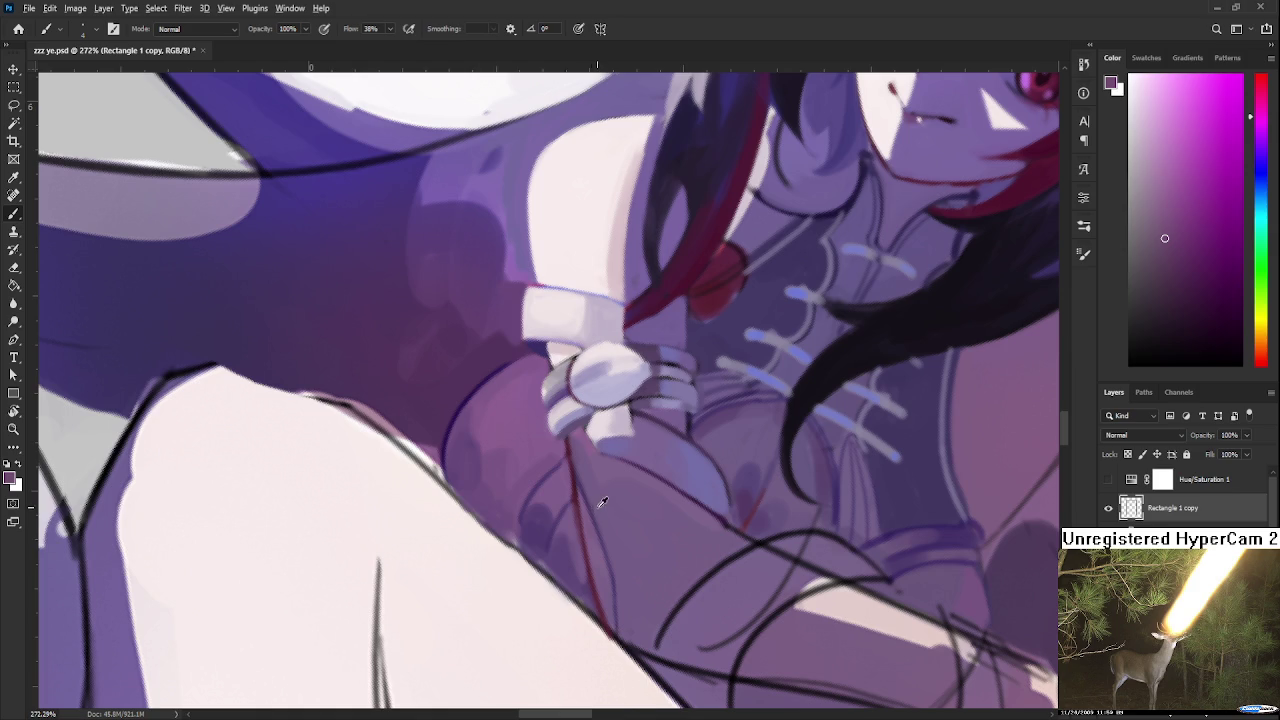
left_click(578, 515, "alt")
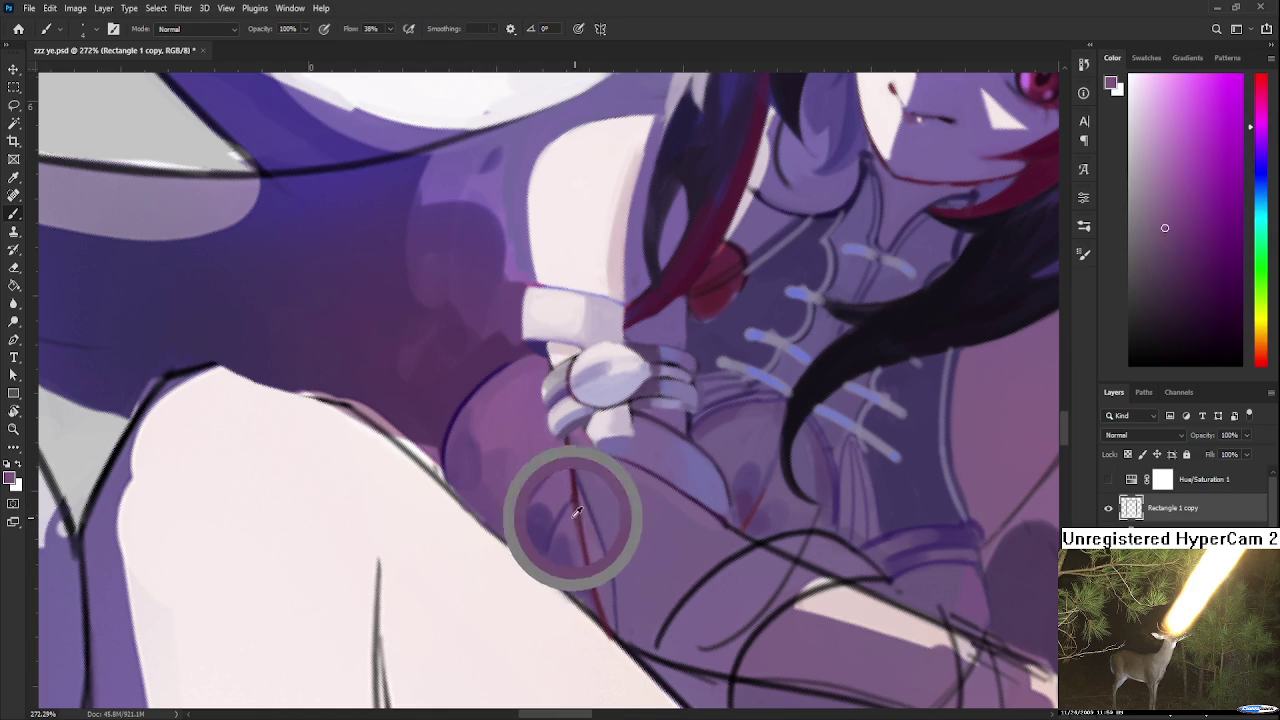
left_click(578, 494, "alt")
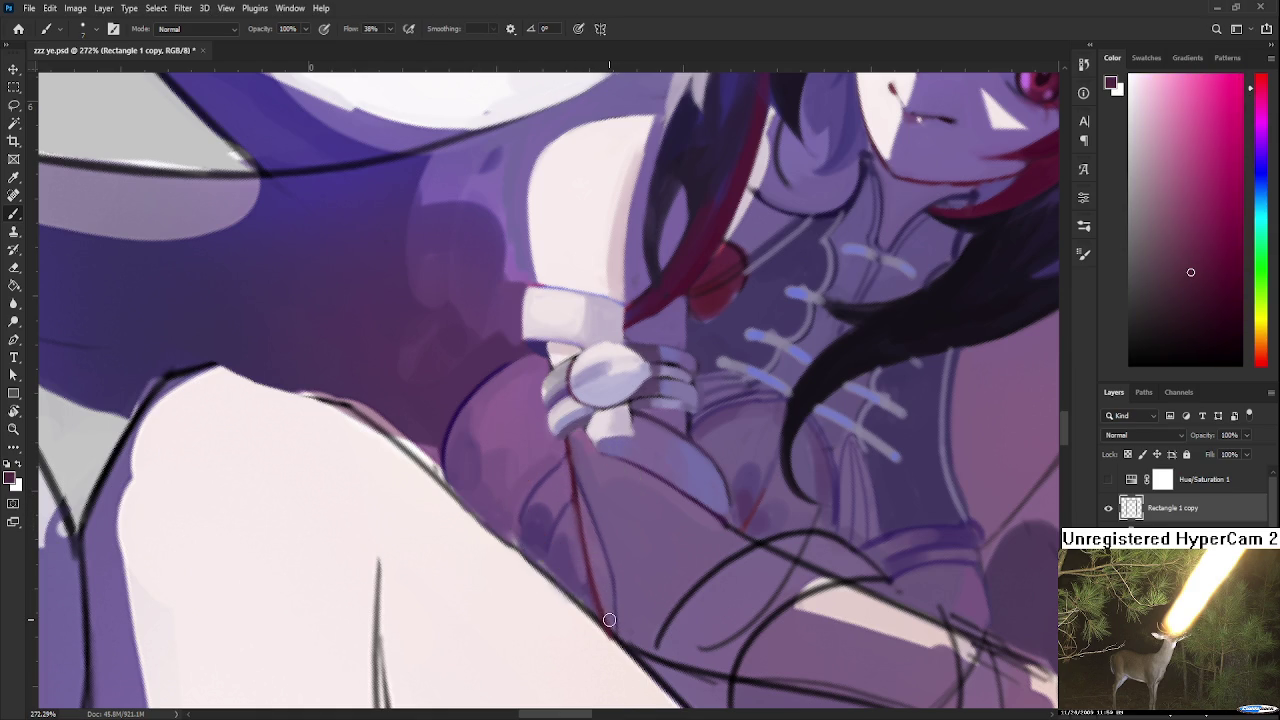
left_click_drag(609, 619, 609, 585)
left_click_drag(613, 588, 606, 569)
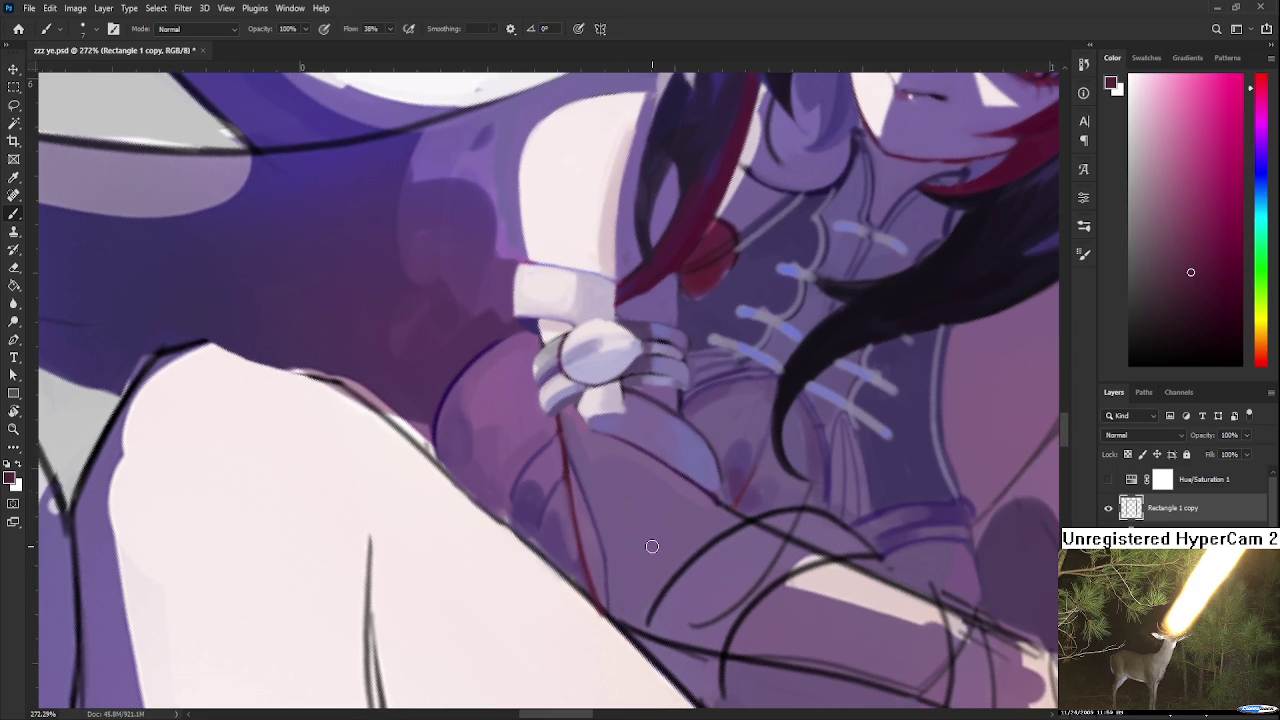
scroll(652, 546, "down", 5)
scroll(652, 530, "down", 3)
scroll(652, 516, "down", 2)
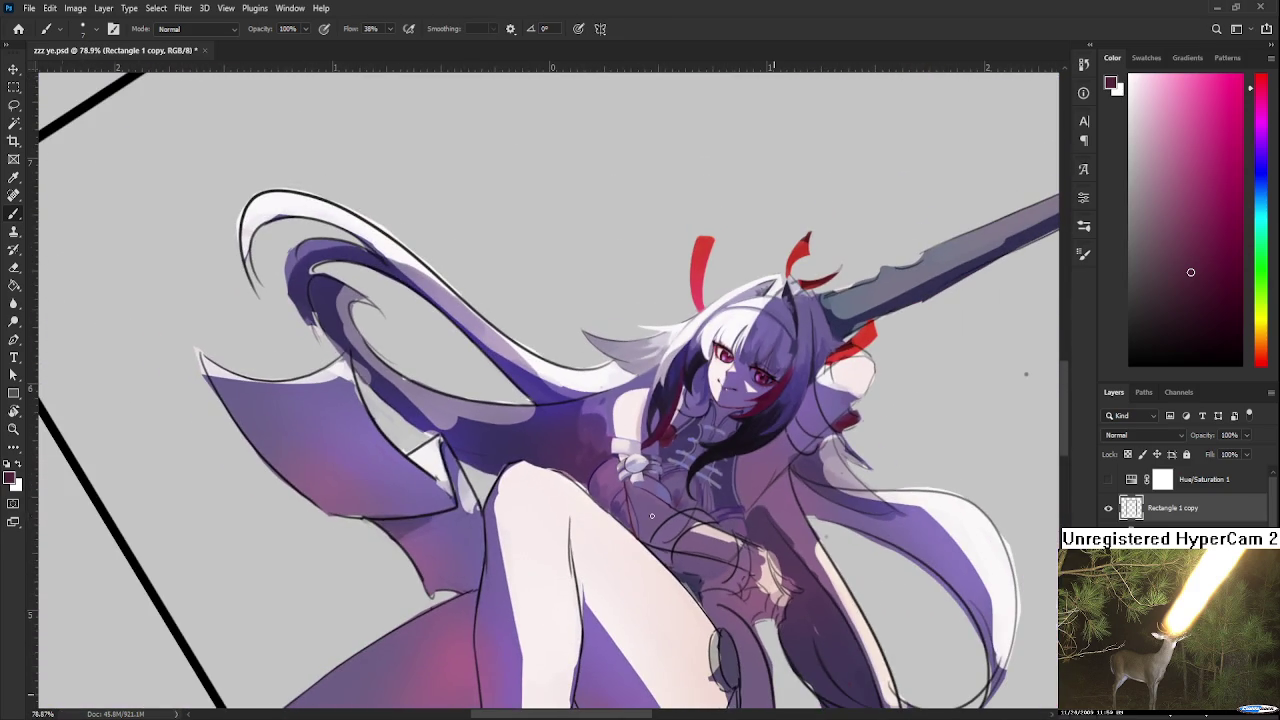
scroll(644, 509, "up", 3)
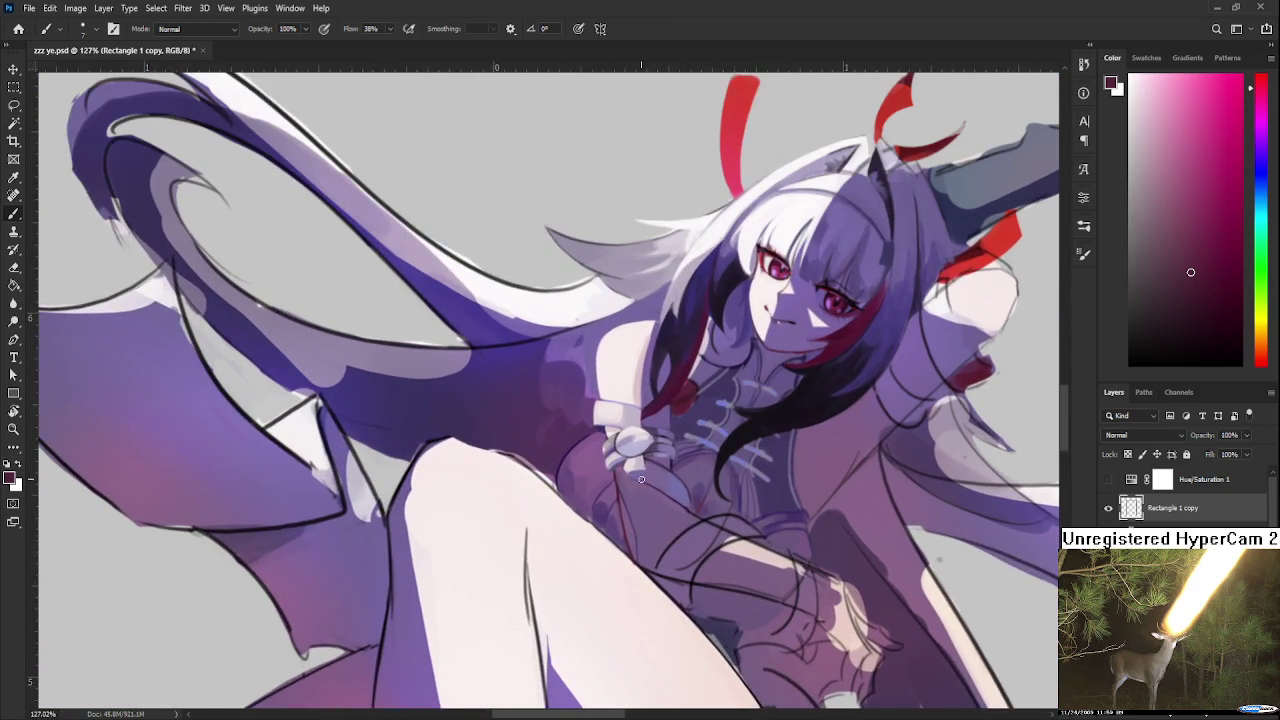
scroll(640, 482, "up", 1)
scroll(637, 490, "up", 1)
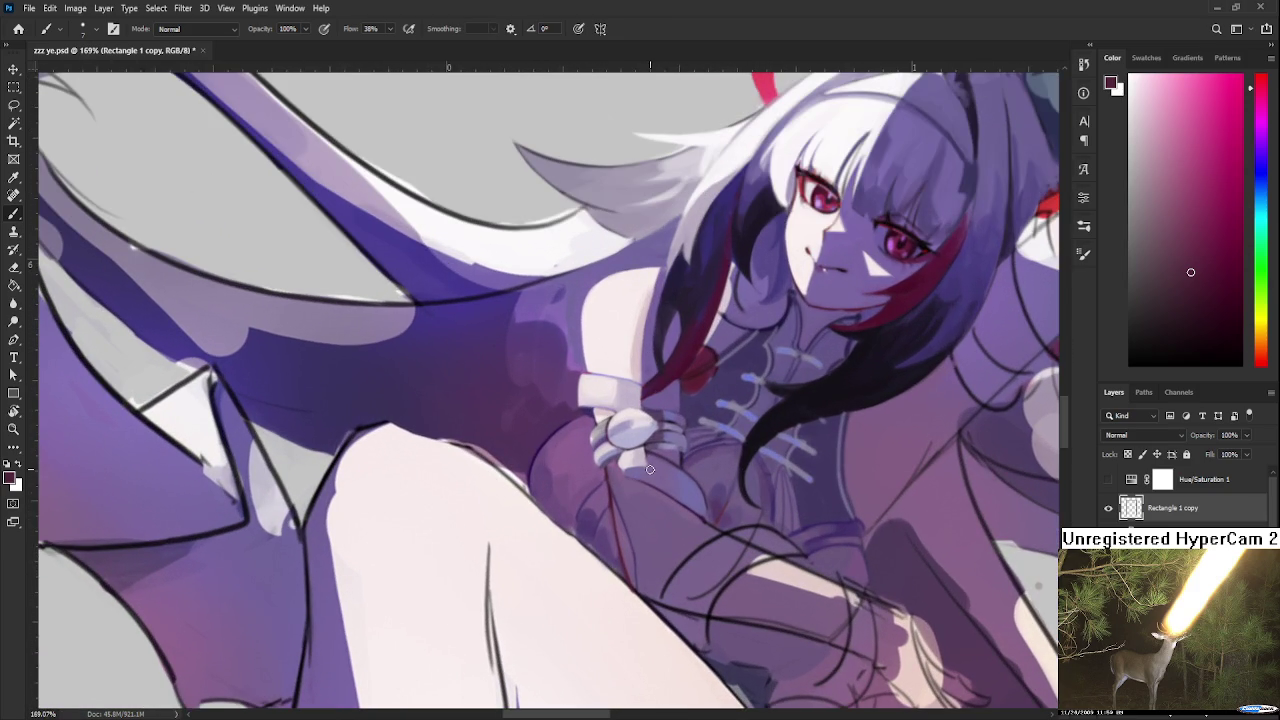
scroll(650, 469, "up", 1)
scroll(650, 478, "up", 1)
scroll(650, 487, "up", 1)
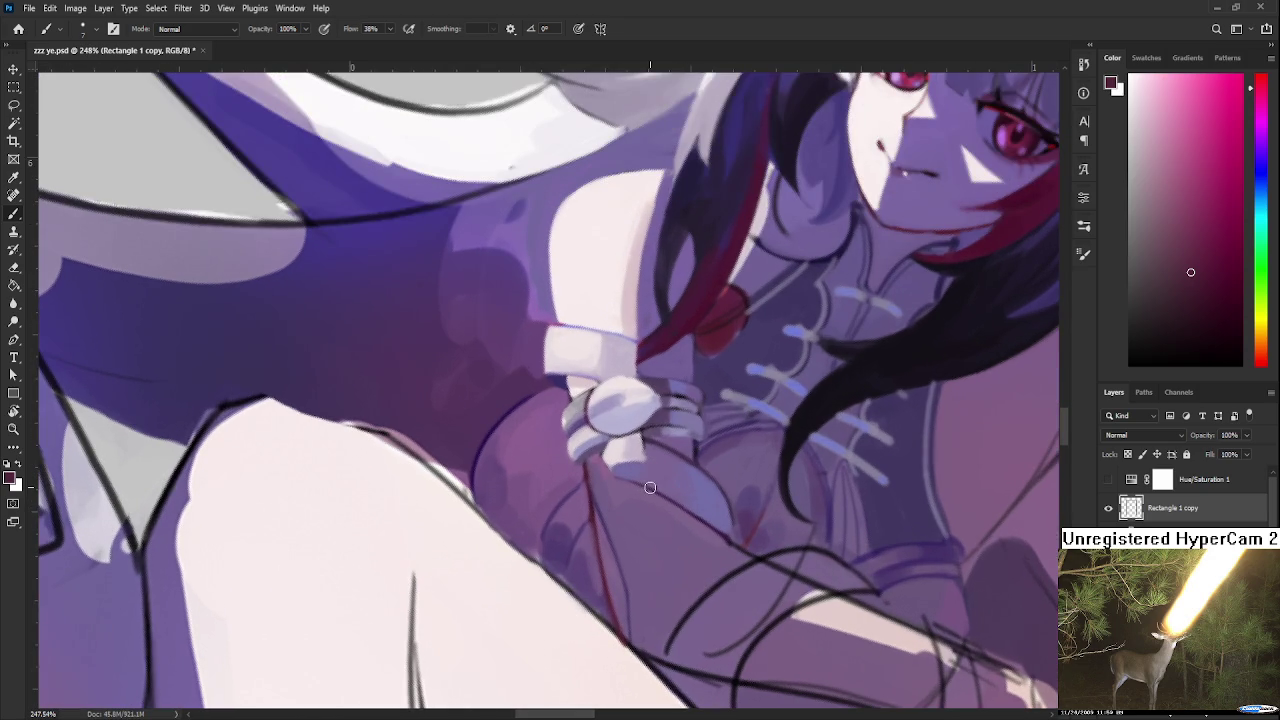
key("r")
mouse_move(733, 464)
left_mouse_down()
mouse_move(743, 471)
mouse_move(723, 508)
mouse_move(689, 527)
left_mouse_up()
Sample light pinks and purples around the fingers of the gripping hand
key("b")
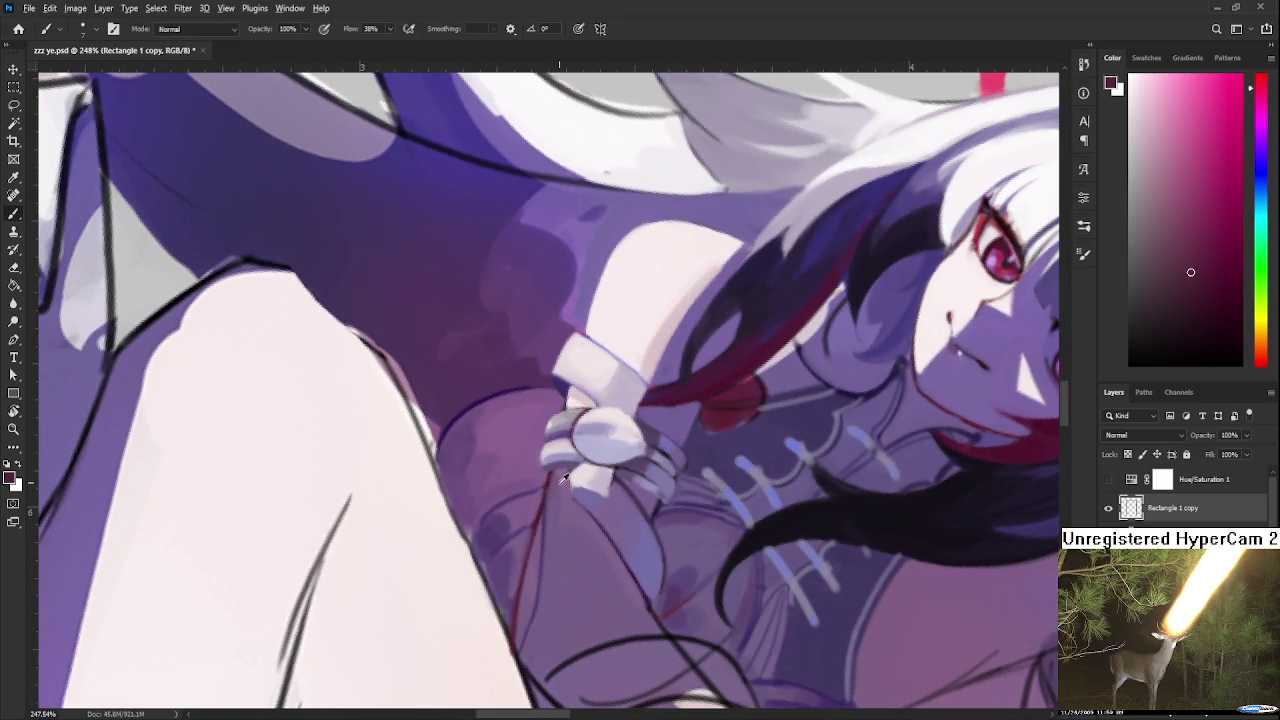
left_click(560, 482, "alt")
left_click_drag(548, 478, 538, 470)
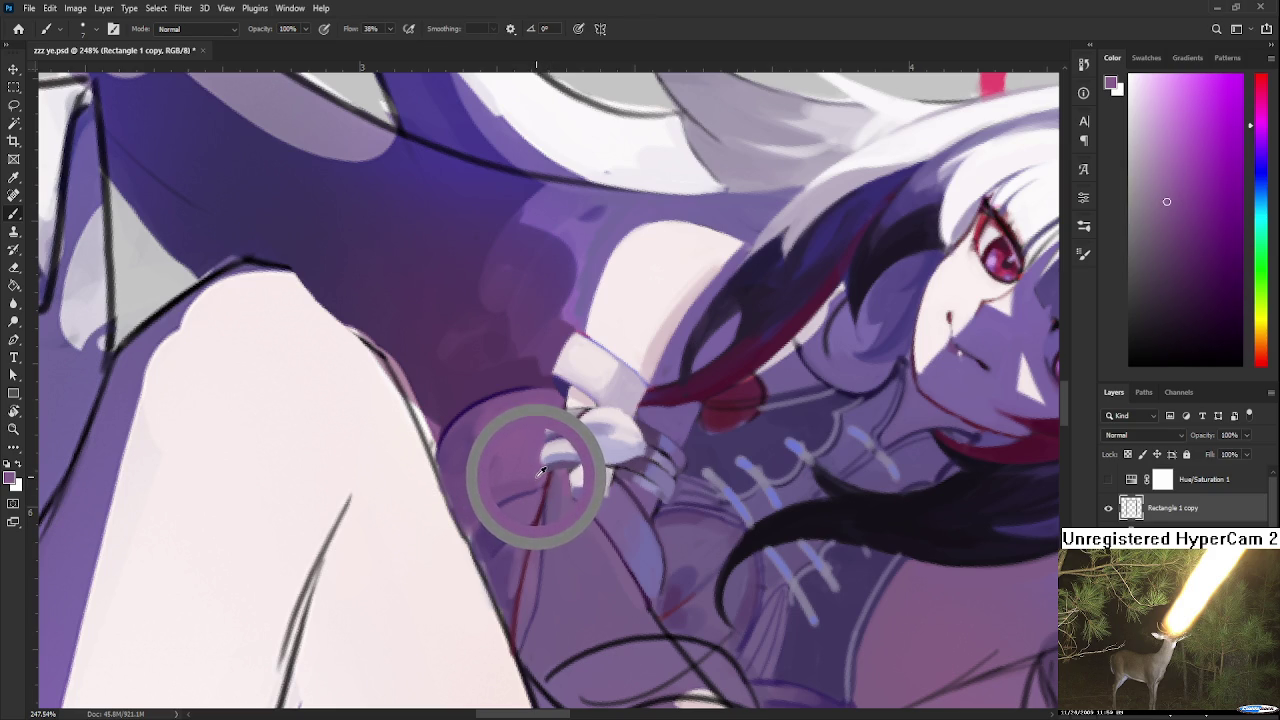
left_click_drag(541, 471, 535, 475)
left_click(543, 476, "alt")
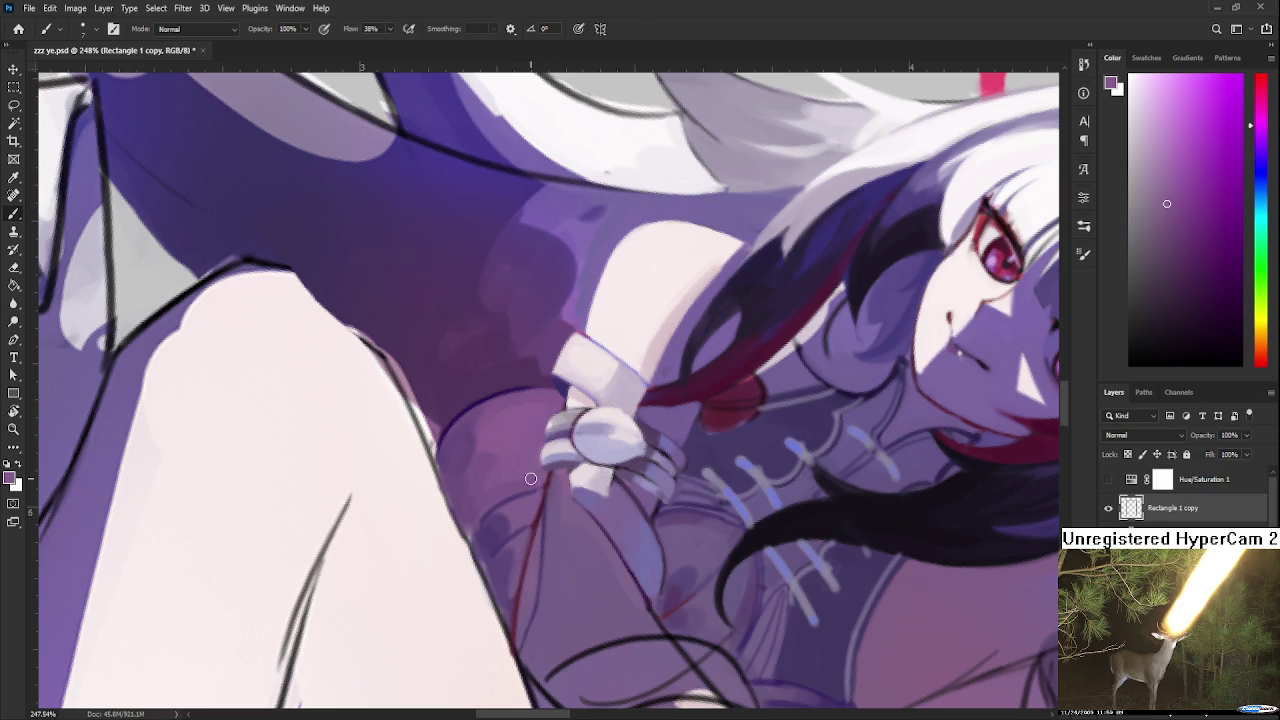
left_click_drag(543, 470, 549, 467)
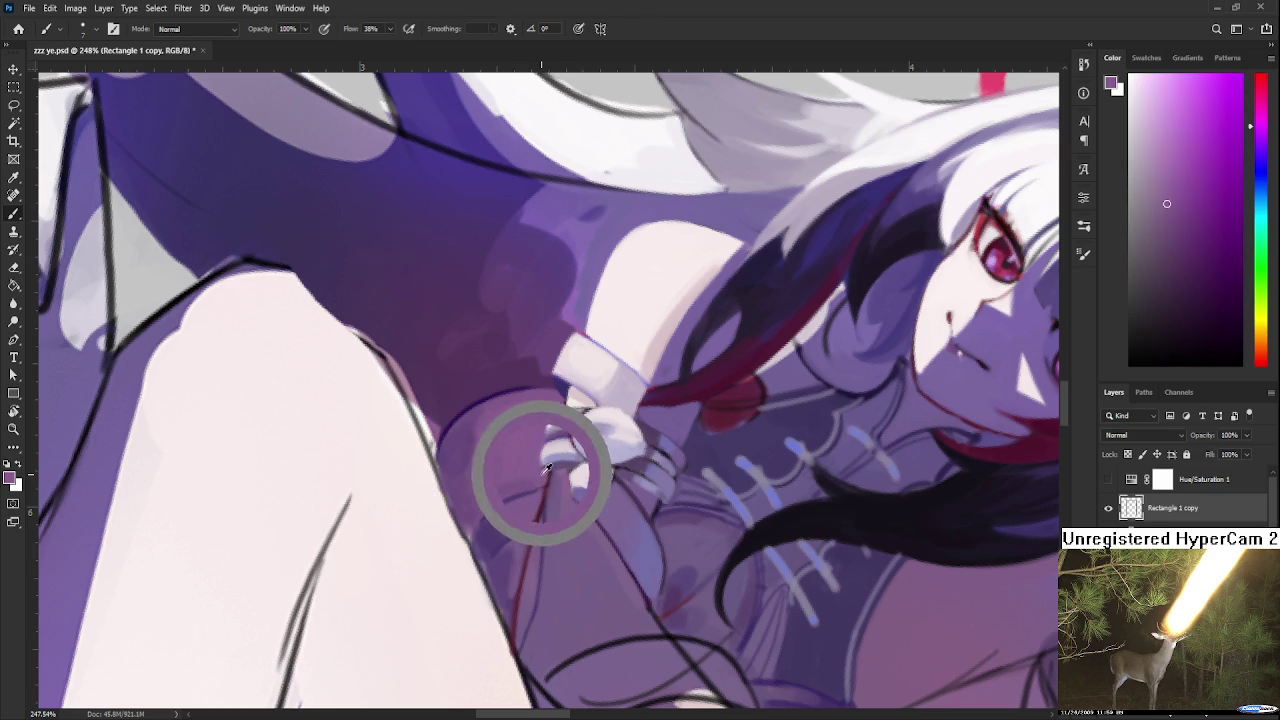
left_click(546, 469, "alt")
left_click(544, 471, "alt")
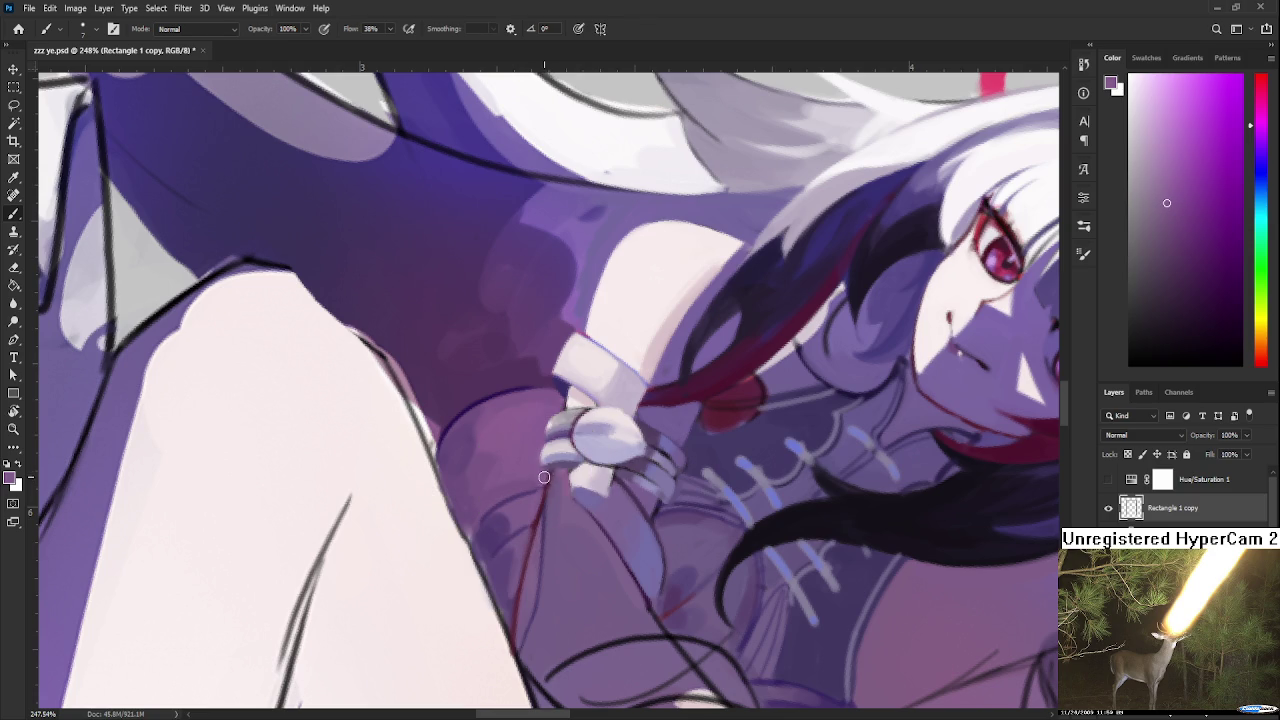
Sample lighter and darker purples from the hand beside the red handle line
left_click(545, 462, "alt")
left_click(533, 500, "alt")
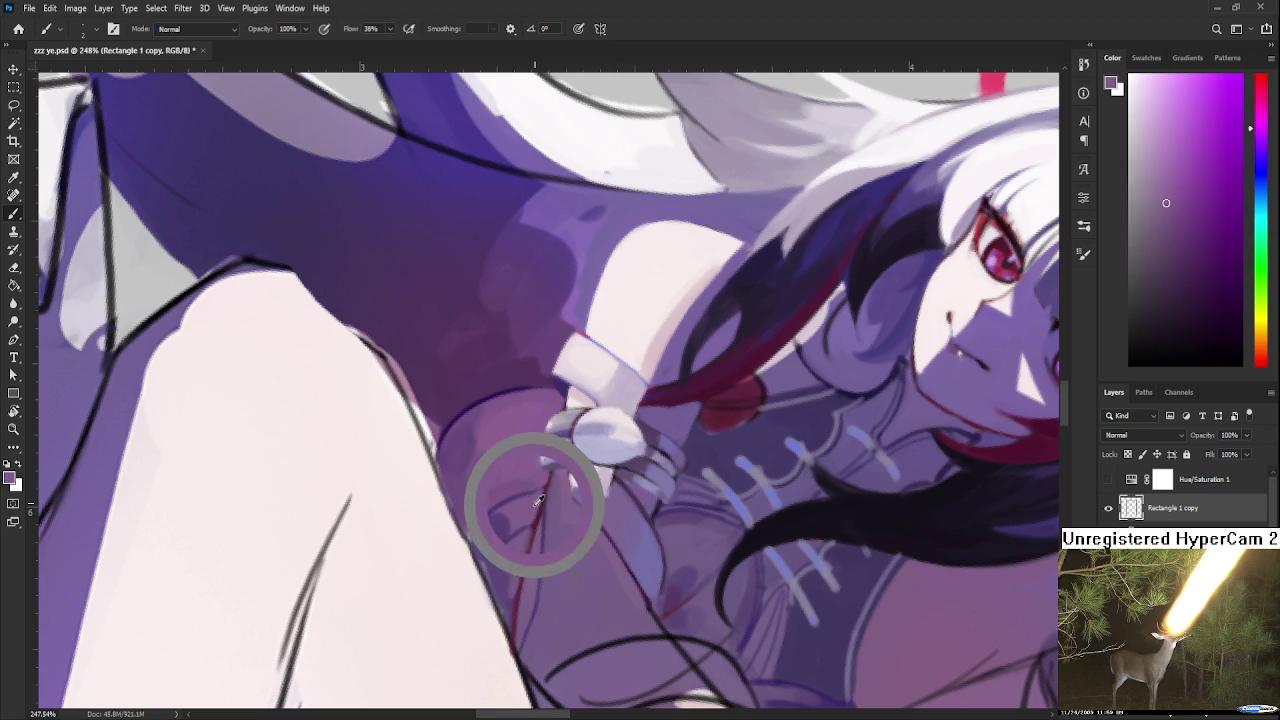
left_click(533, 522, "alt")
left_click(536, 548, "alt")
left_click(539, 503, "alt")
left_click(535, 510, "alt")
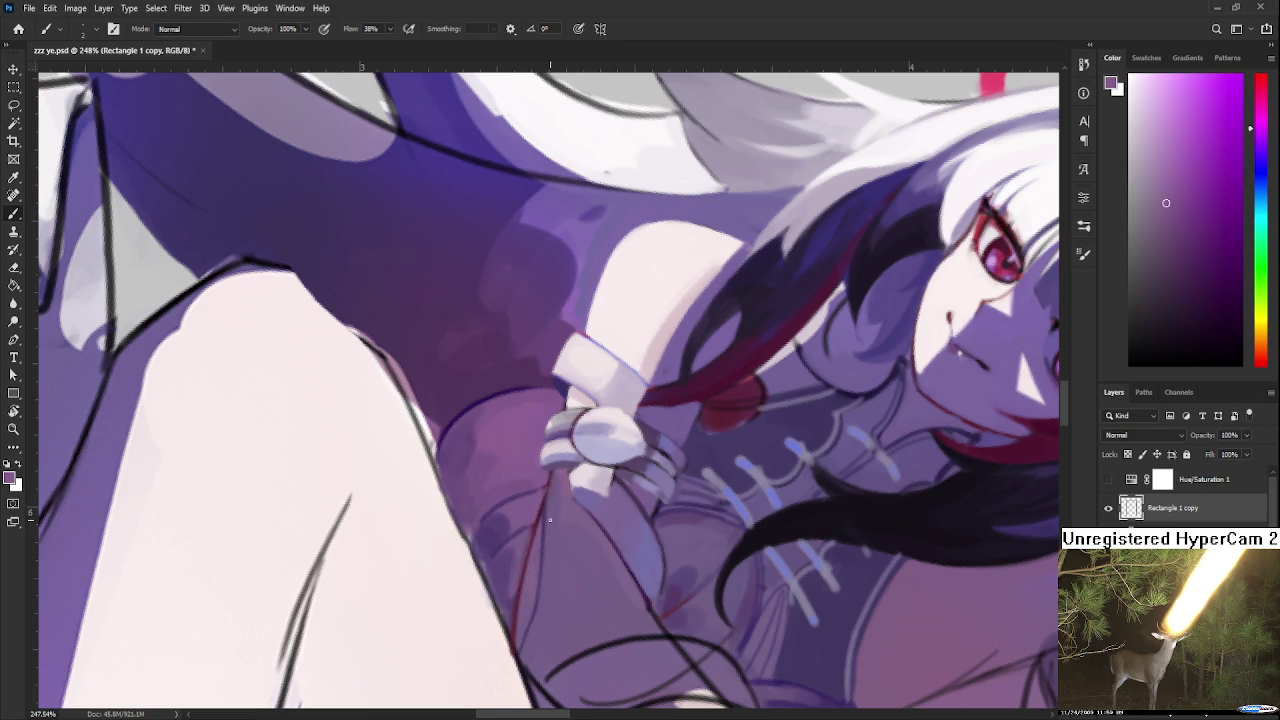
left_click_drag(566, 502, 549, 494, "alt")
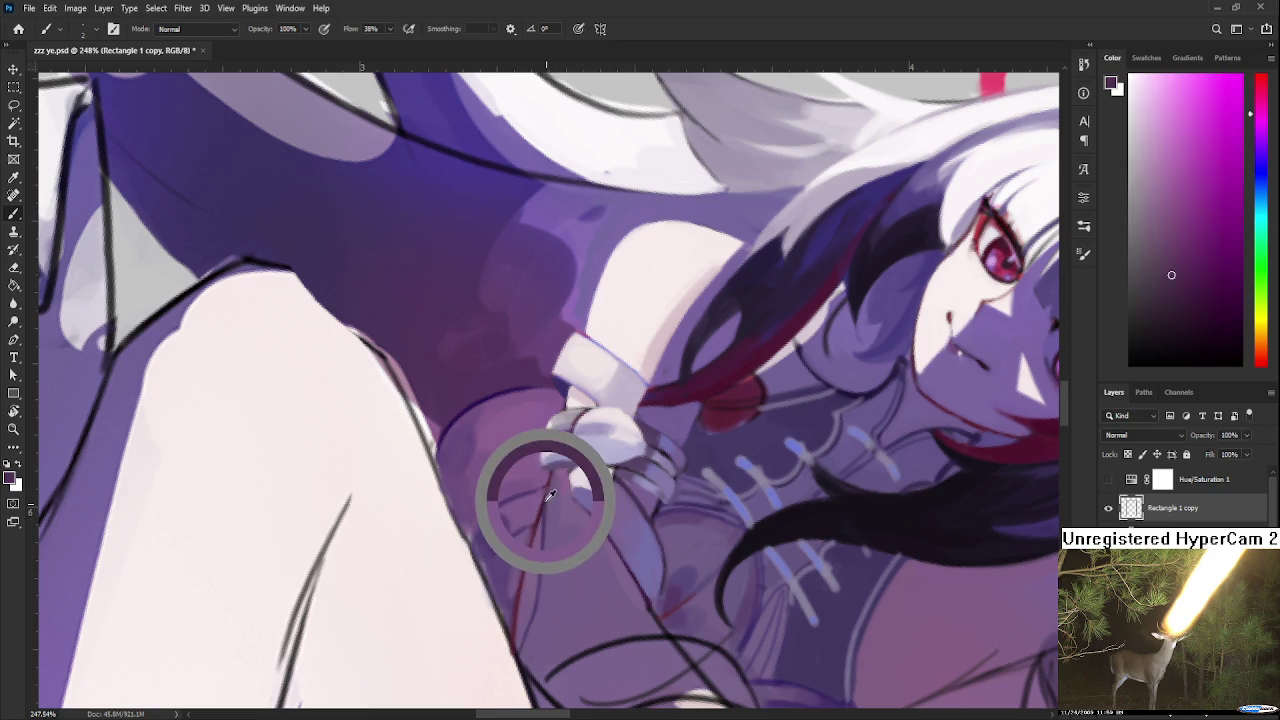
Pick a muted purple near the handle line and rotate the view to see the whole character
left_click_drag(549, 494, 514, 600, "alt")
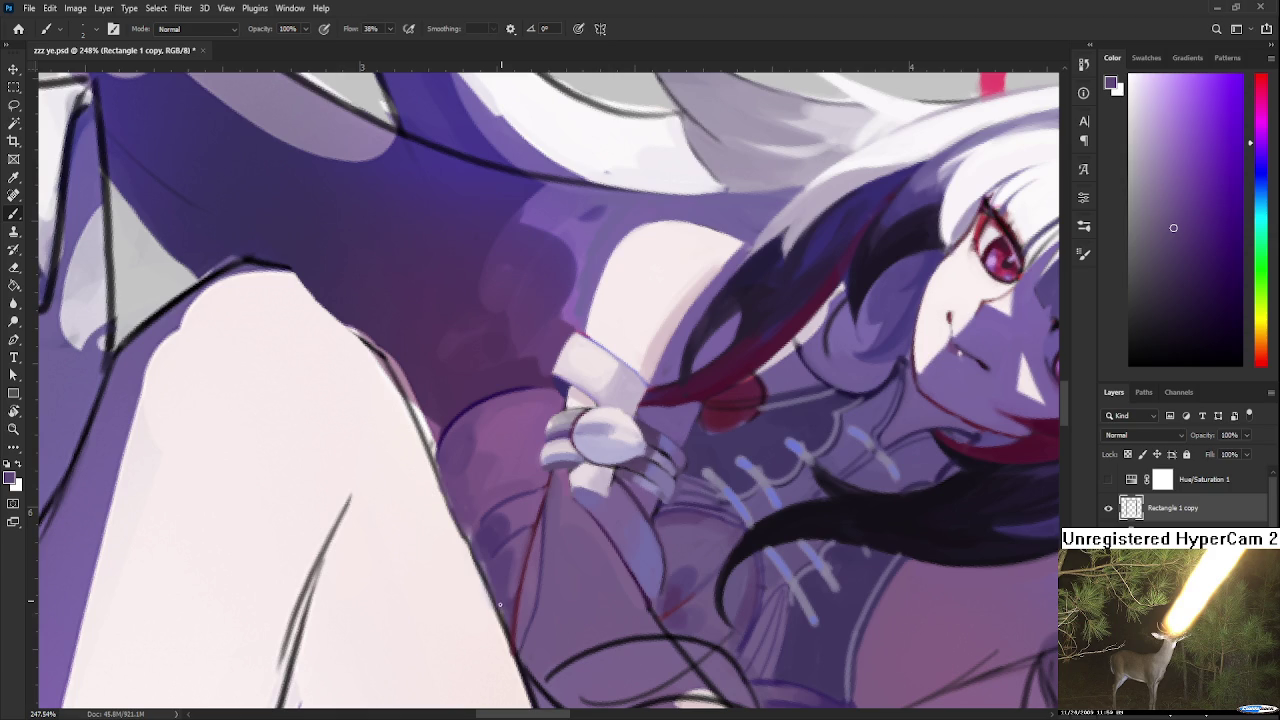
left_click(507, 582, "alt")
left_click(517, 571, "alt")
left_click(513, 562, "alt")
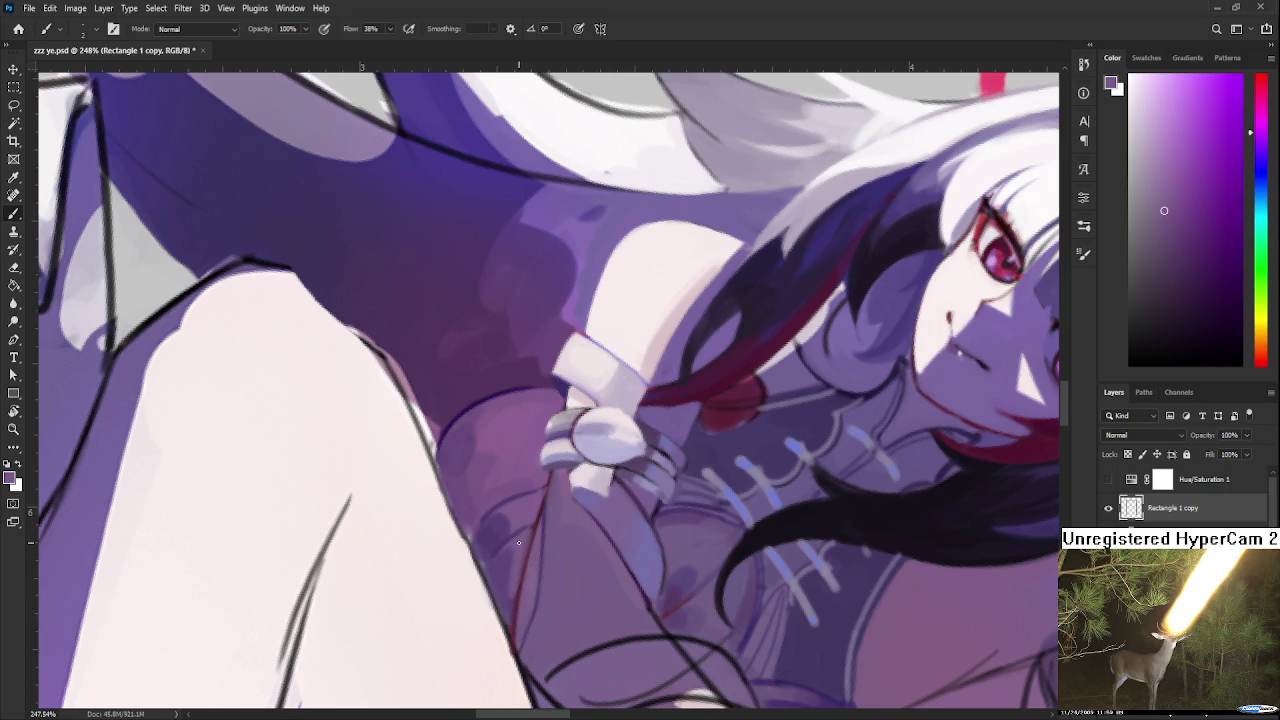
scroll(518, 542, "down", 5)
mouse_move(518, 542)
left_mouse_down()
mouse_move(692, 533)
mouse_move(665, 568)
left_mouse_up()
scroll(692, 533, "up", 5)
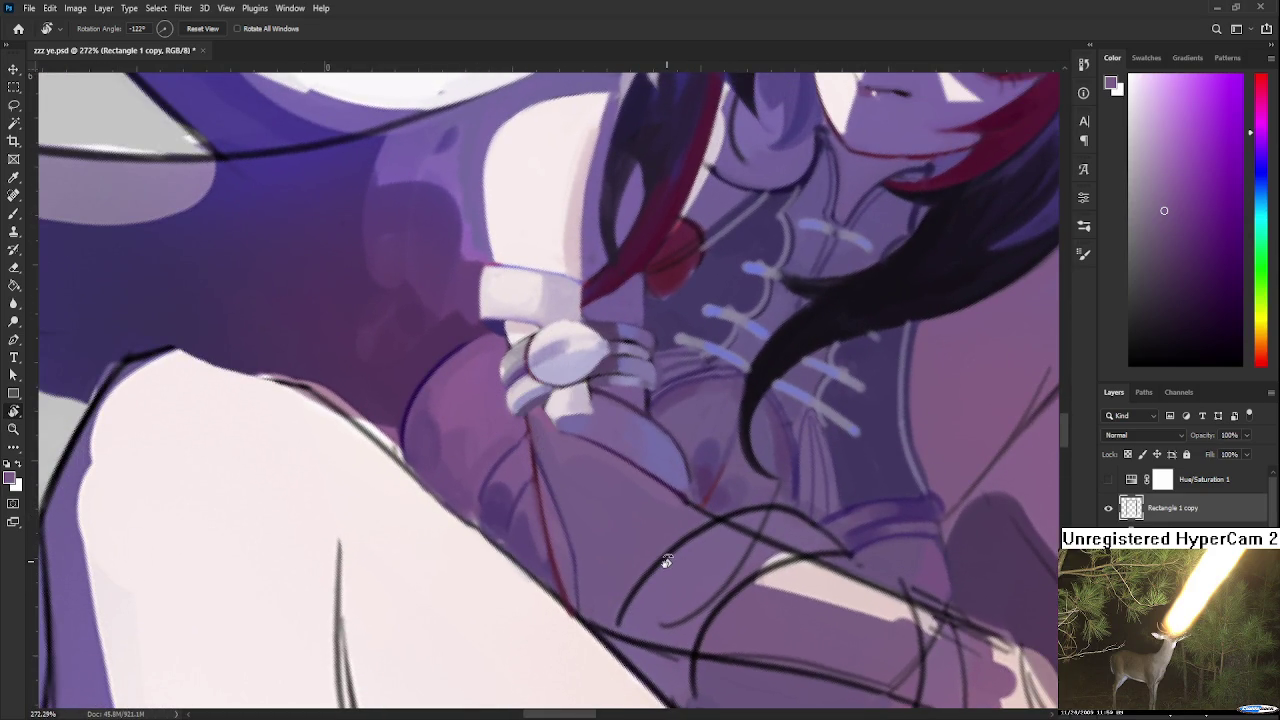
scroll(667, 557, "down", 4)
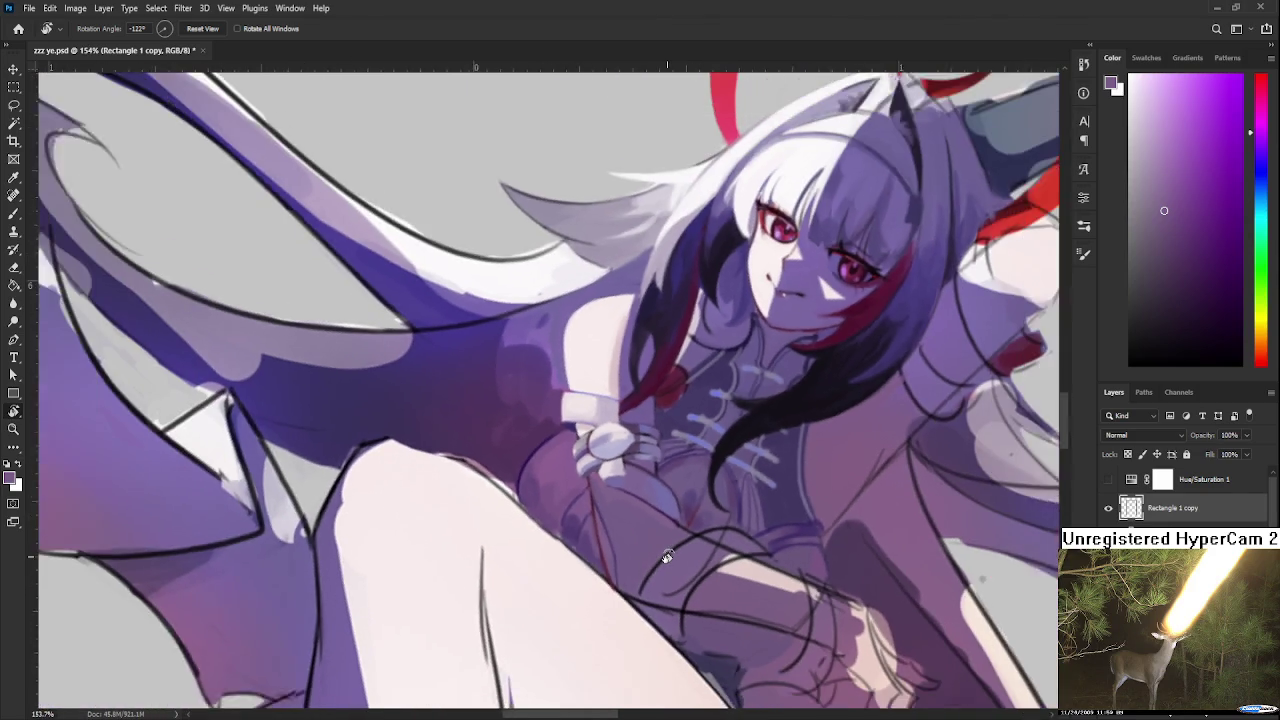
scroll(700, 535, "up", 2)
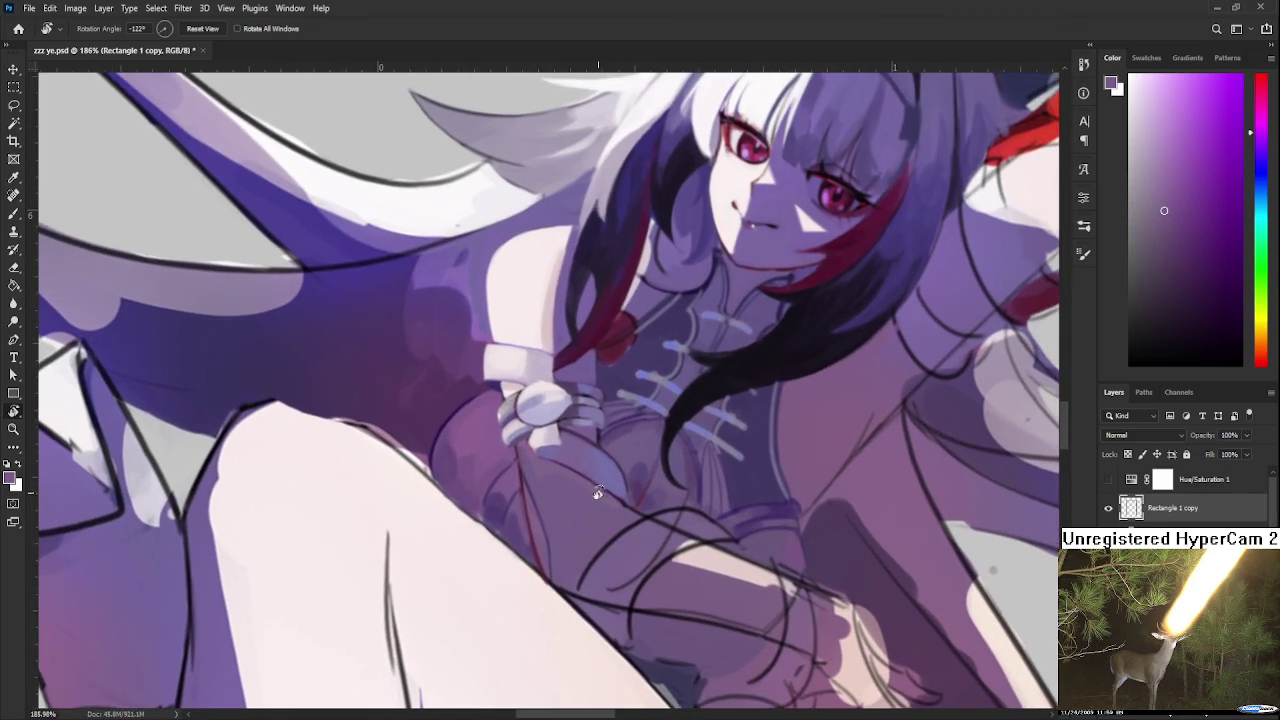